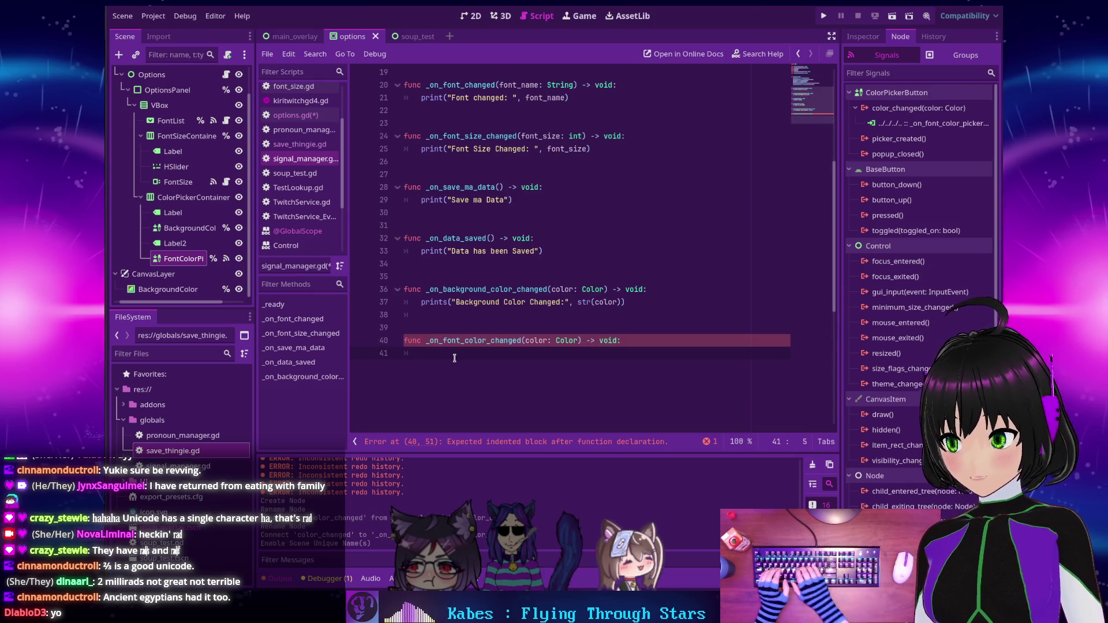
Fill _on_font_color_changed with prints("Font Color Changed:", str(color)) and save signal_manager.gd.
type("prints(\"")
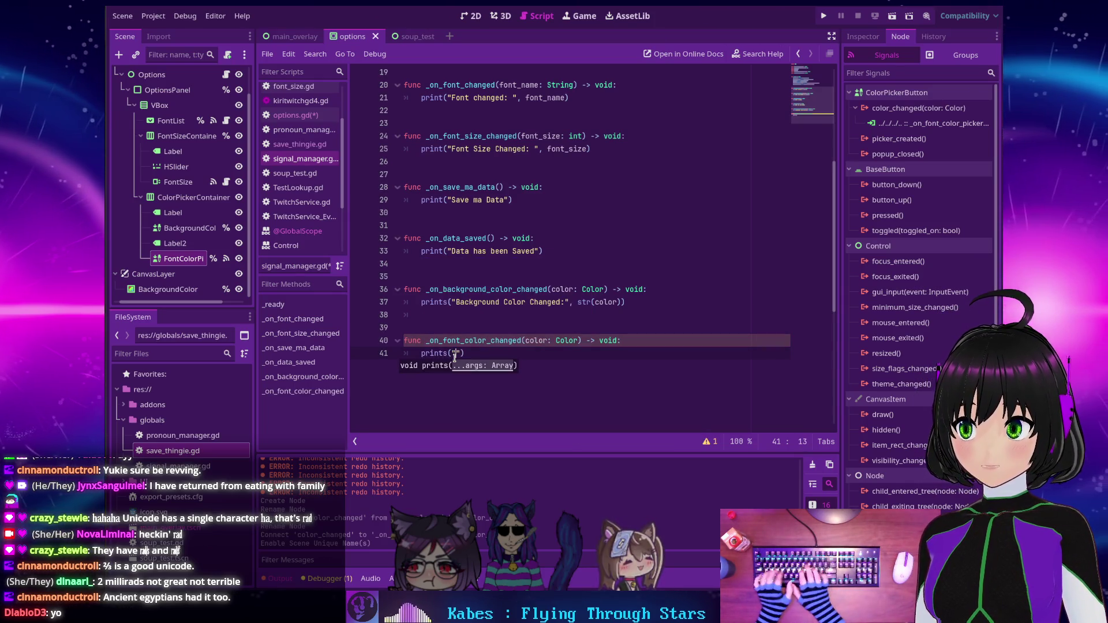
type("Font VC")
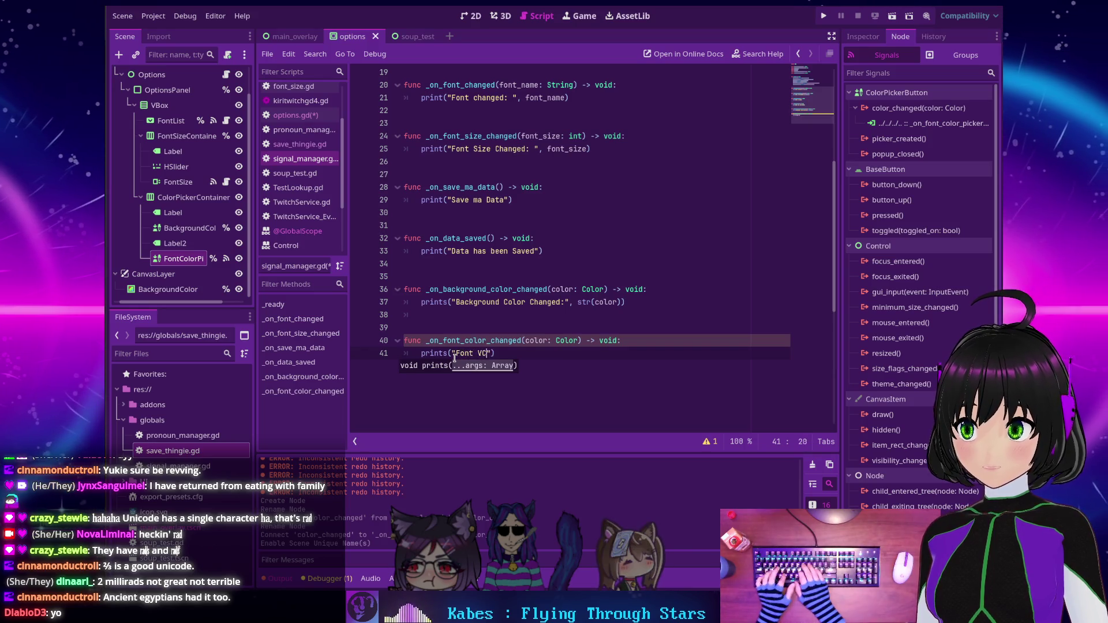
type(" Changed:")
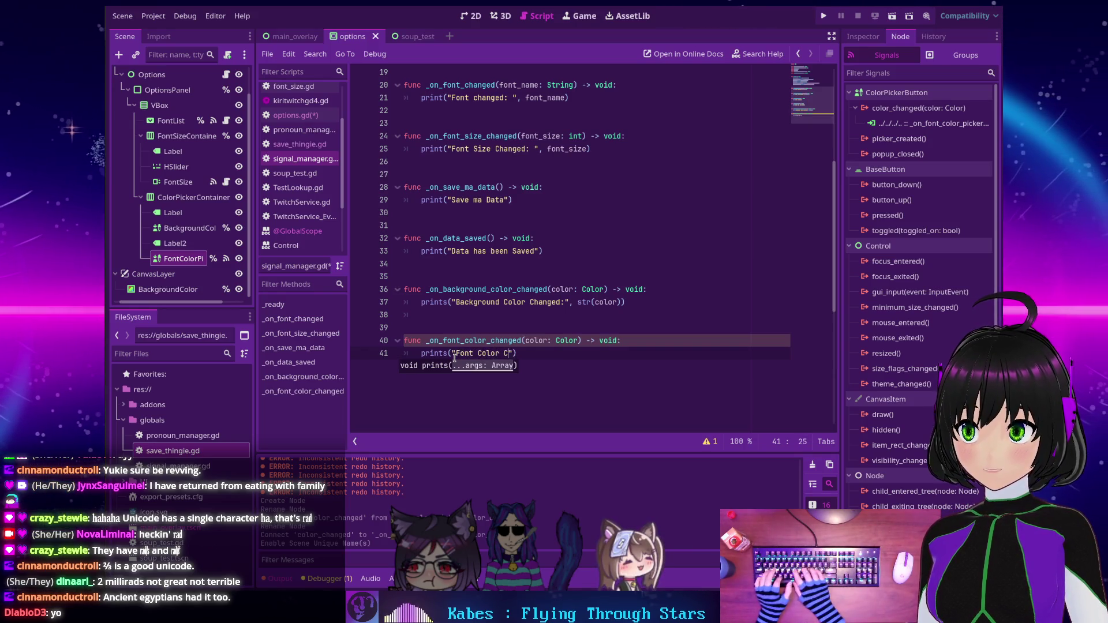
key("BackSpace")
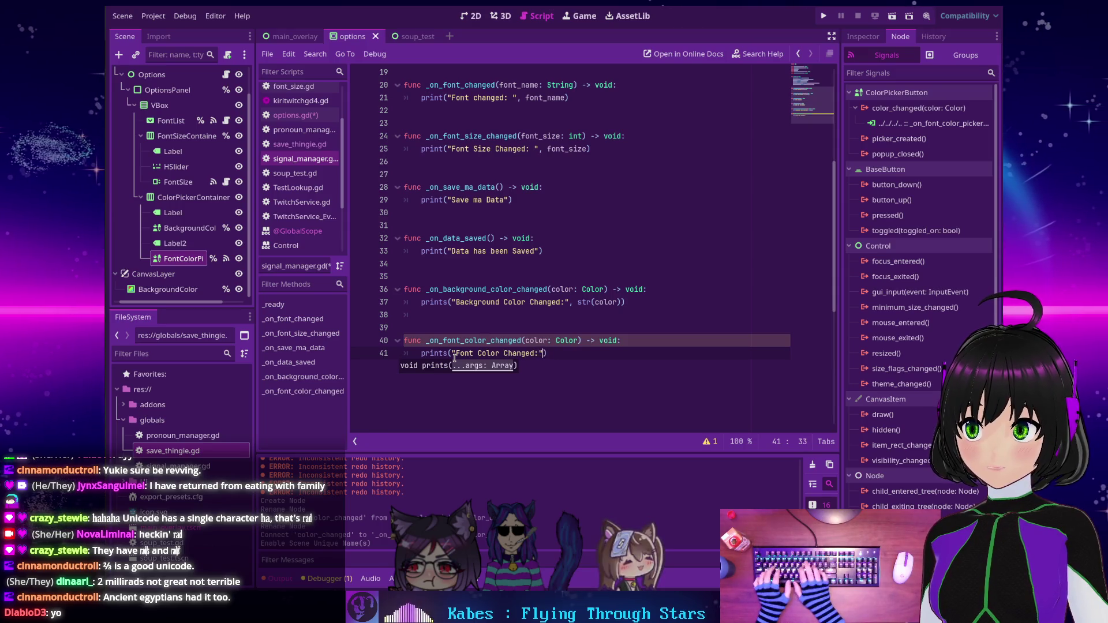
type("\", s")
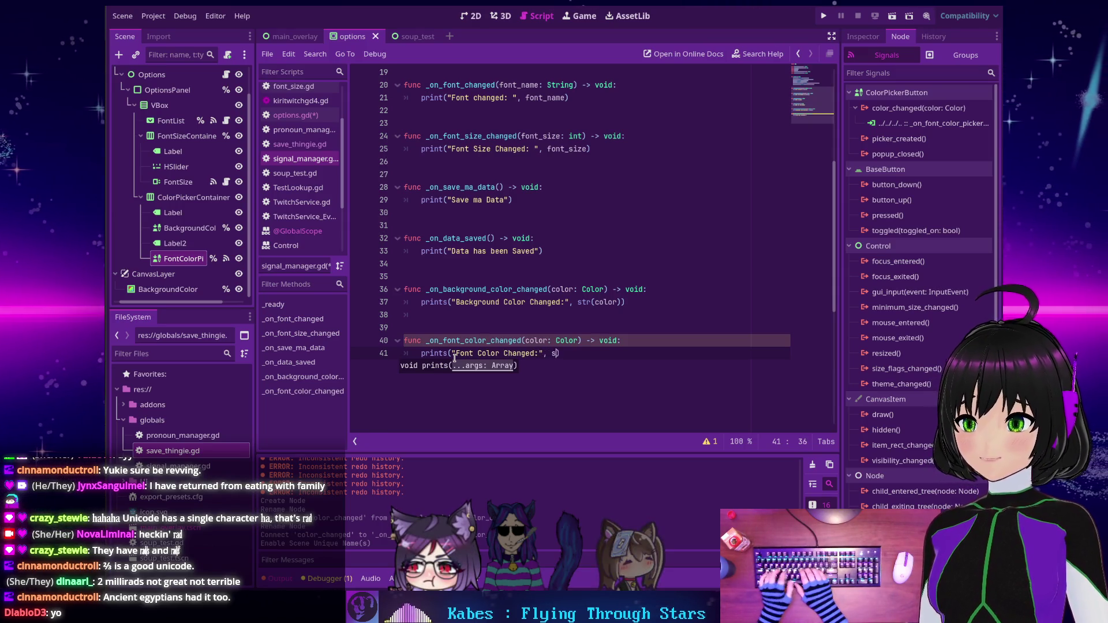
type("tr(color")
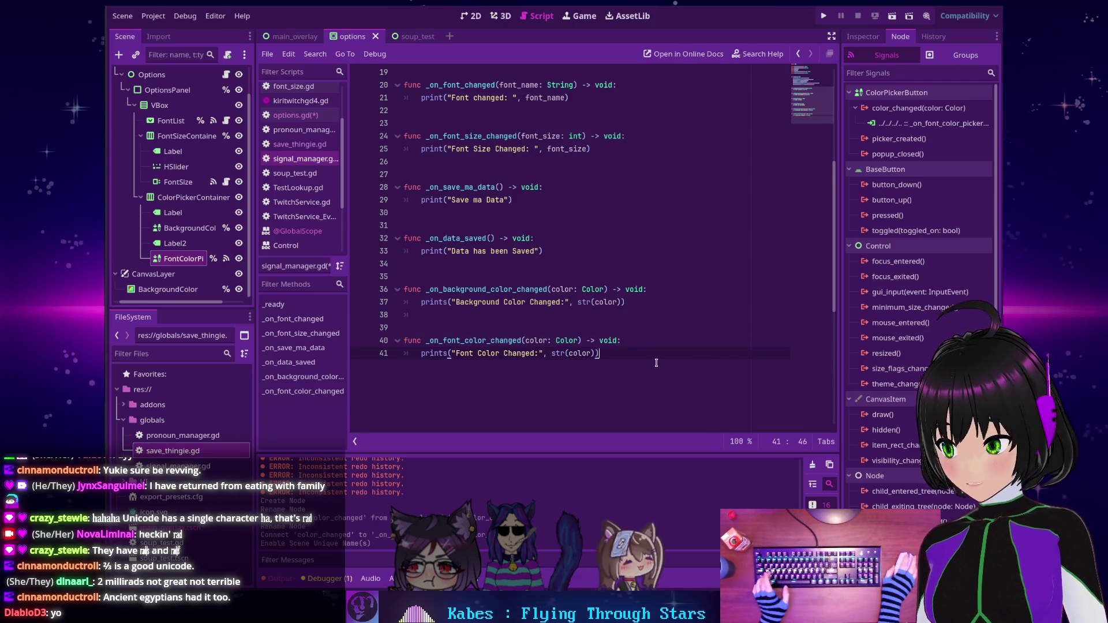
key("ctrl+s")
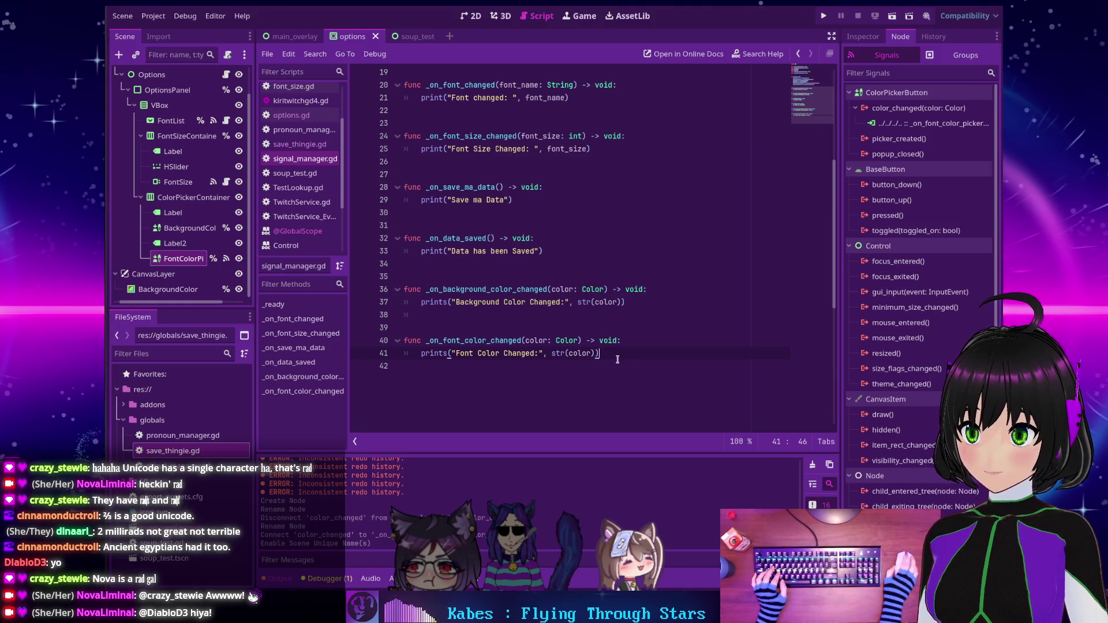
Open the Options node's script and review options.gd's handlers.
scroll(616, 358, "up", 6)
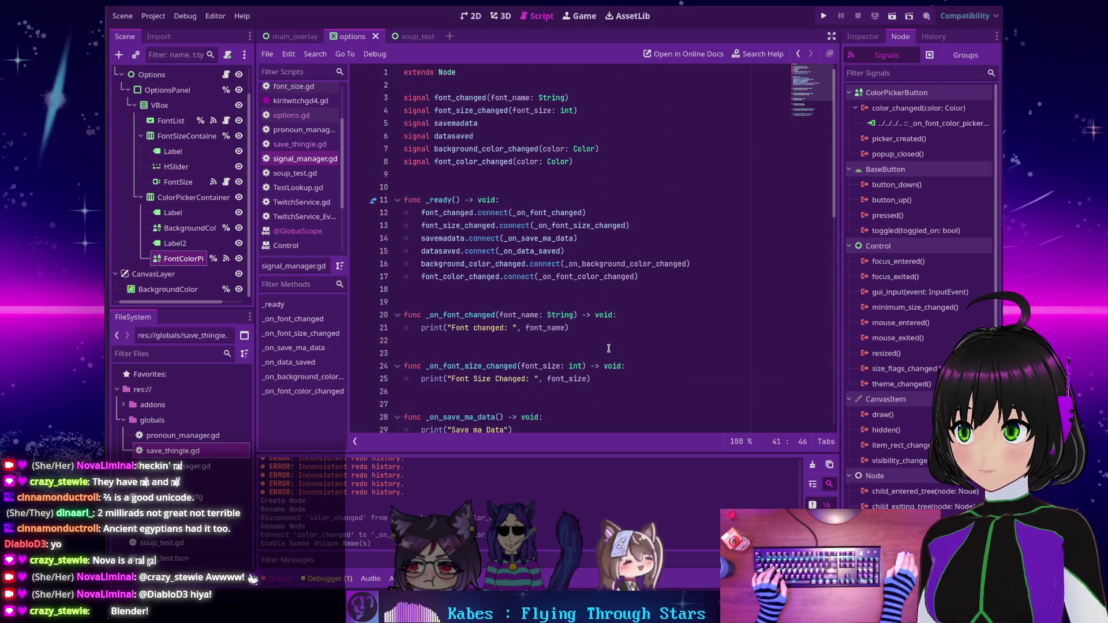
scroll(612, 356, "down", 7)
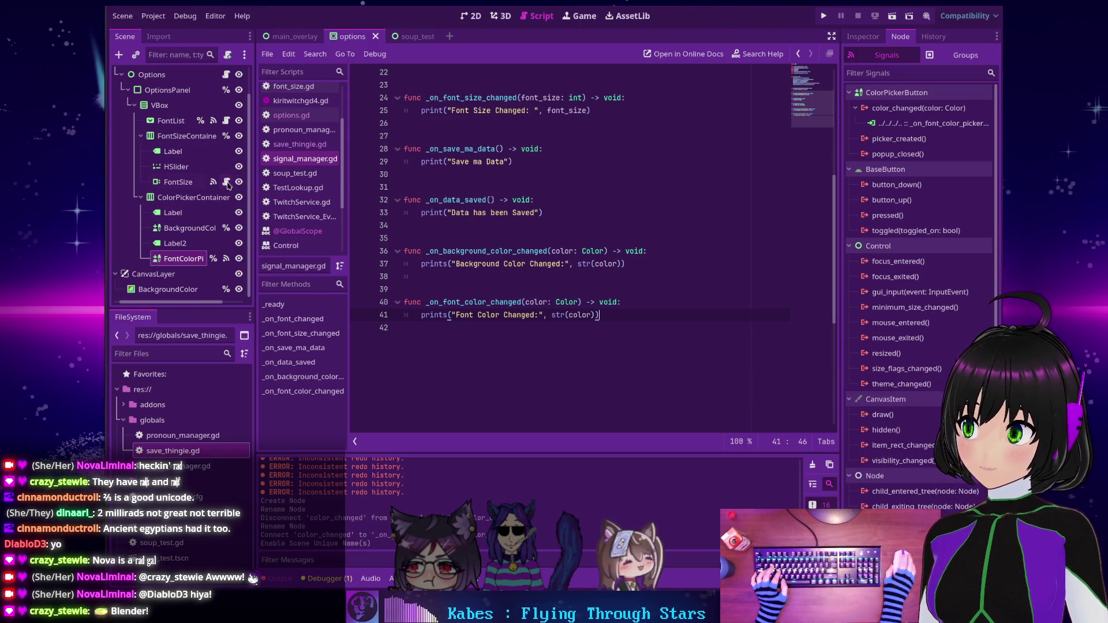
scroll(233, 120, "up", 2)
left_click(227, 107)
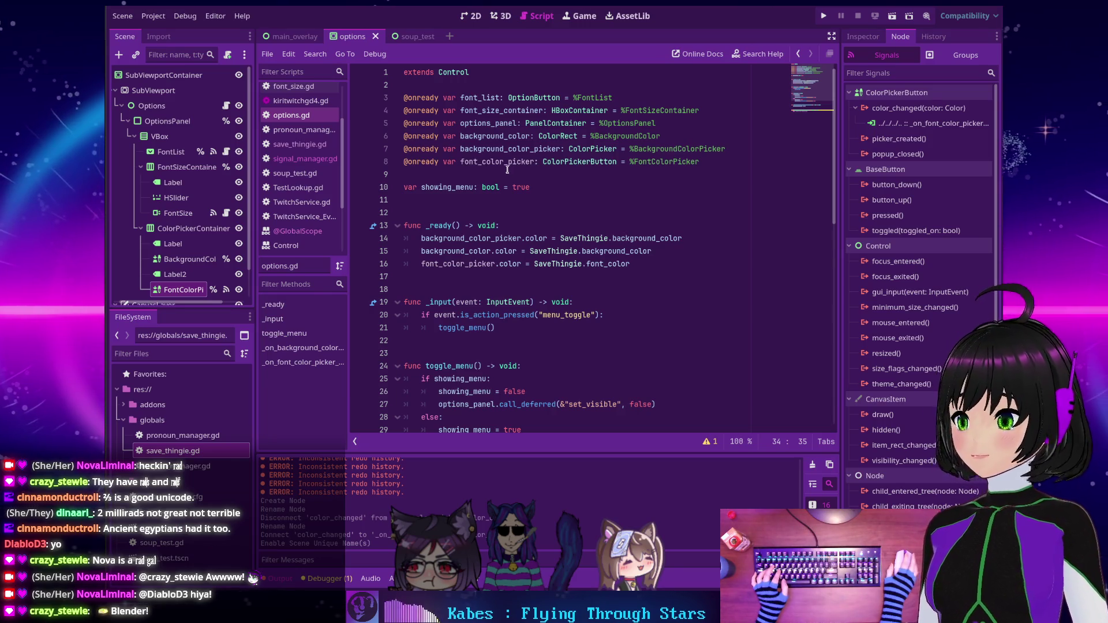
scroll(489, 276, "down", 6)
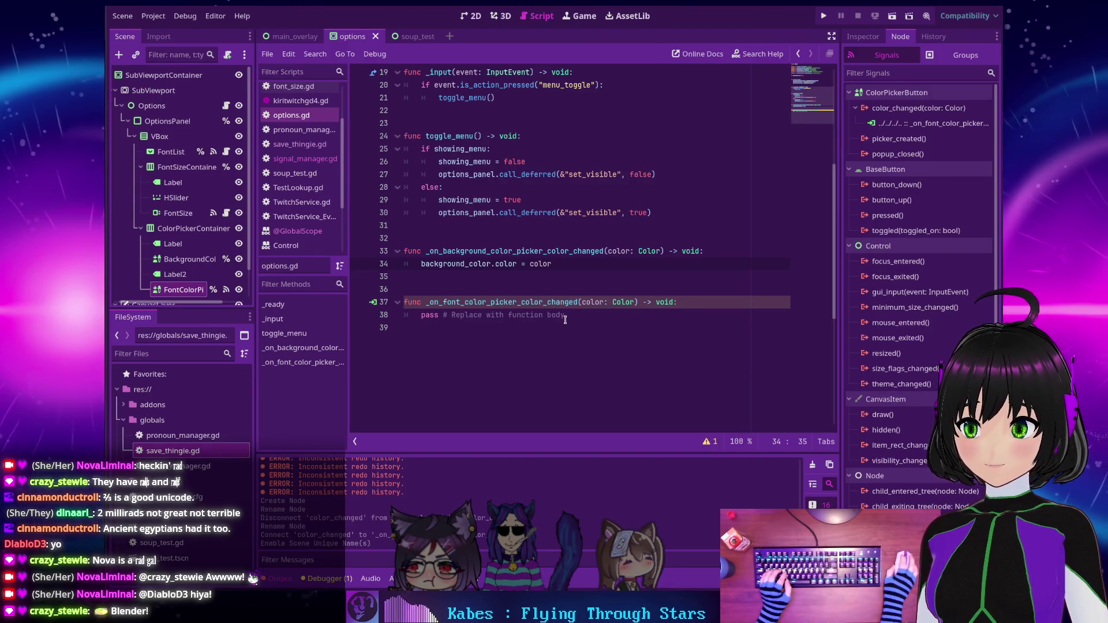
key("shift+Home")
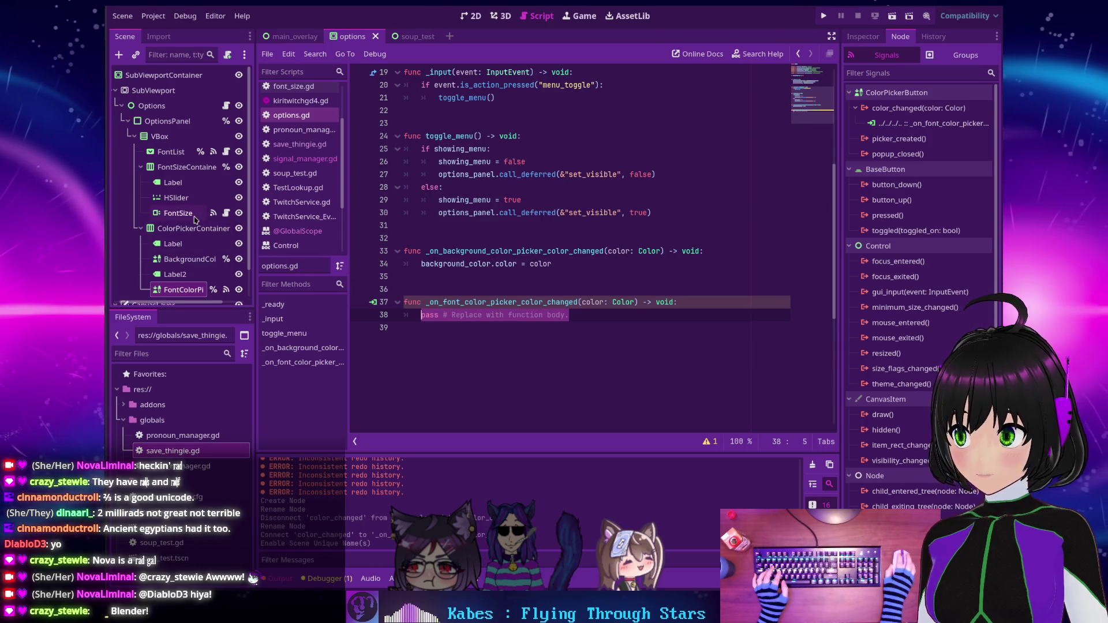
scroll(299, 190, "up", 3)
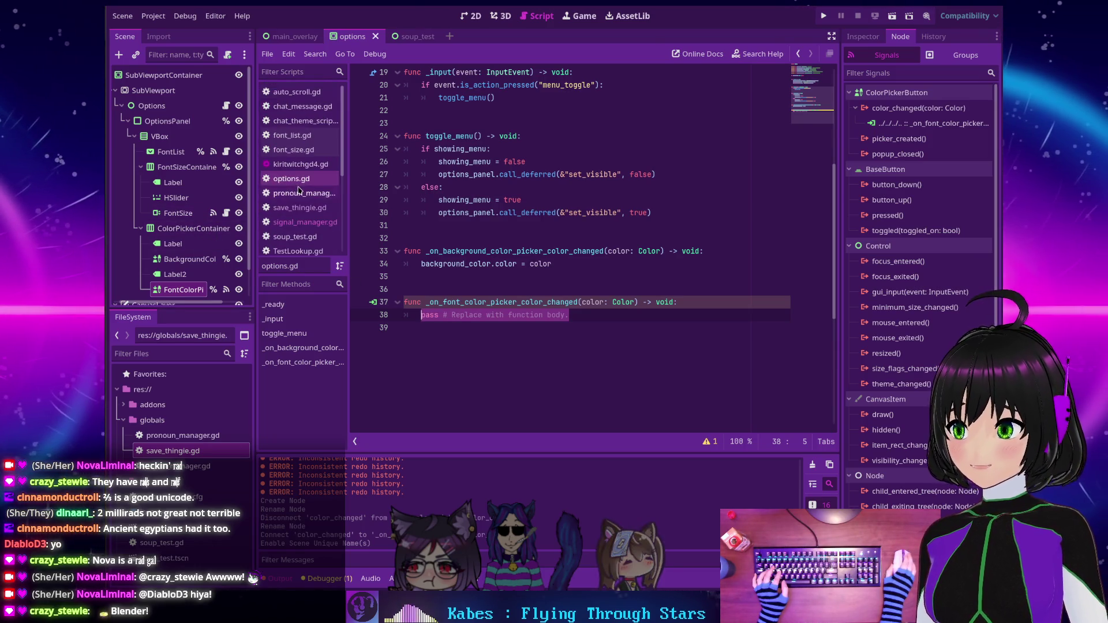
Look through font_size.gd and font_list.gd, then open save_thingie.gd.
left_click(291, 152)
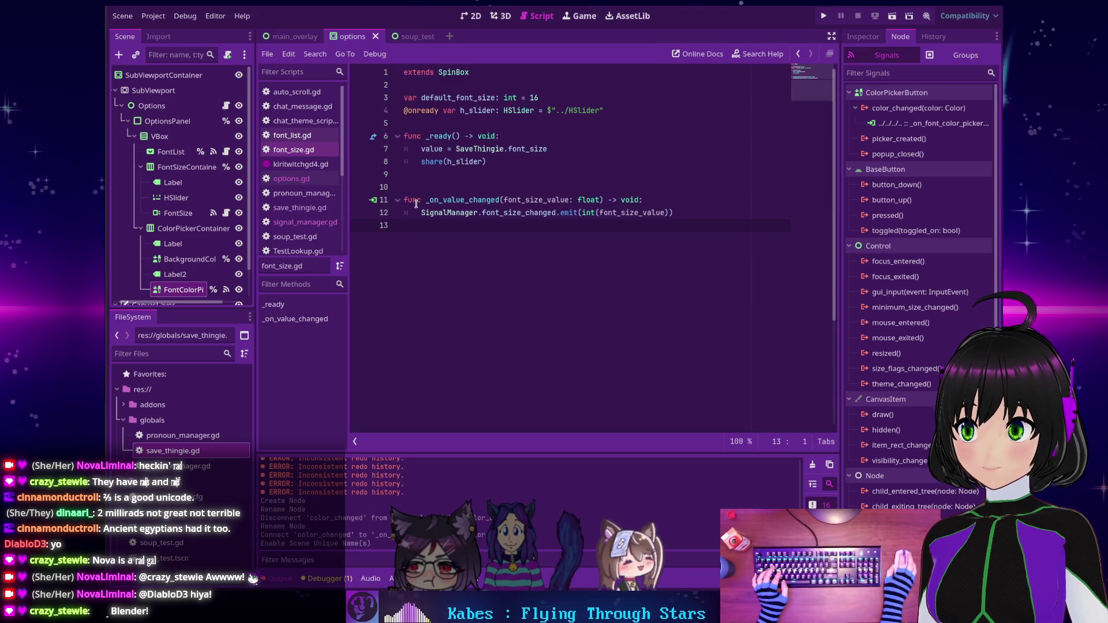
left_click(294, 137)
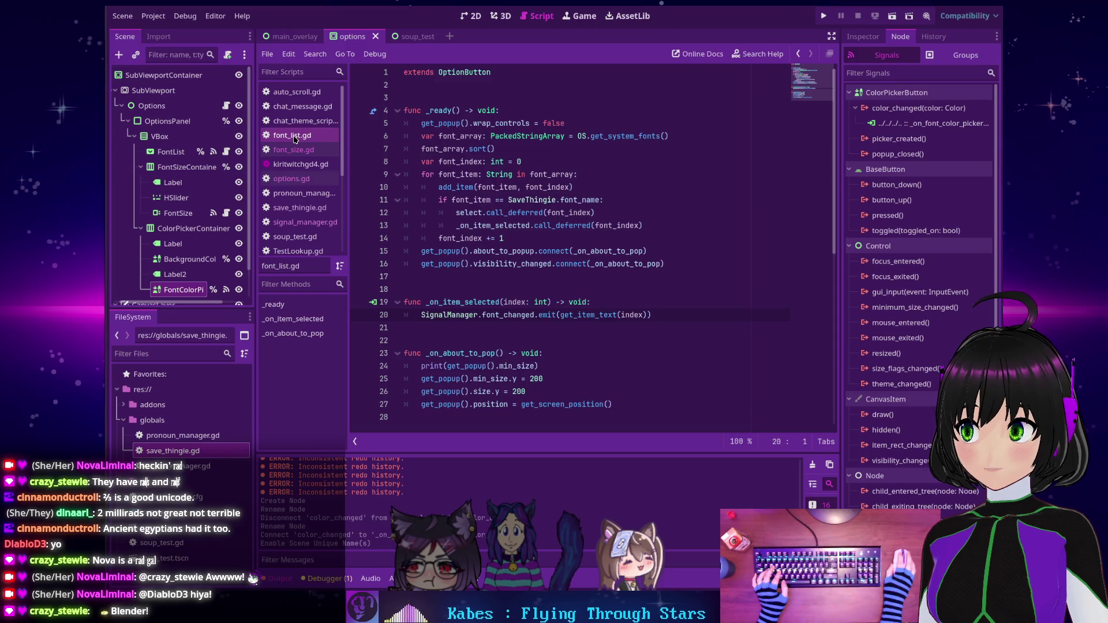
scroll(300, 144, "down", 3)
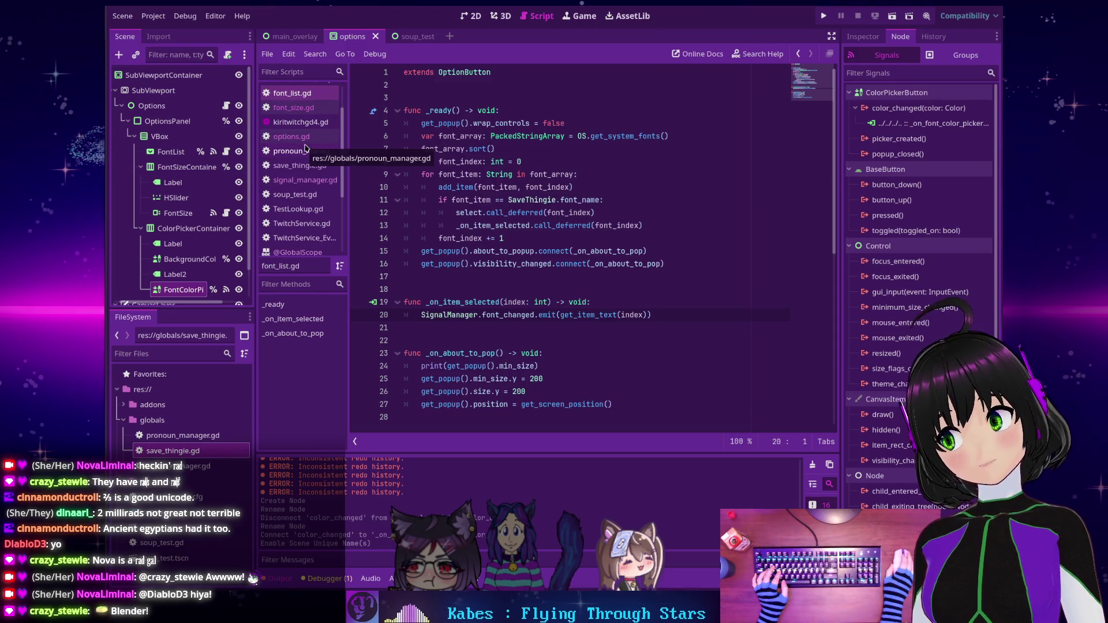
scroll(311, 156, "up", 3)
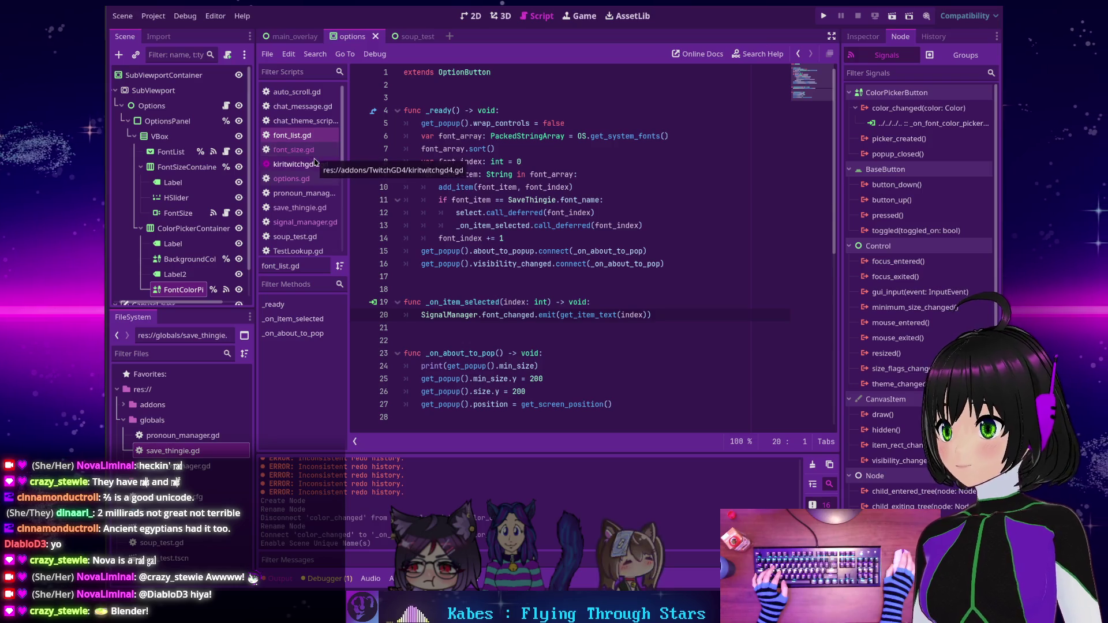
left_click(299, 208)
scroll(396, 239, "down", 9)
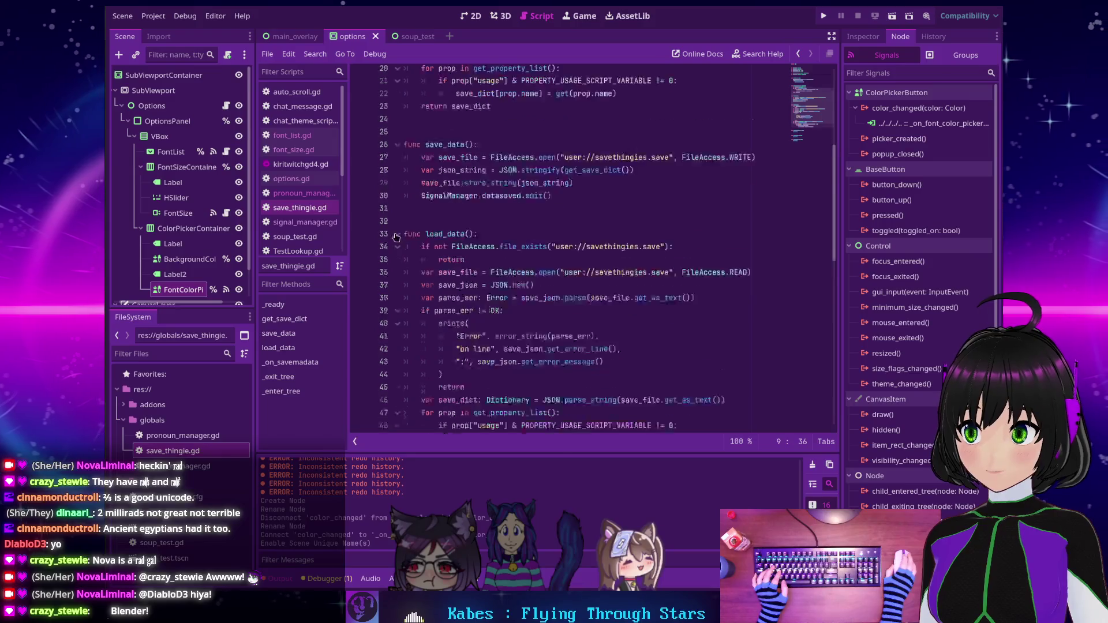
Browse signal_manager.gd, soup_test.gd and chat_message.gd, ending on chat_theme_script.gd.
left_click(297, 222)
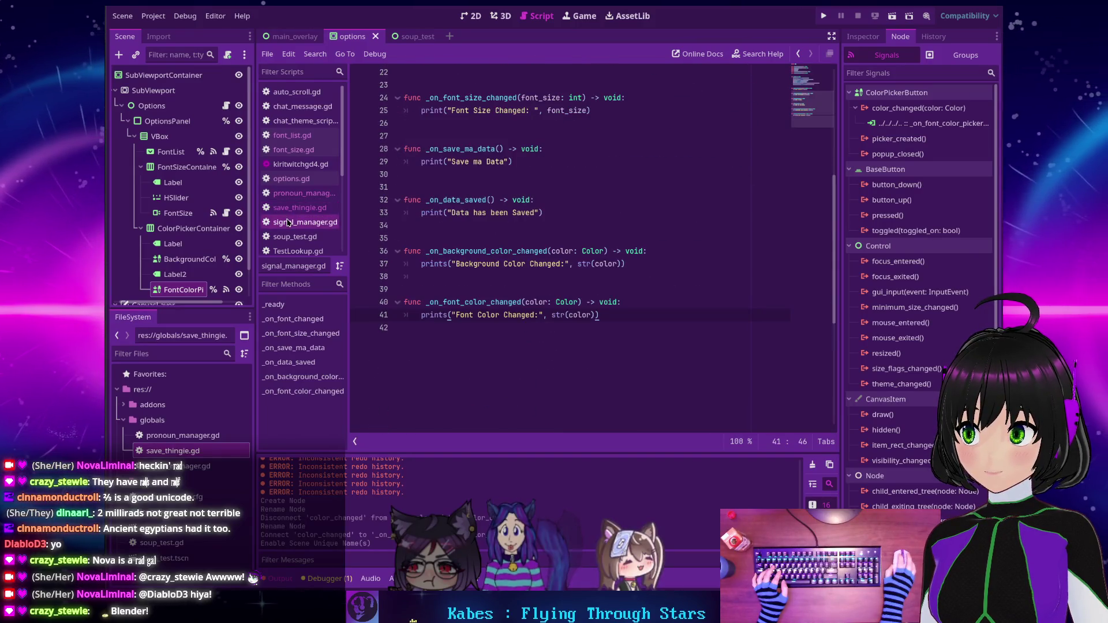
left_click(295, 236)
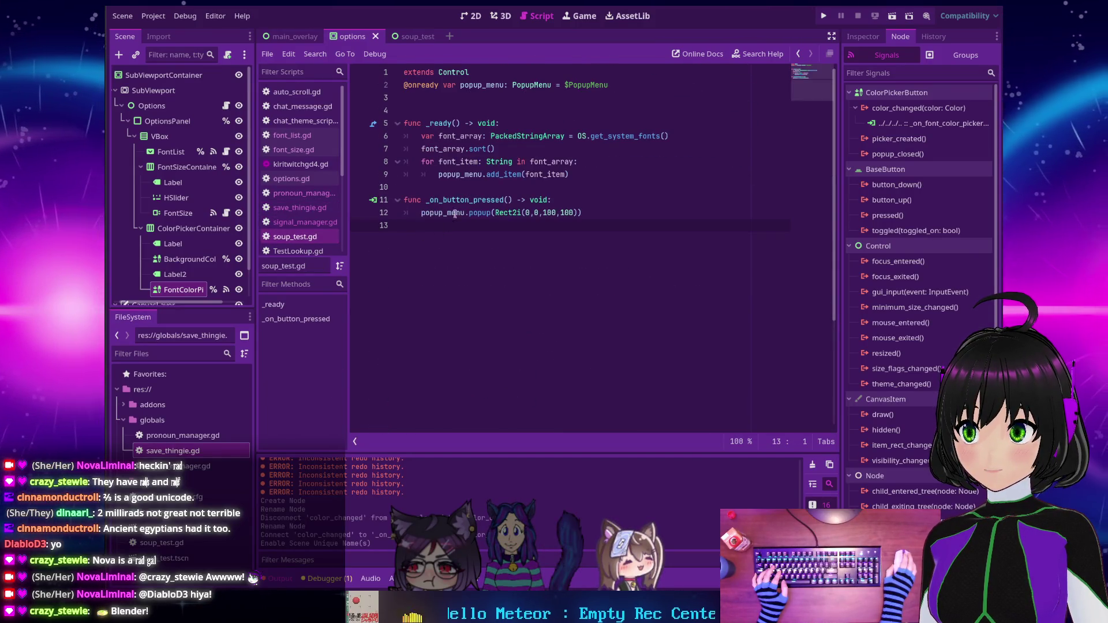
scroll(285, 232, "down", 1)
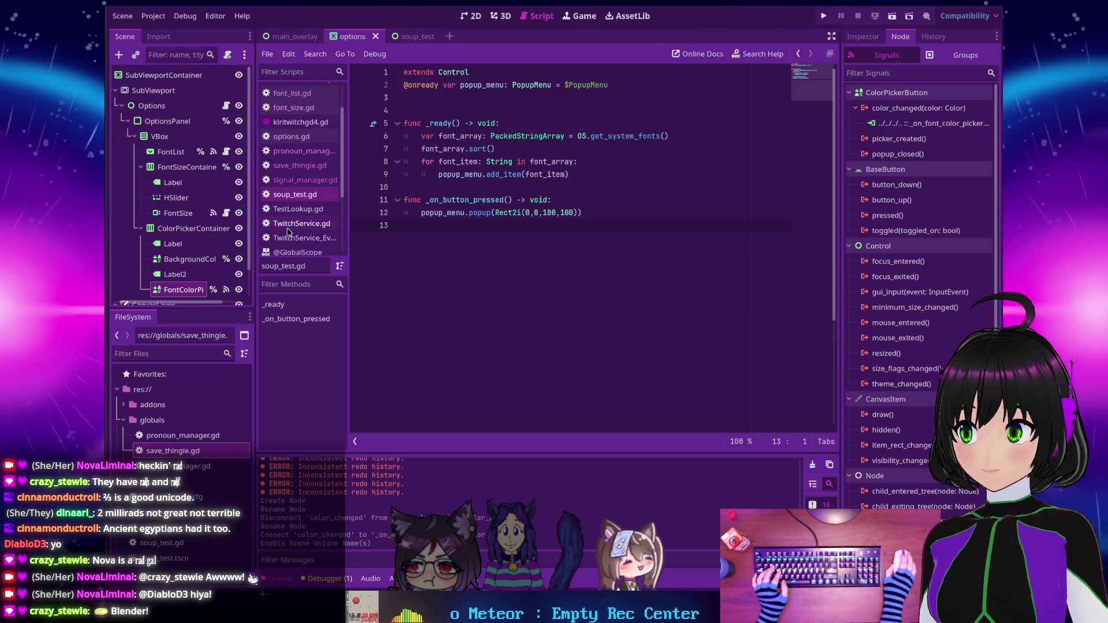
scroll(300, 240, "up", 1)
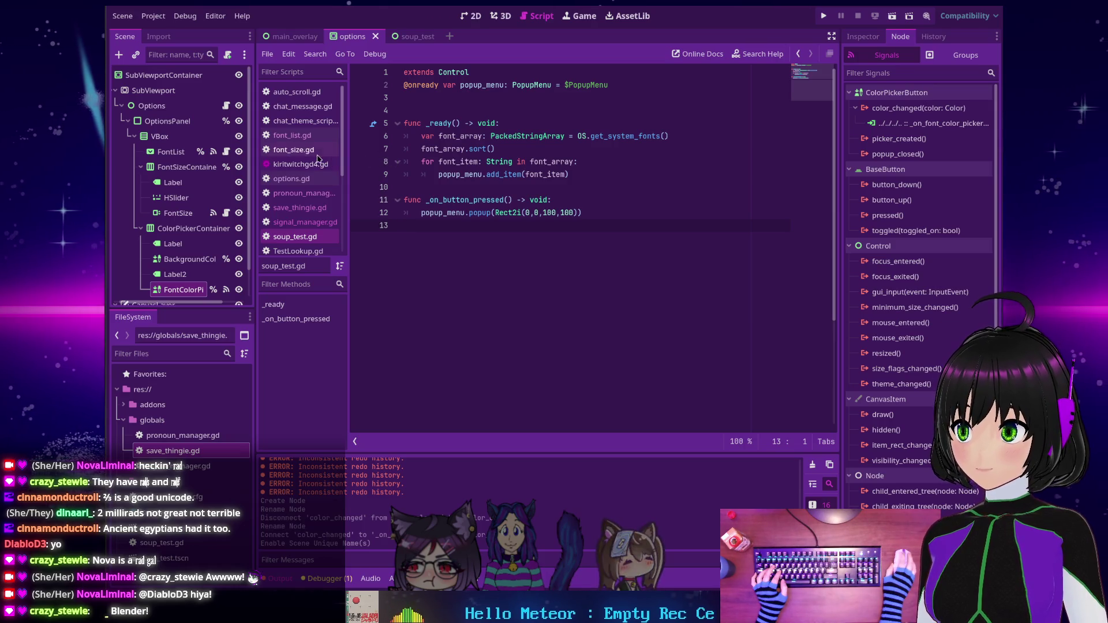
scroll(310, 155, "down", 3)
scroll(310, 155, "up", 3)
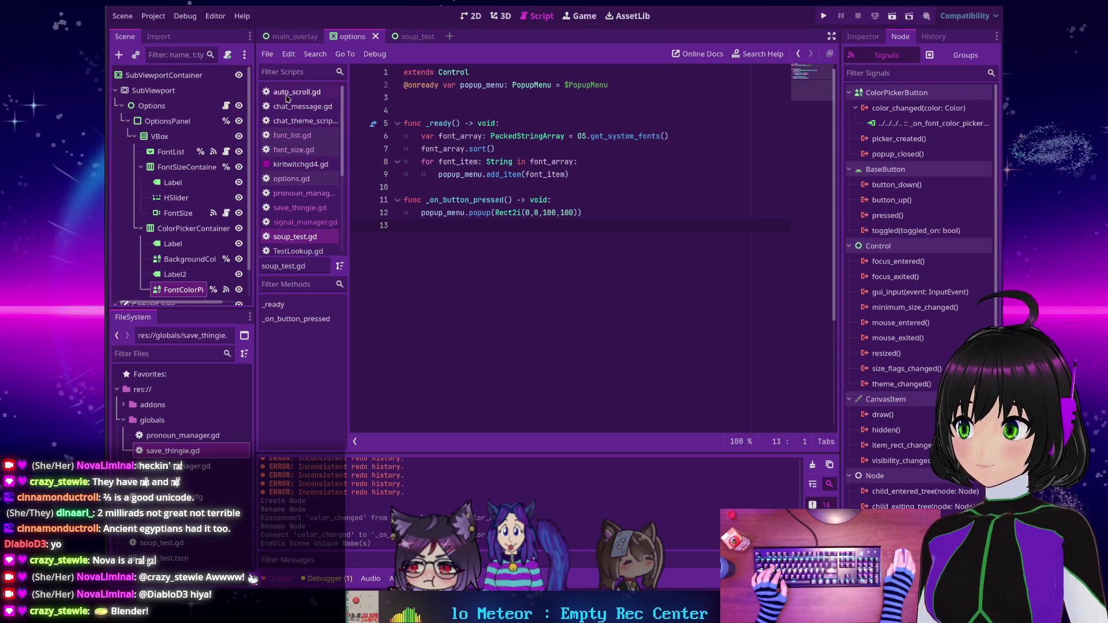
left_click(288, 108)
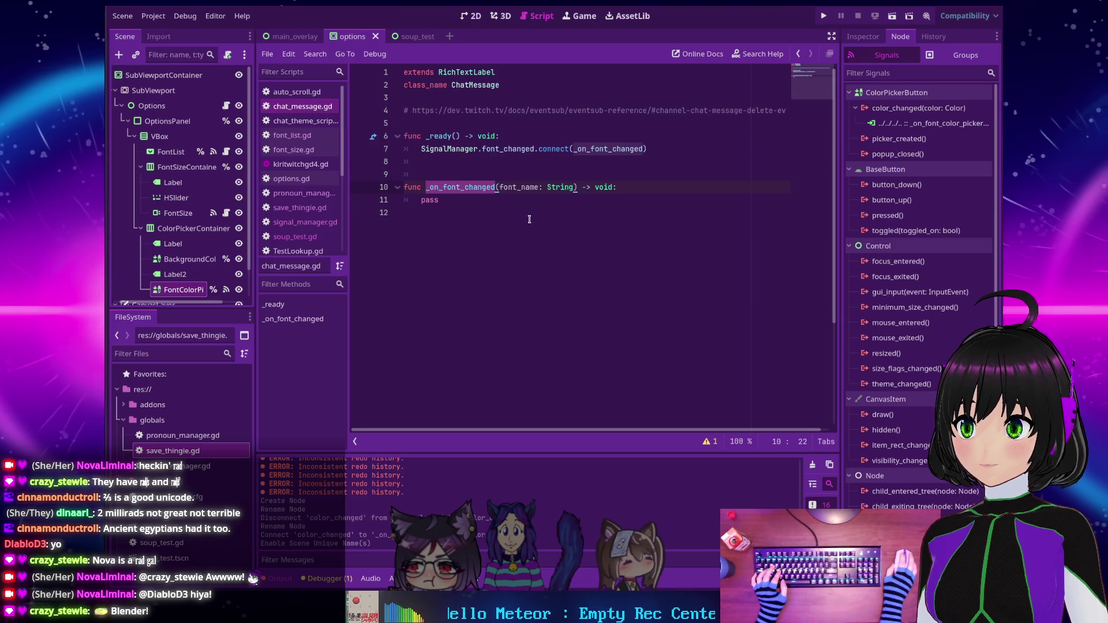
left_click(481, 202)
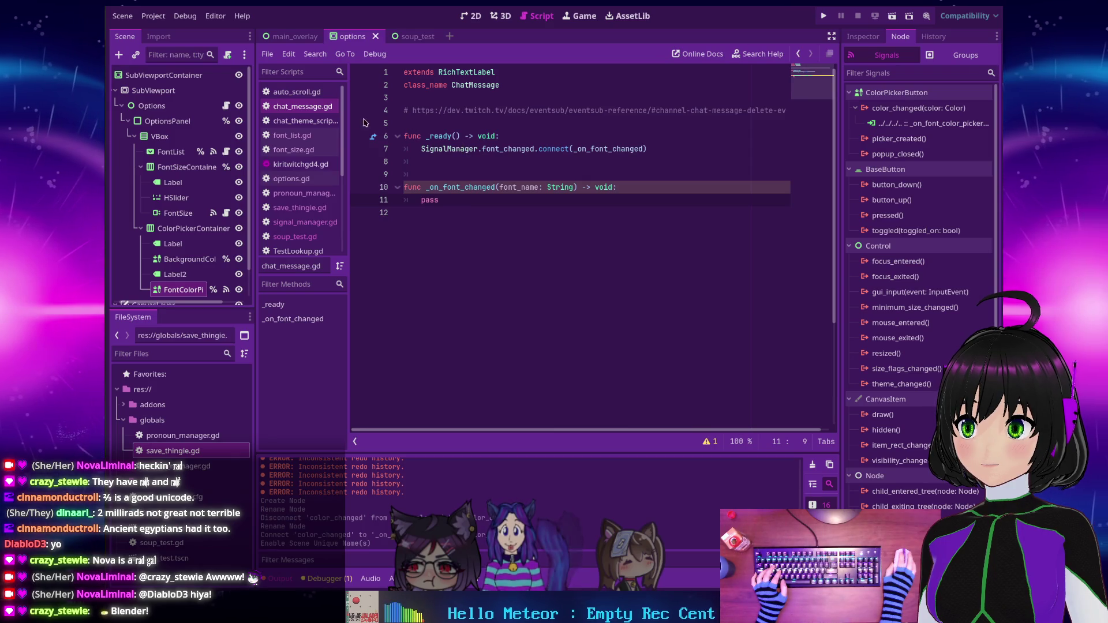
left_click(285, 123)
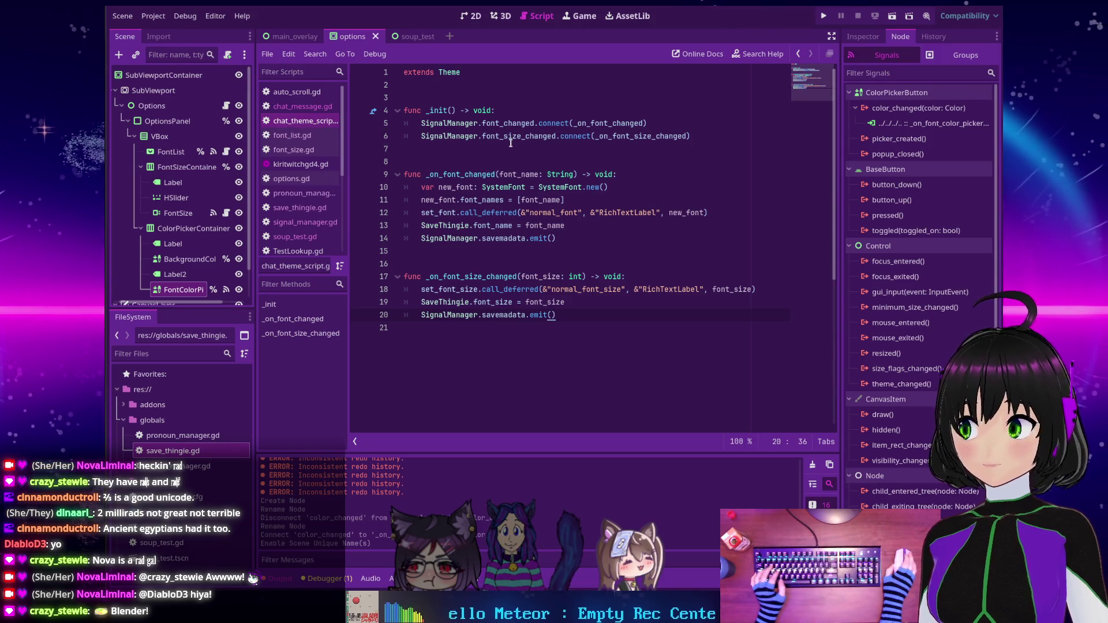
Add SignalManager.font_color_changed.connect(_on_font_color_changed) as a new line in _init.
mouse_move(511, 143)
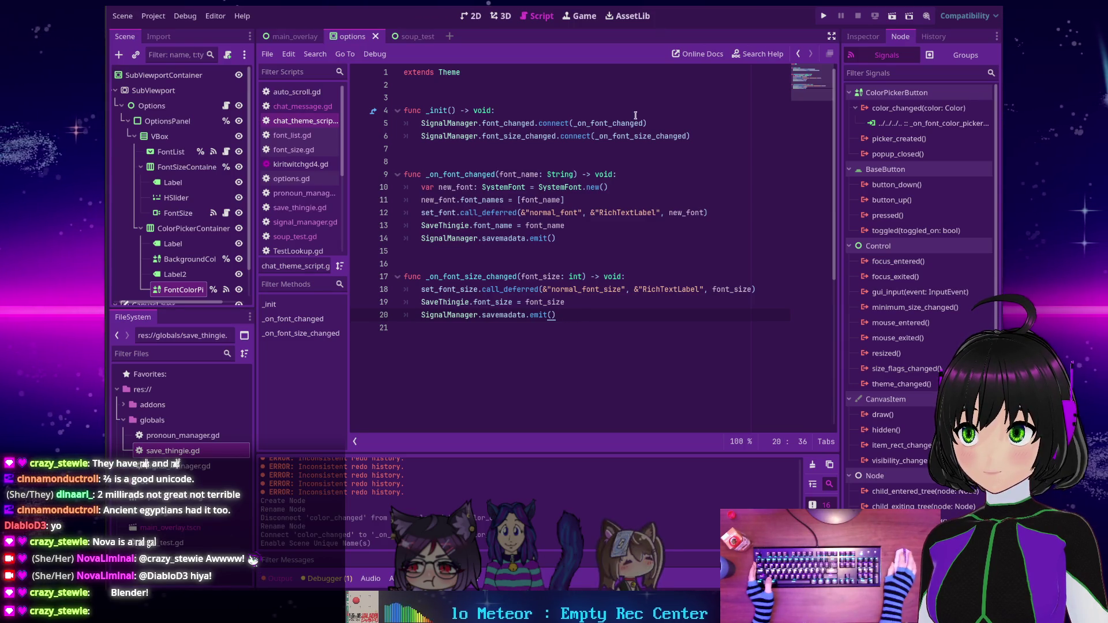
left_click(705, 137)
key("Return")
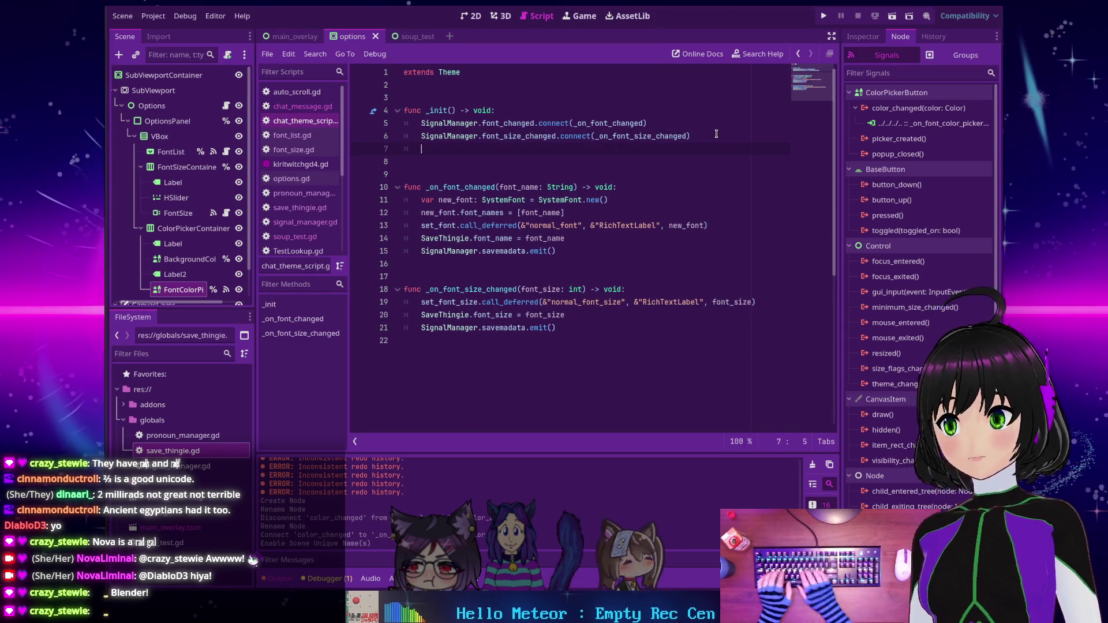
type("Signal")
key("Return")
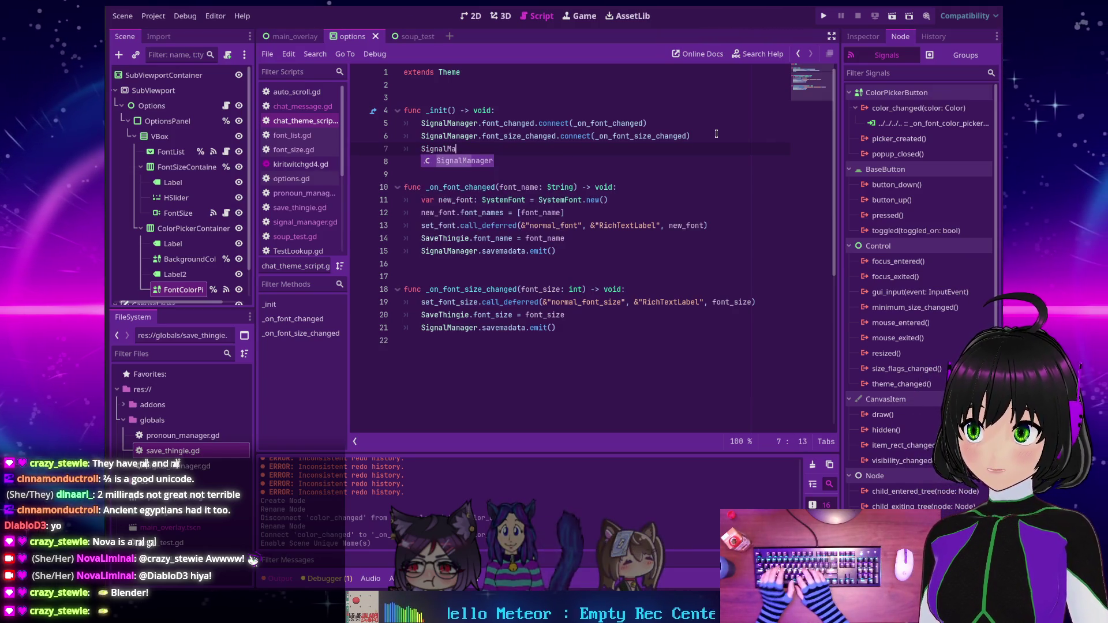
type("nager.")
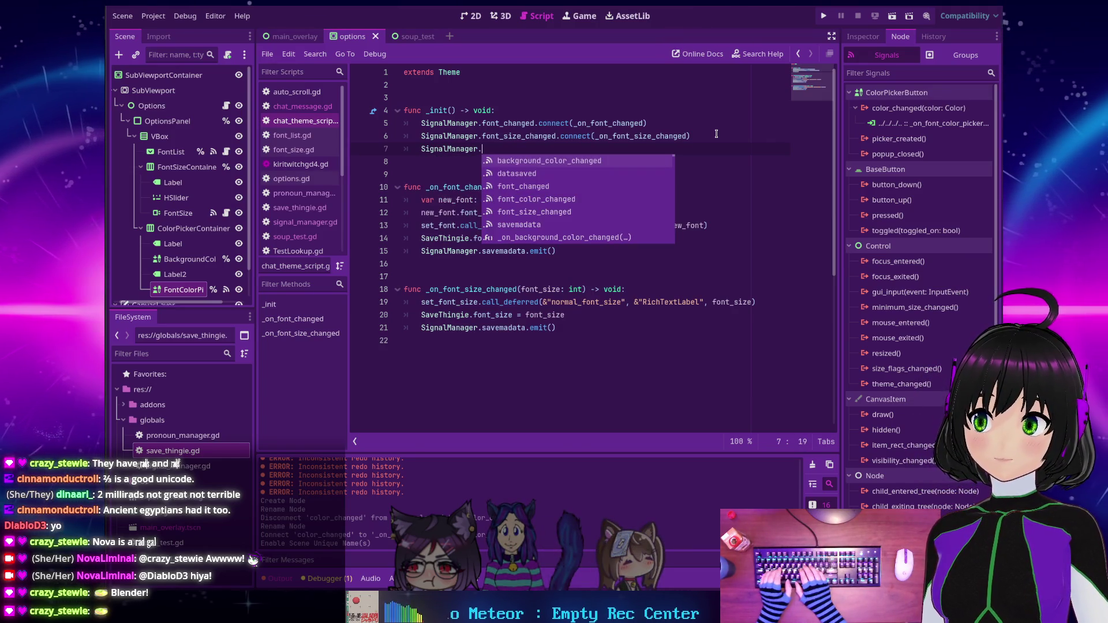
key("Down")
key("Down")
key("Down")
key("Return")
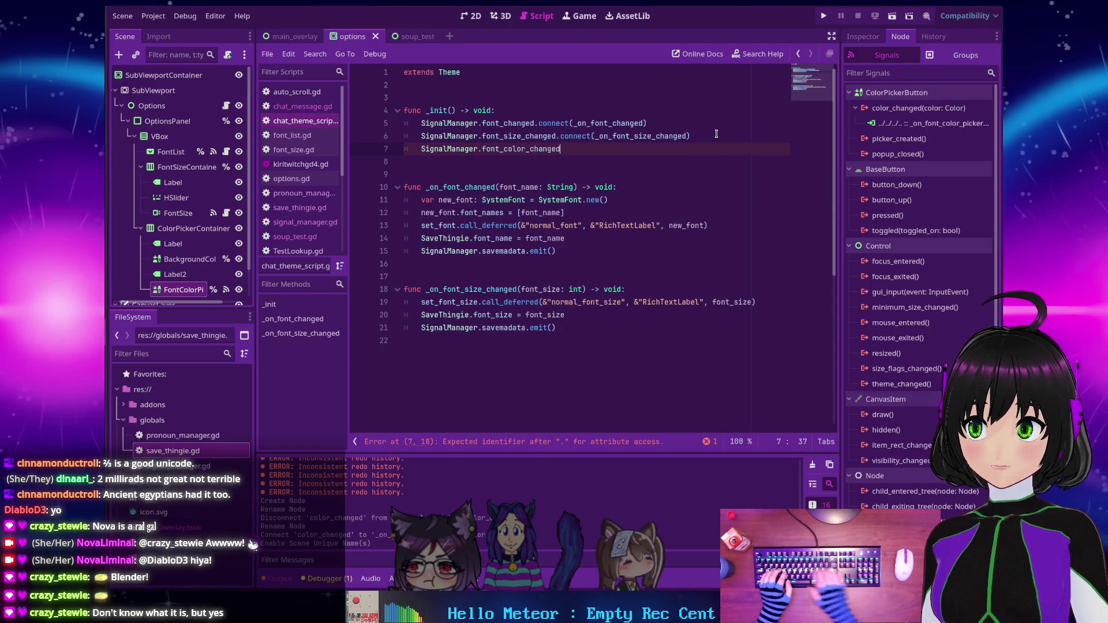
type(".connect(_o")
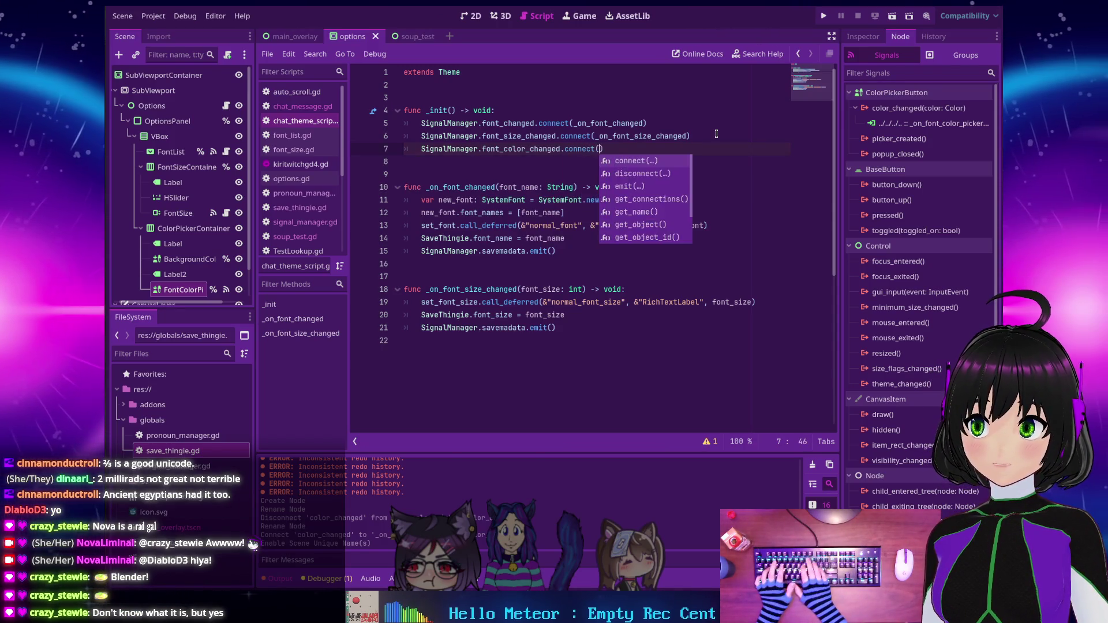
type("n_font_col")
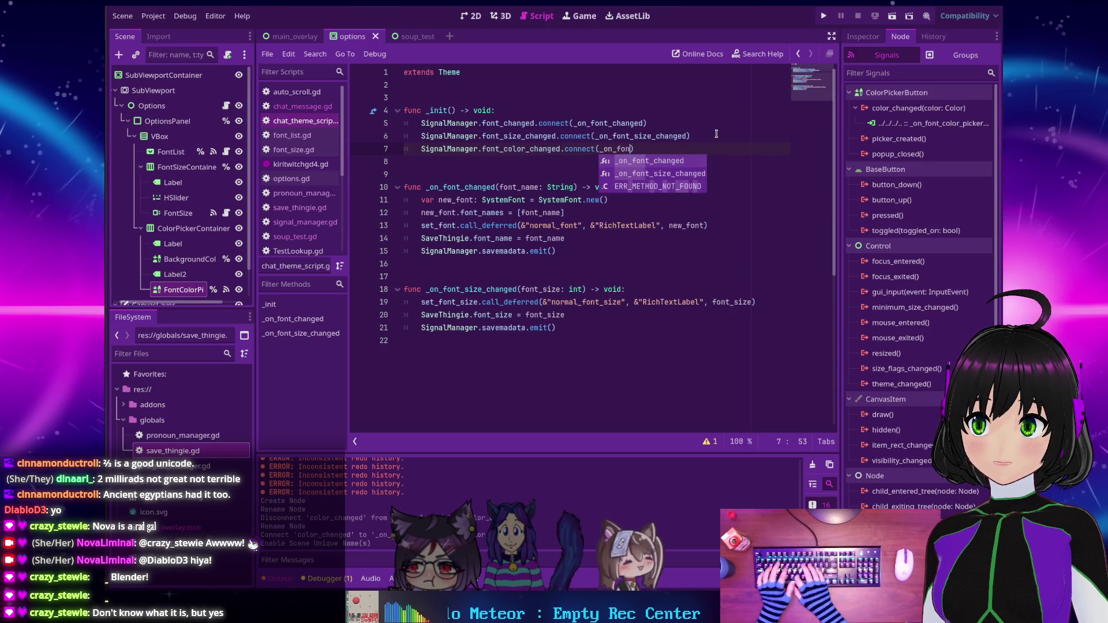
type("or_chan")
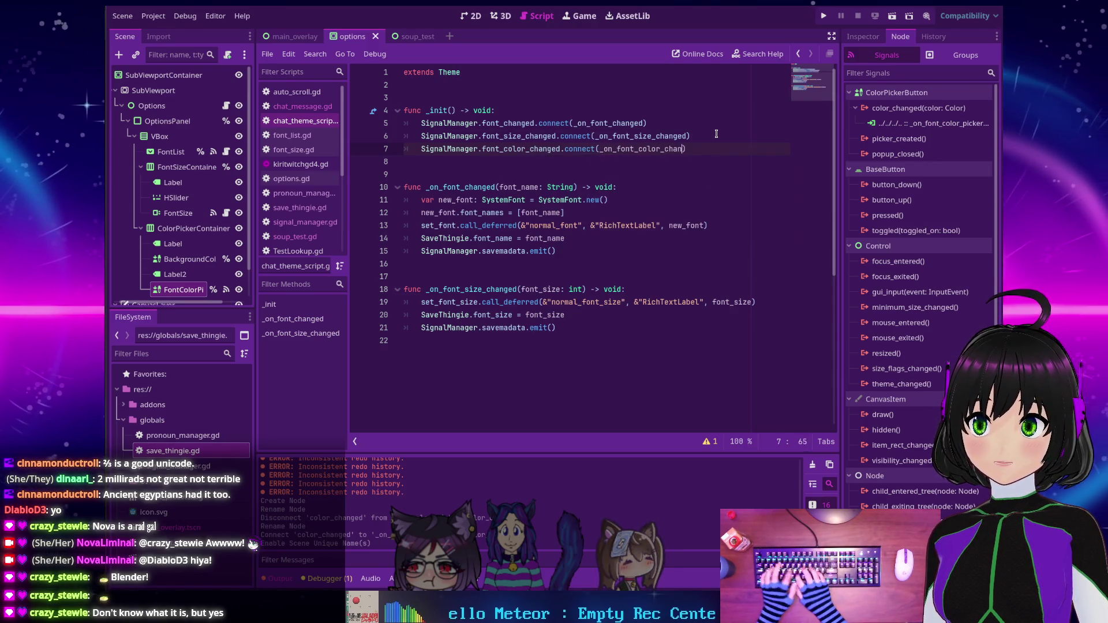
type("ged)")
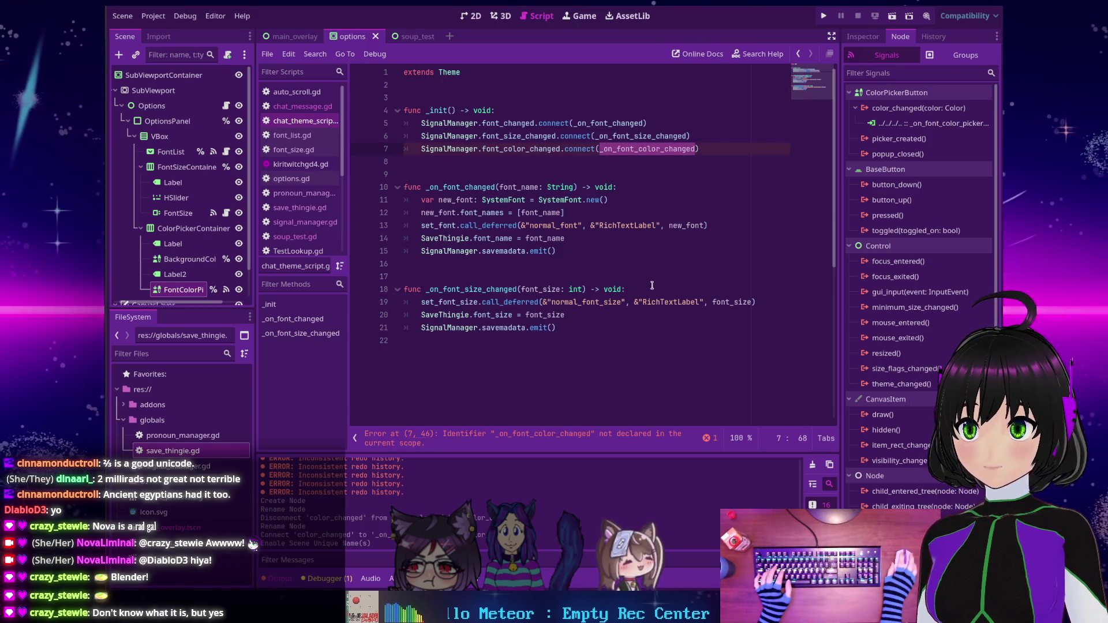
Add func _on_font_color_changed(color: Color) -> void: at the end of the script.
left_click(584, 341)
key("Return")
key("Return")
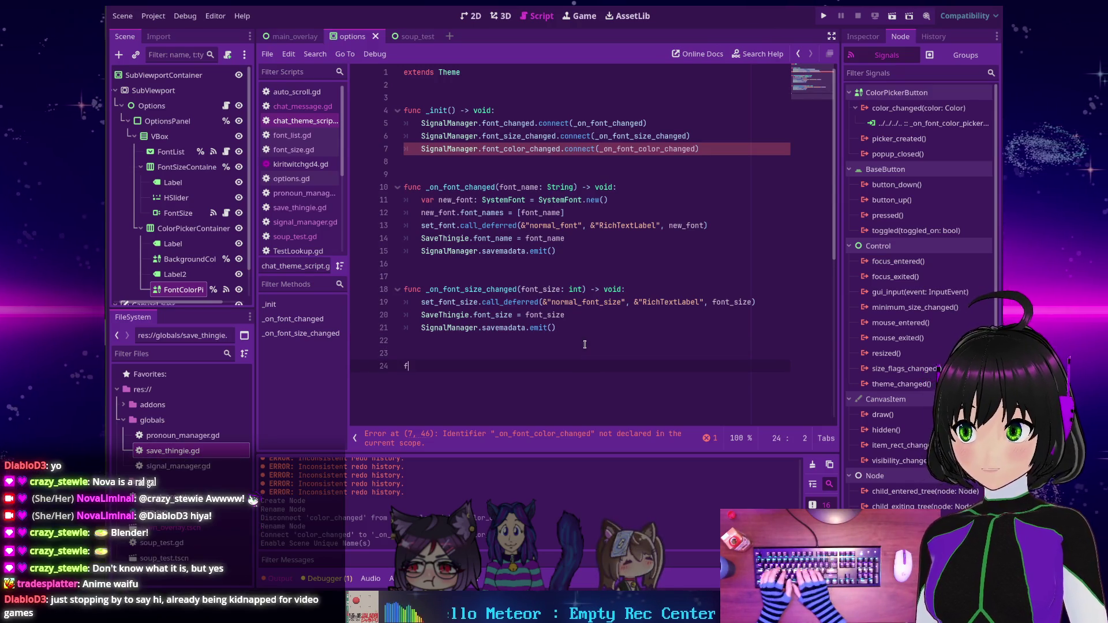
type("func ")
type("_on_font_color_changed(col")
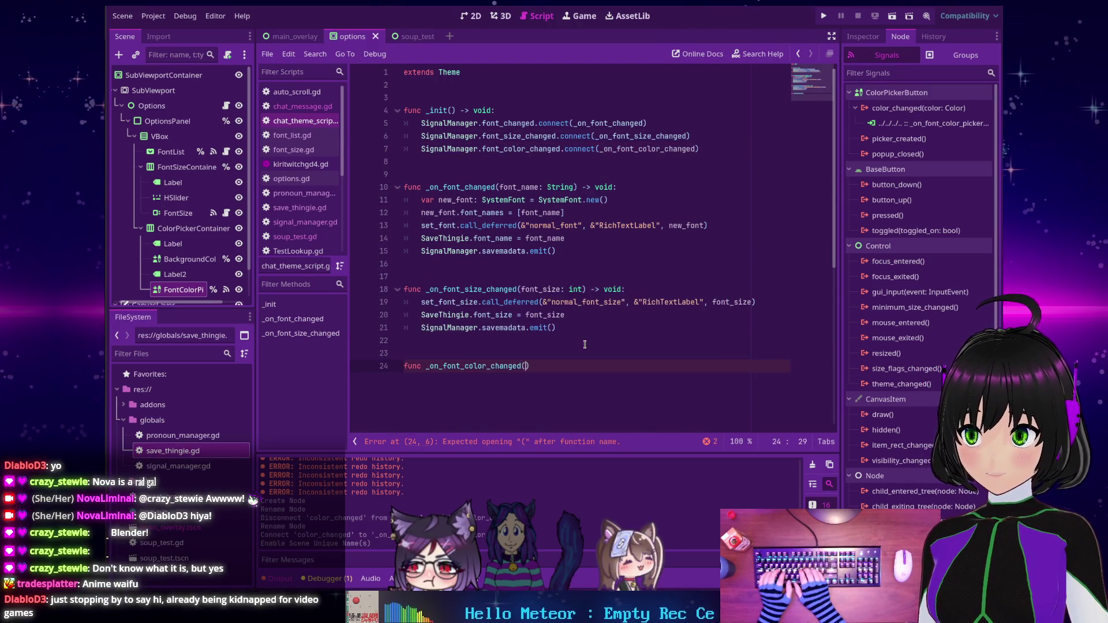
type("or: Color) -> ")
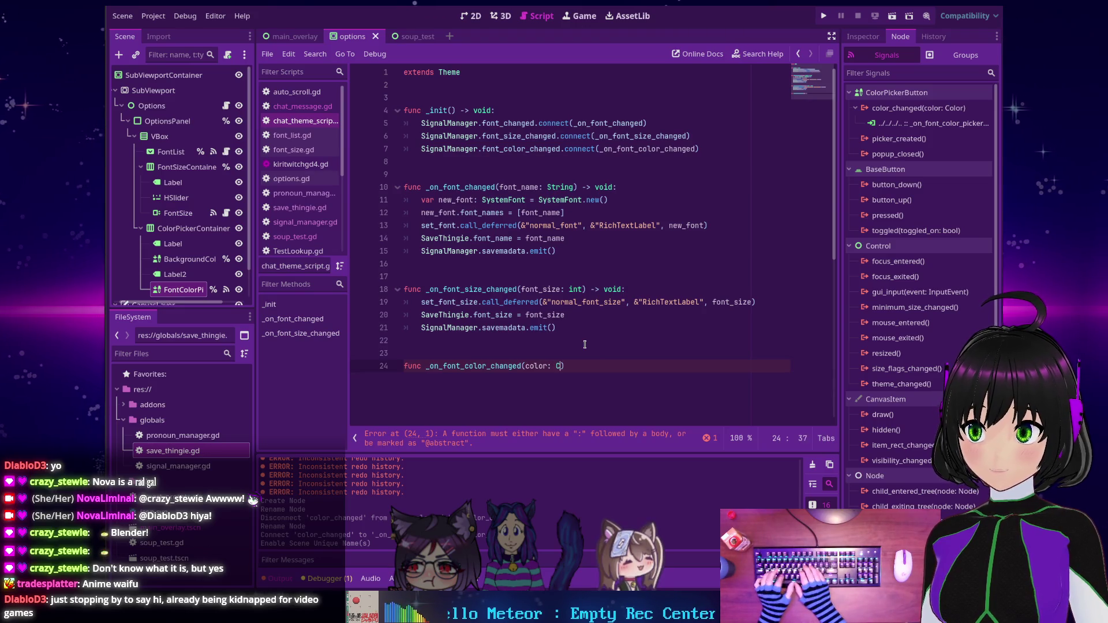
type("void:")
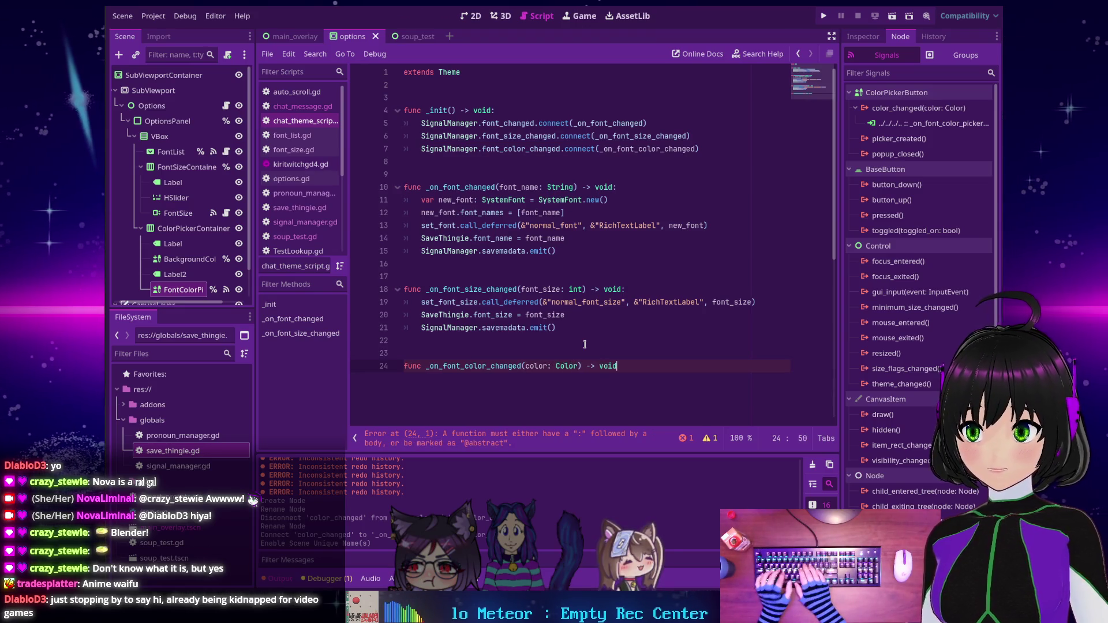
key("Return")
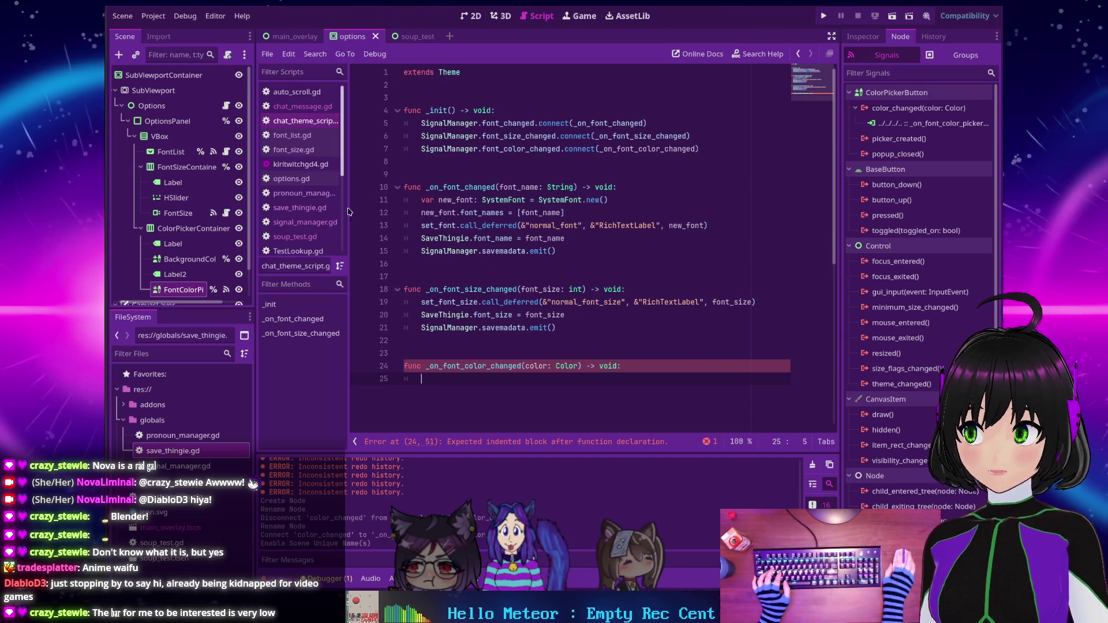
Start the new function's body with a set_color() call and look up its Theme documentation.
double_click(454, 301)
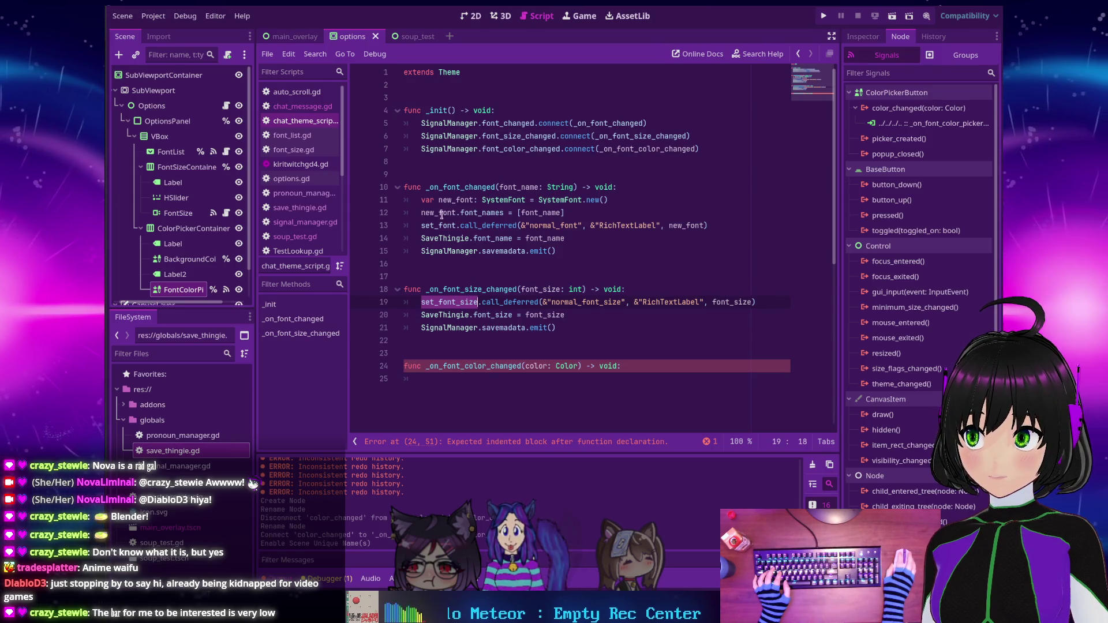
mouse_move(437, 213)
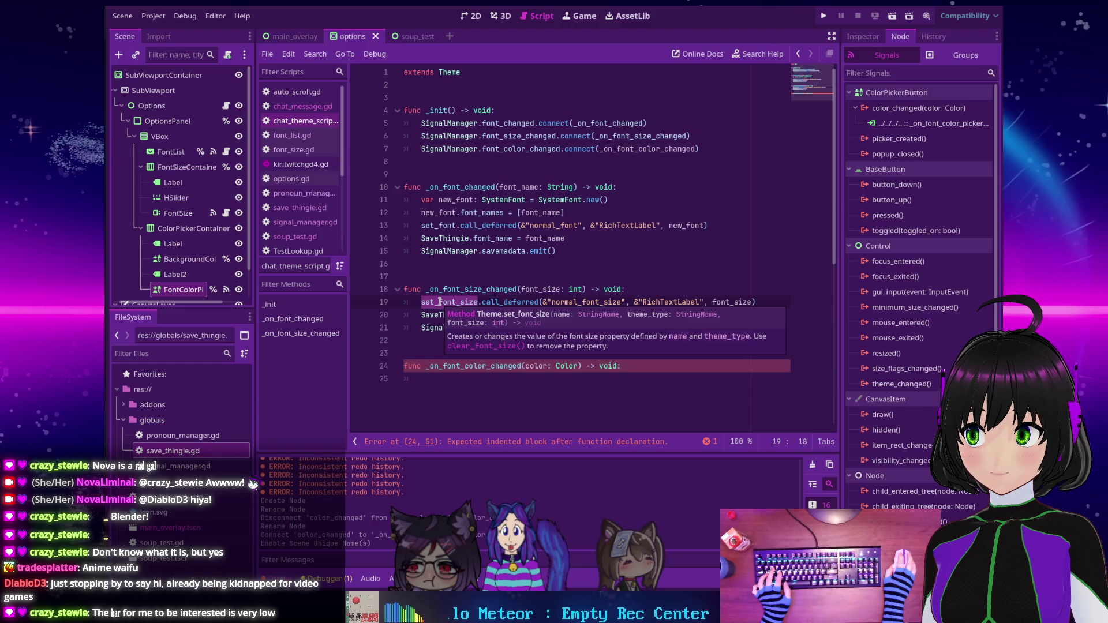
left_click(454, 375)
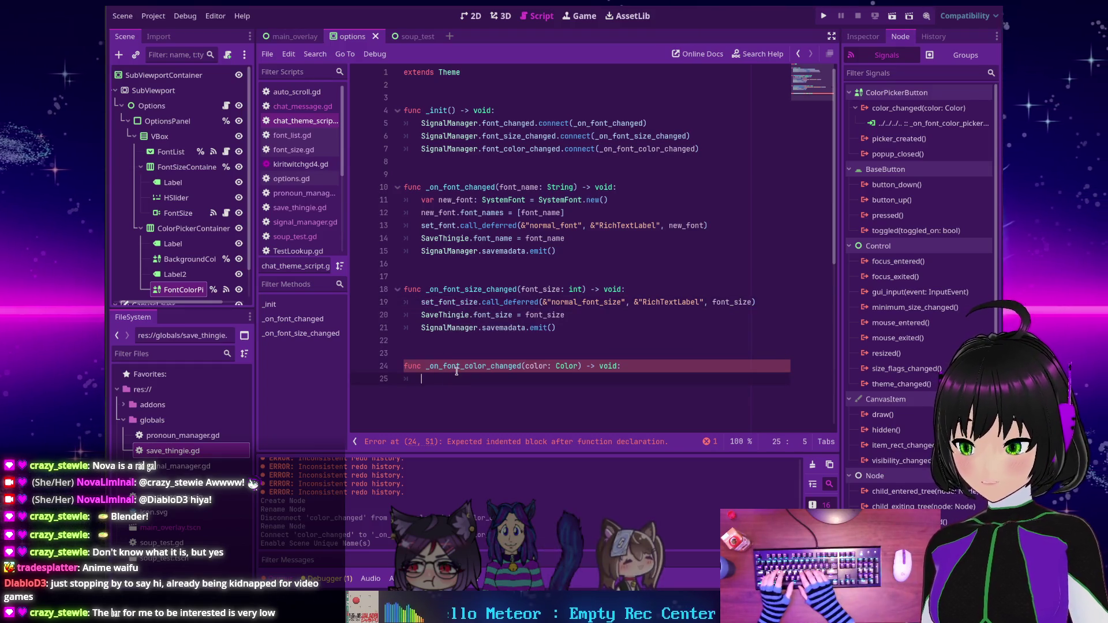
type("set_font_")
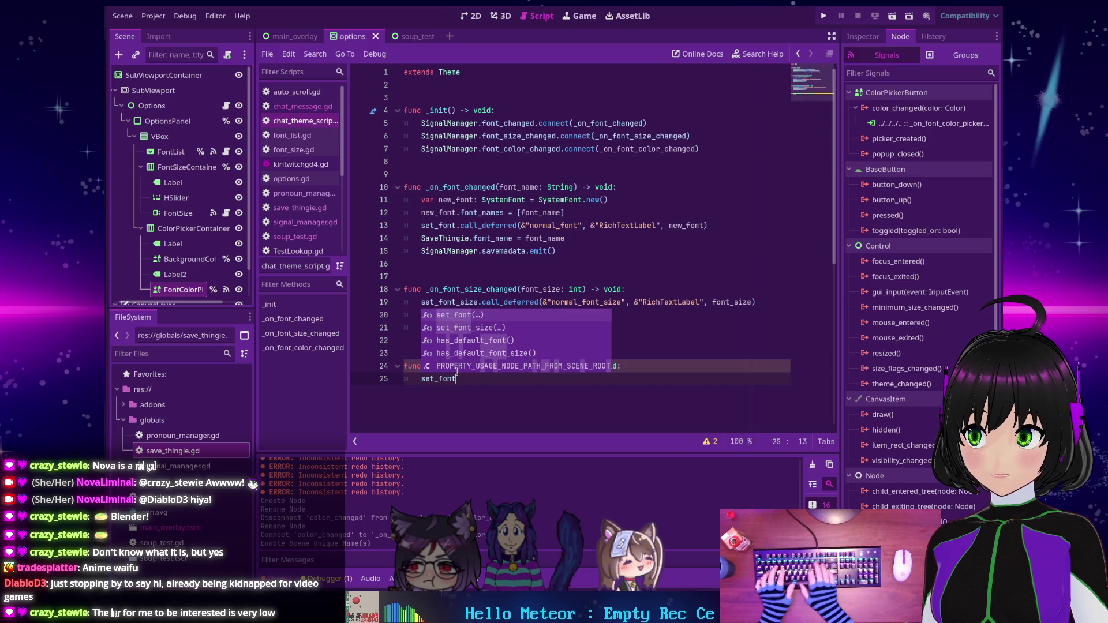
type("c")
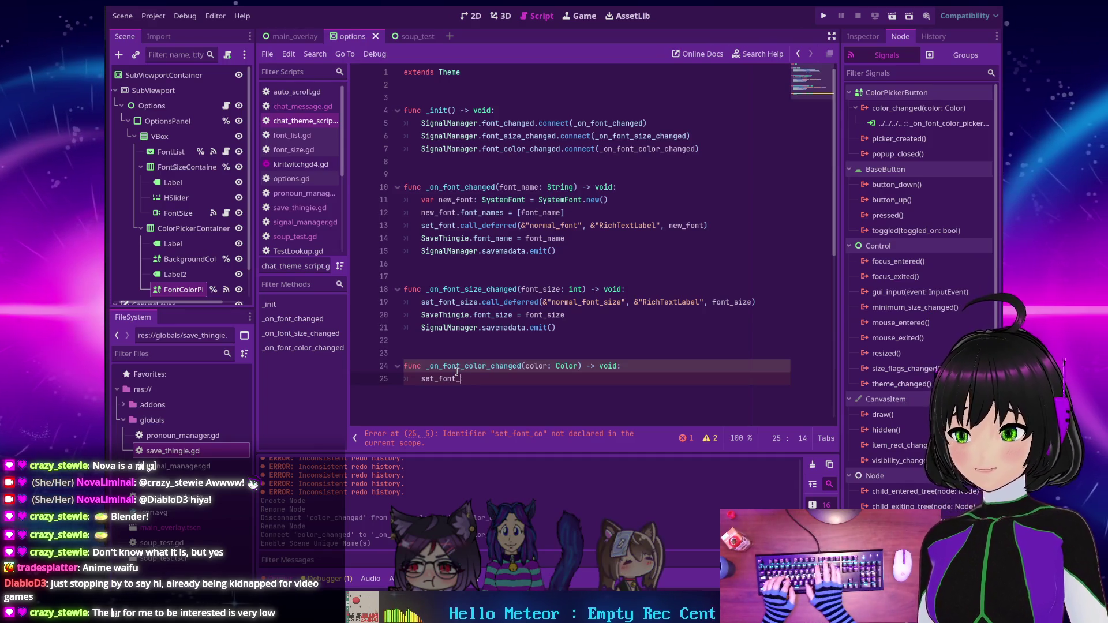
key("BackSpace")
key("BackSpace")
key("BackSpace")
key("BackSpace")
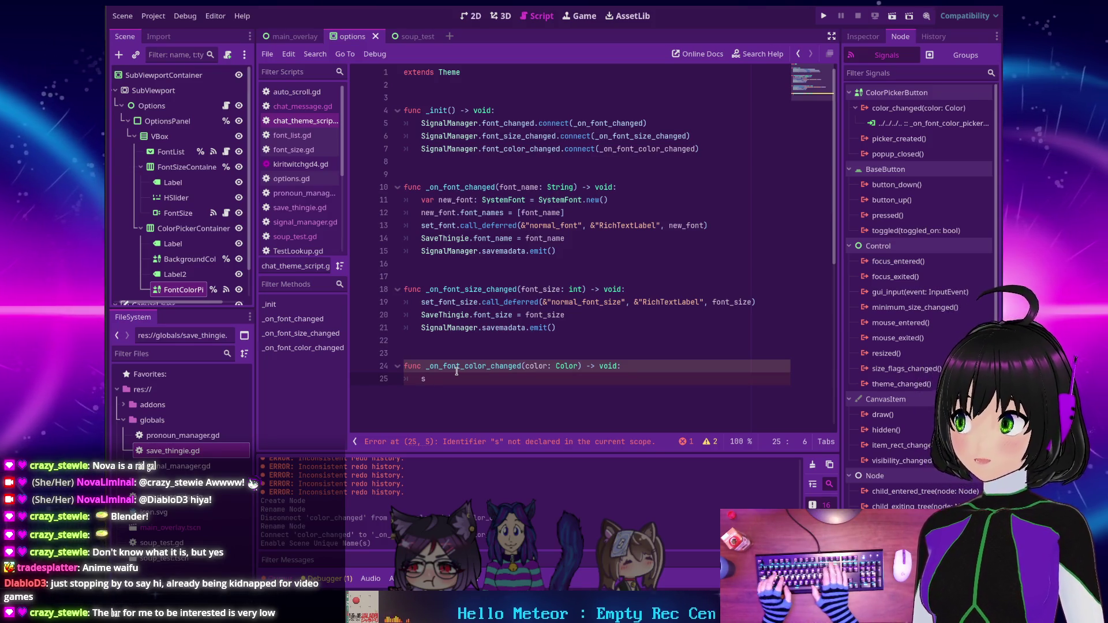
key("BackSpace")
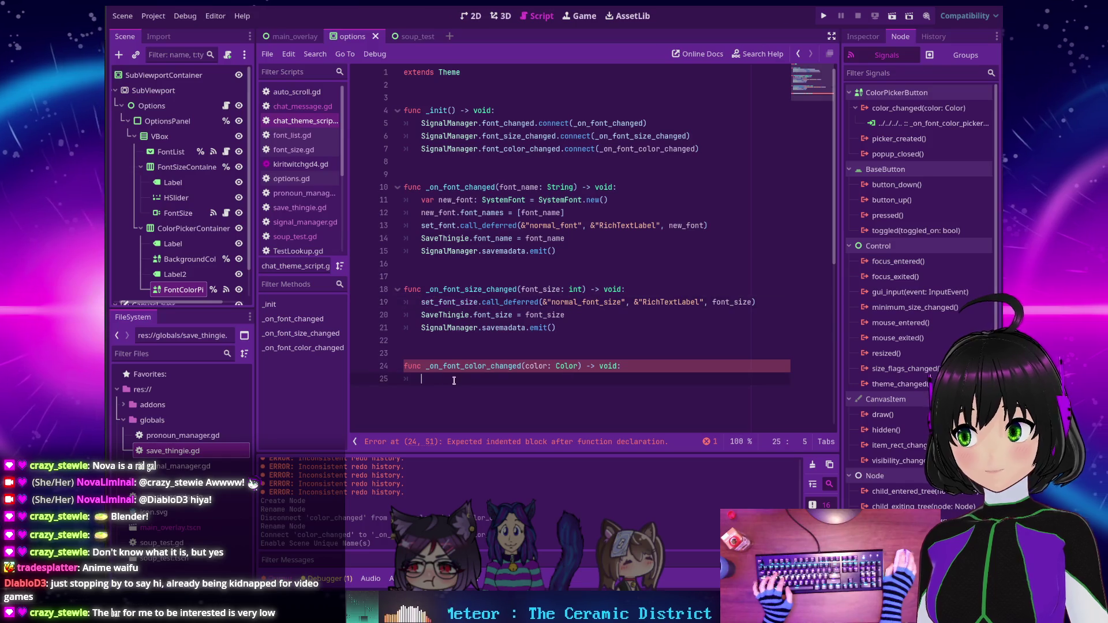
type("set_")
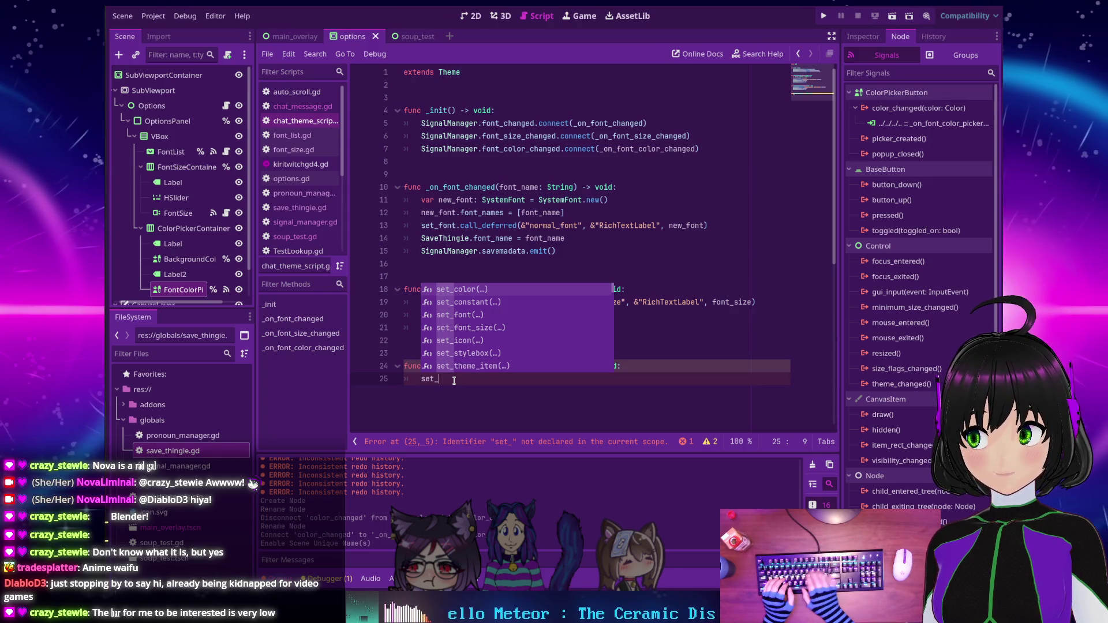
key("Return")
left_click(440, 378, "ctrl")
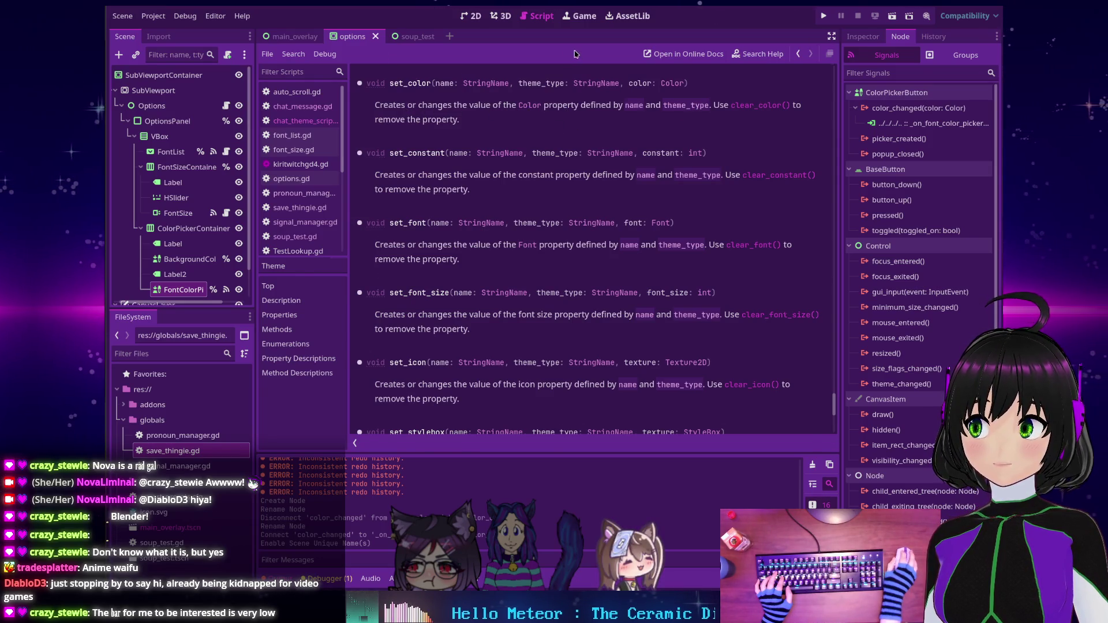
key("alt+Left")
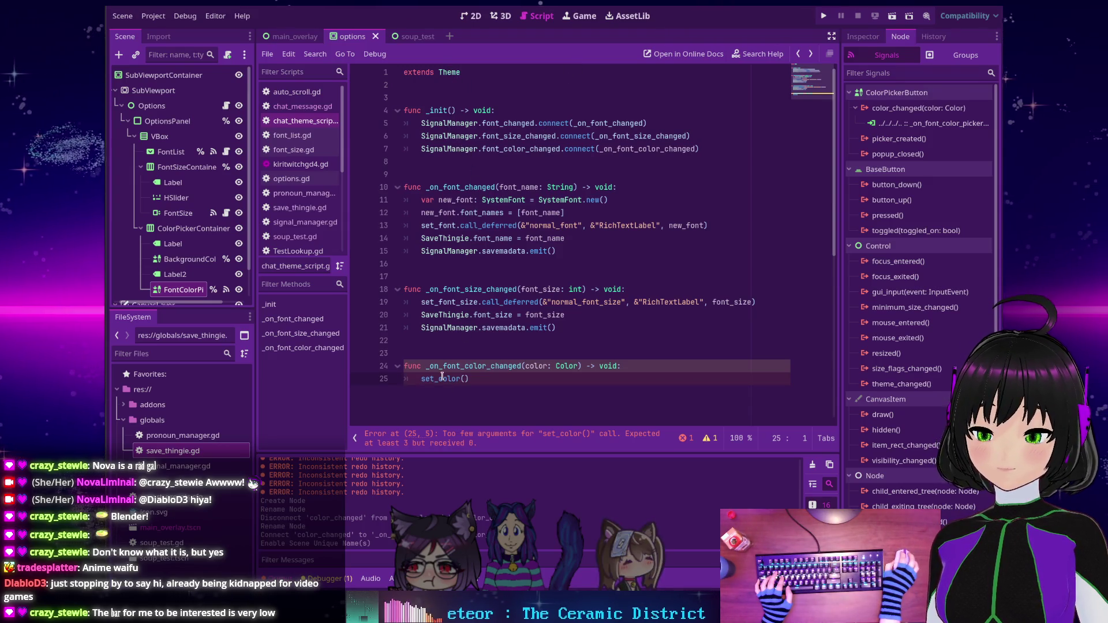
Change line 25 to set_color.call_deferred(&"") and run the project with F5.
mouse_move(442, 376)
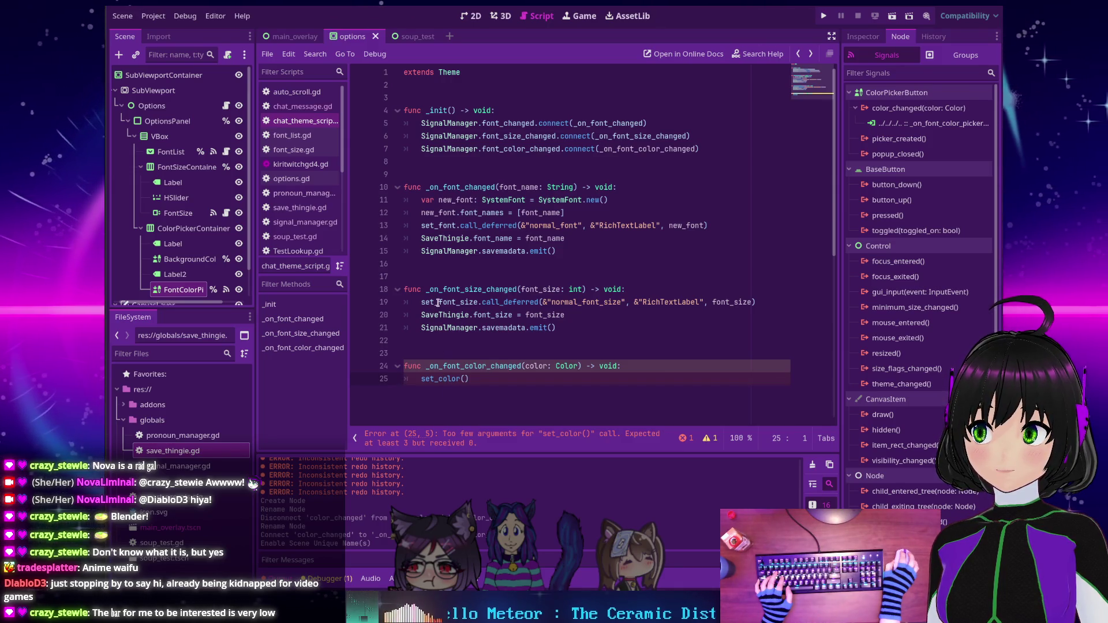
mouse_move(437, 303)
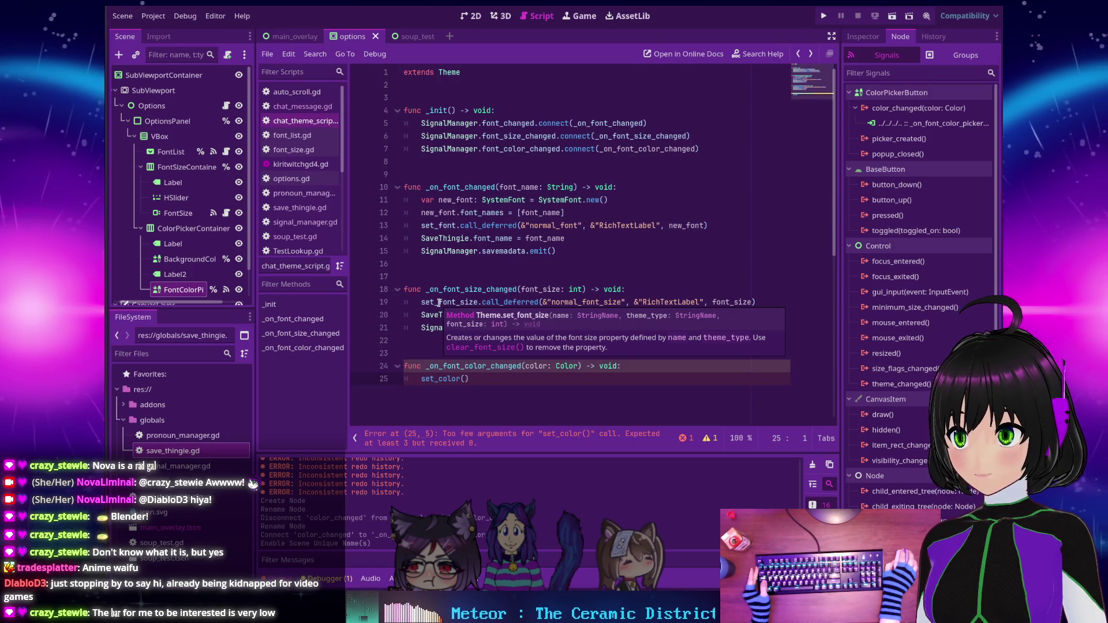
mouse_move(440, 226)
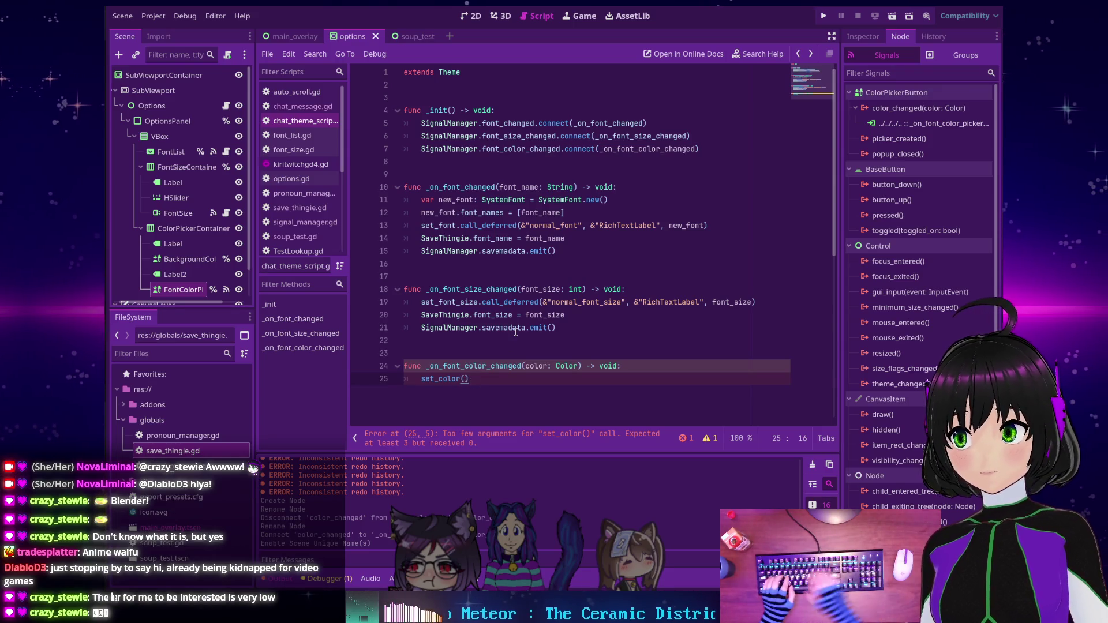
key("BackSpace")
key("BackSpace")
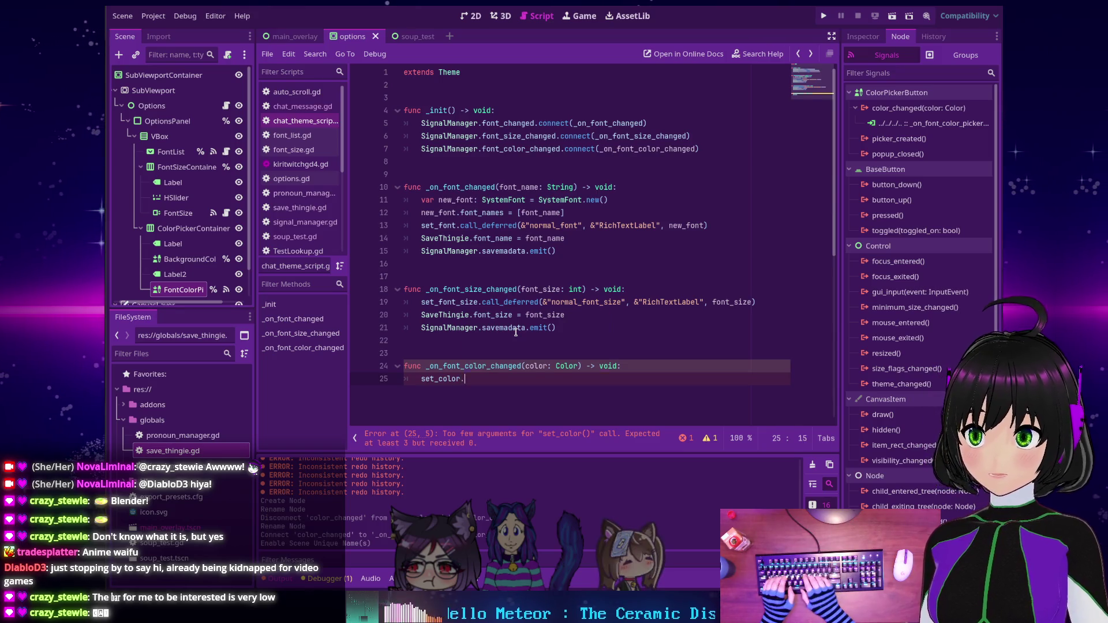
type(".call")
key("Down")
key("Down")
key("Return")
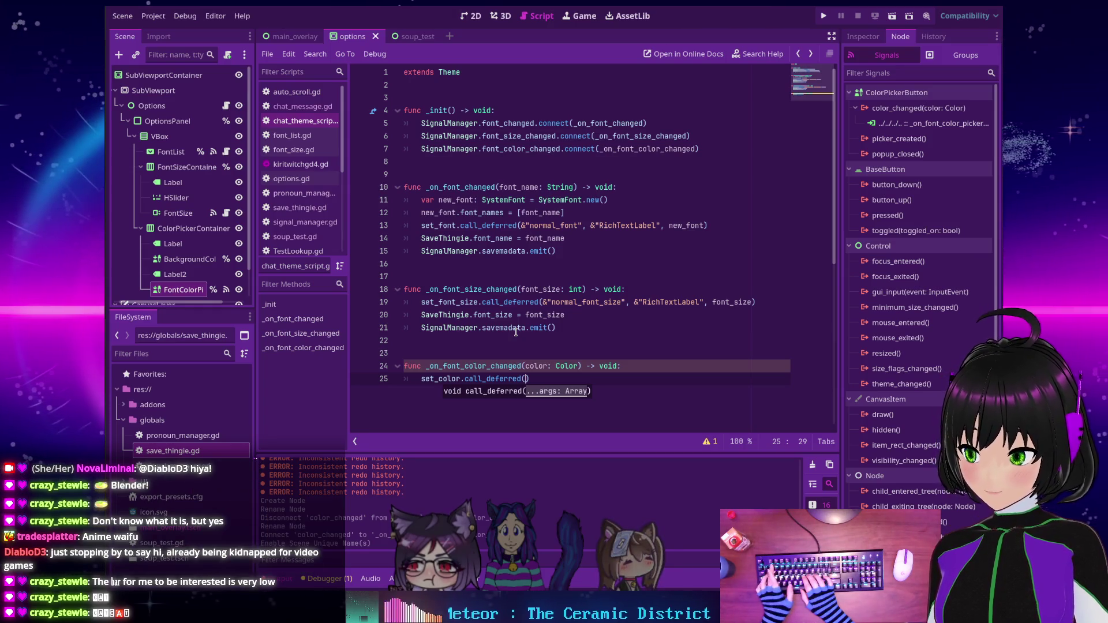
type("\"")
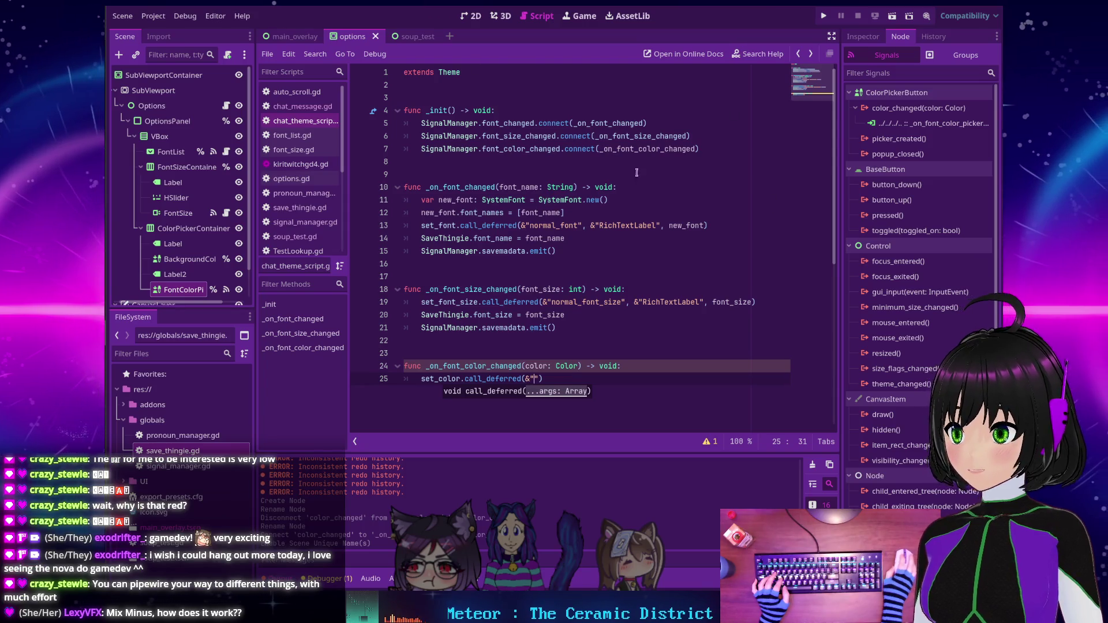
key("F5")
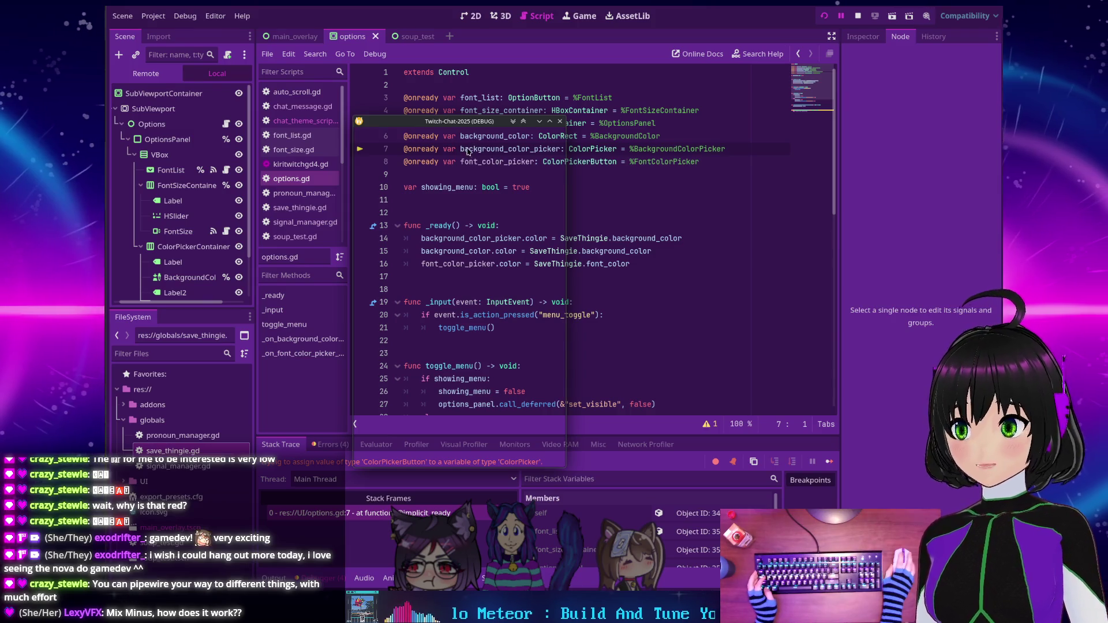
Retype the picker variable on line 7 as ColorPickerButton, save options.gd, and run again.
mouse_move(467, 208)
left_mouse_down()
mouse_move(485, 161)
mouse_move(485, 182)
left_mouse_up()
left_click_drag(480, 186, 741, 213)
left_click(616, 149)
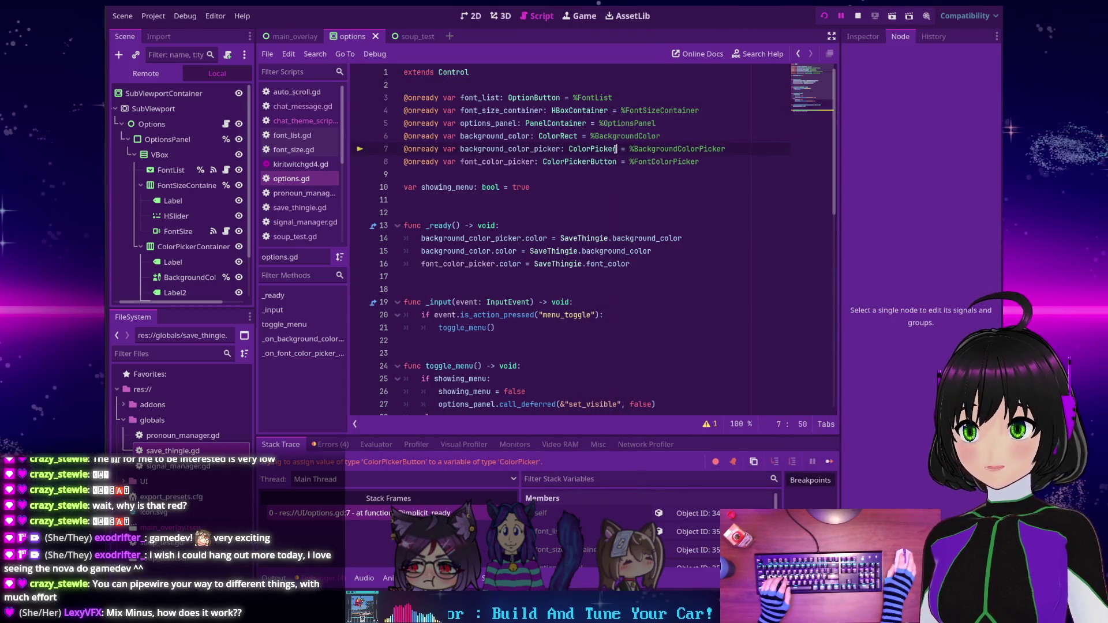
type("Button")
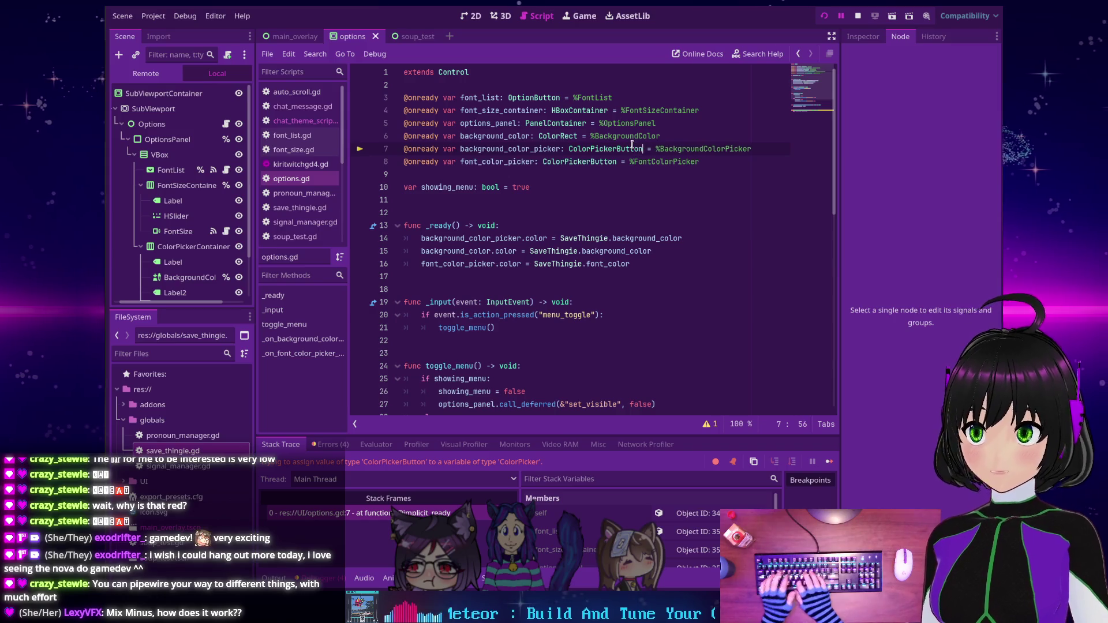
key("ctrl+s")
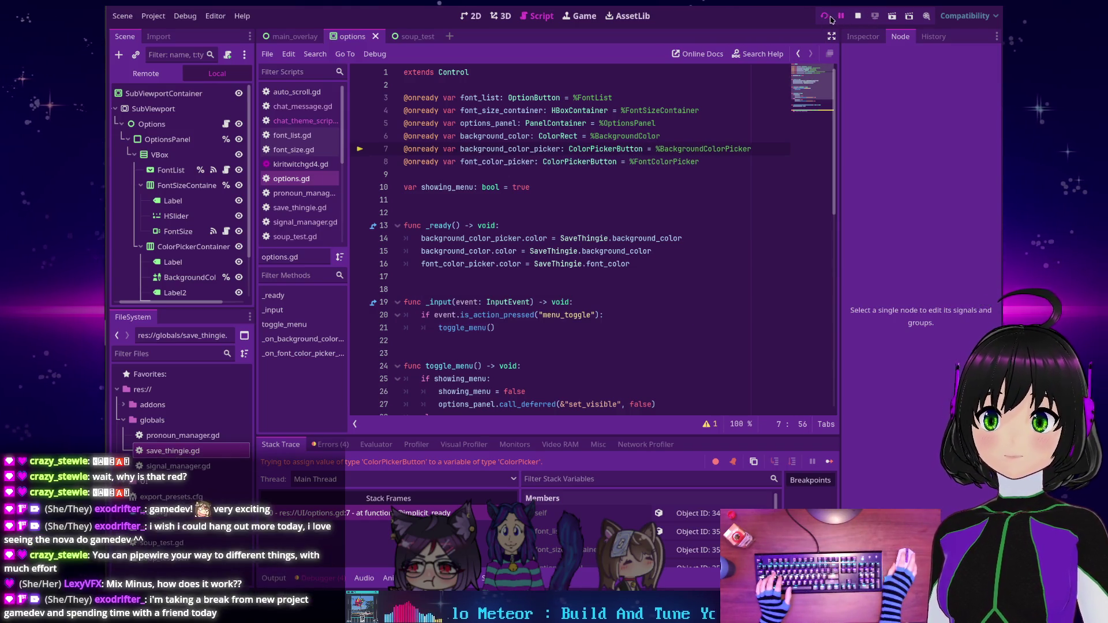
left_click(829, 17)
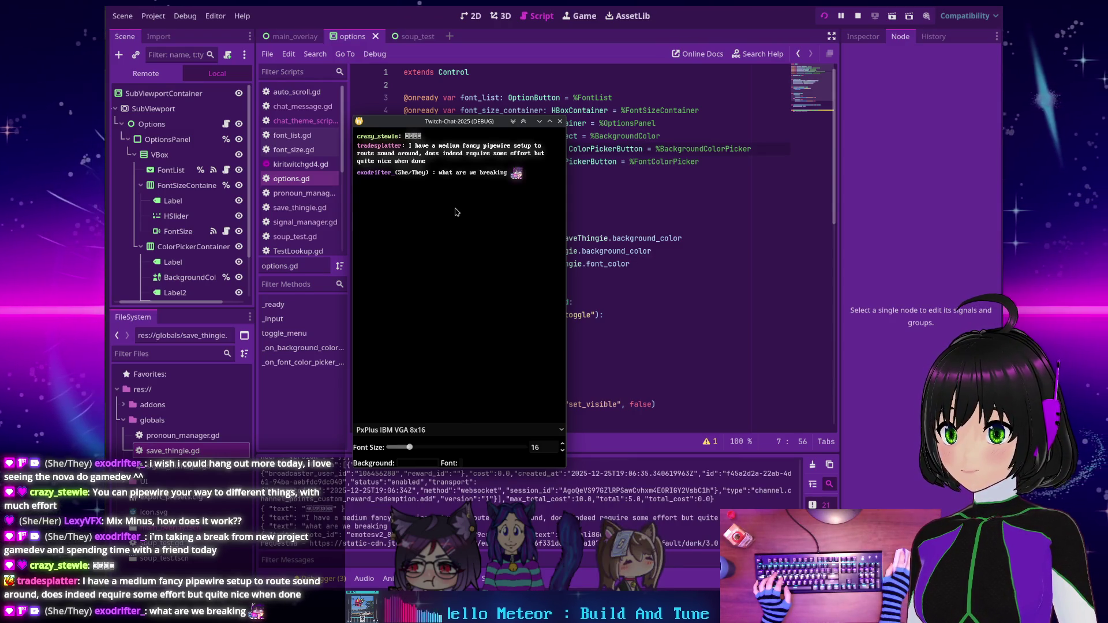
Shift the game window and hide then reshow the in-game options panel.
mouse_move(441, 236)
left_mouse_down()
mouse_move(427, 232)
mouse_move(423, 259)
mouse_move(436, 226)
left_mouse_up()
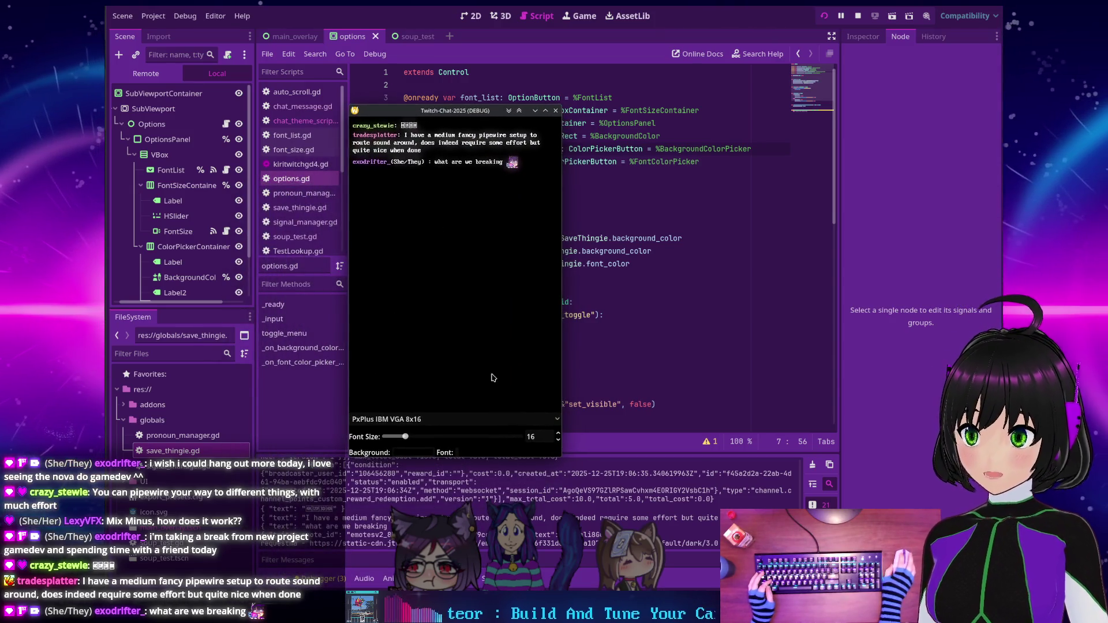
left_click(477, 387)
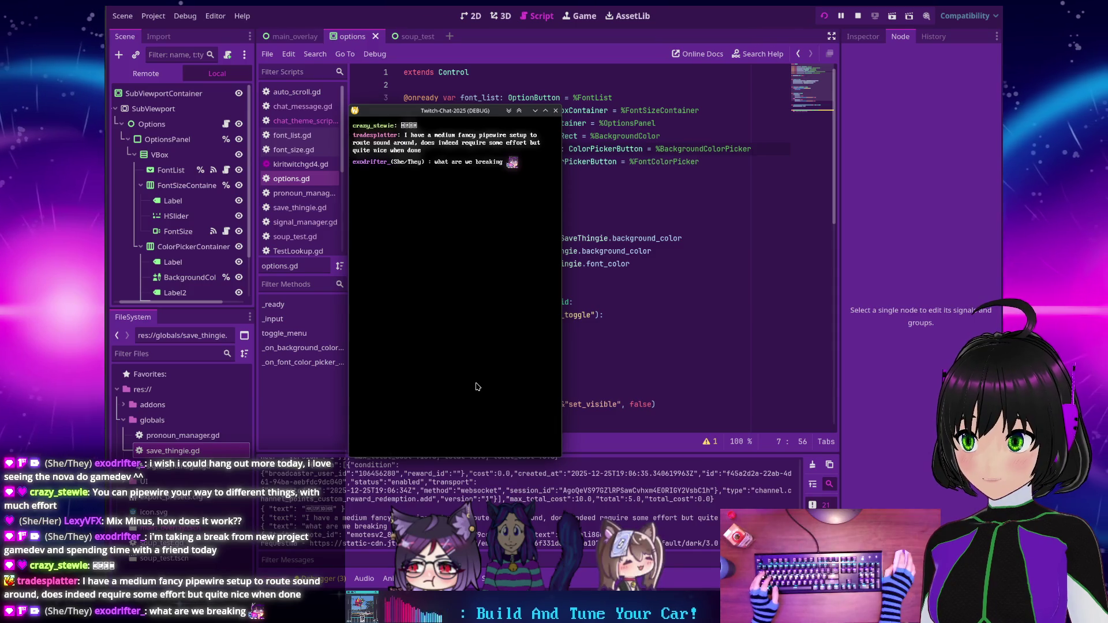
left_click(478, 387)
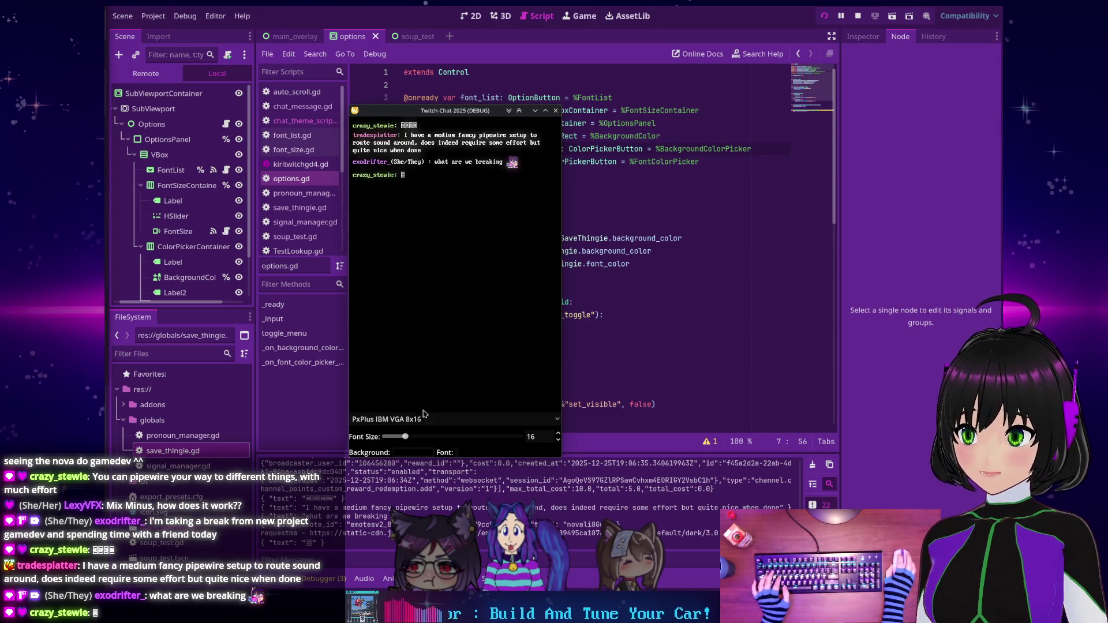
Slide the chat font size through 21, 36, 32, 62 and 22, then stop the game.
left_click_drag(405, 437, 468, 442)
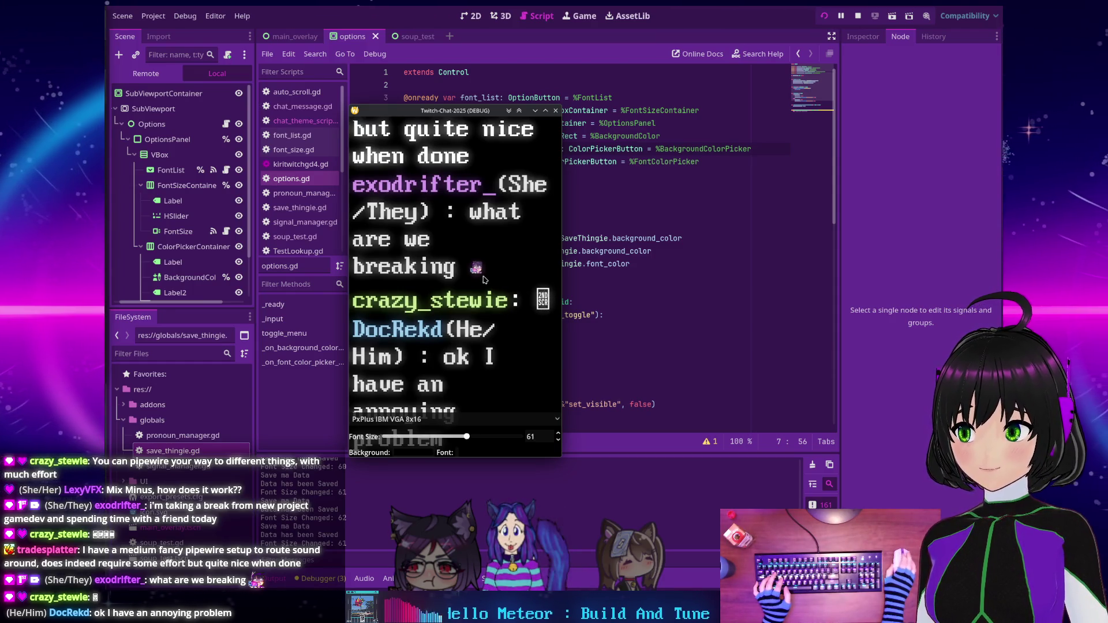
left_click_drag(467, 437, 431, 438)
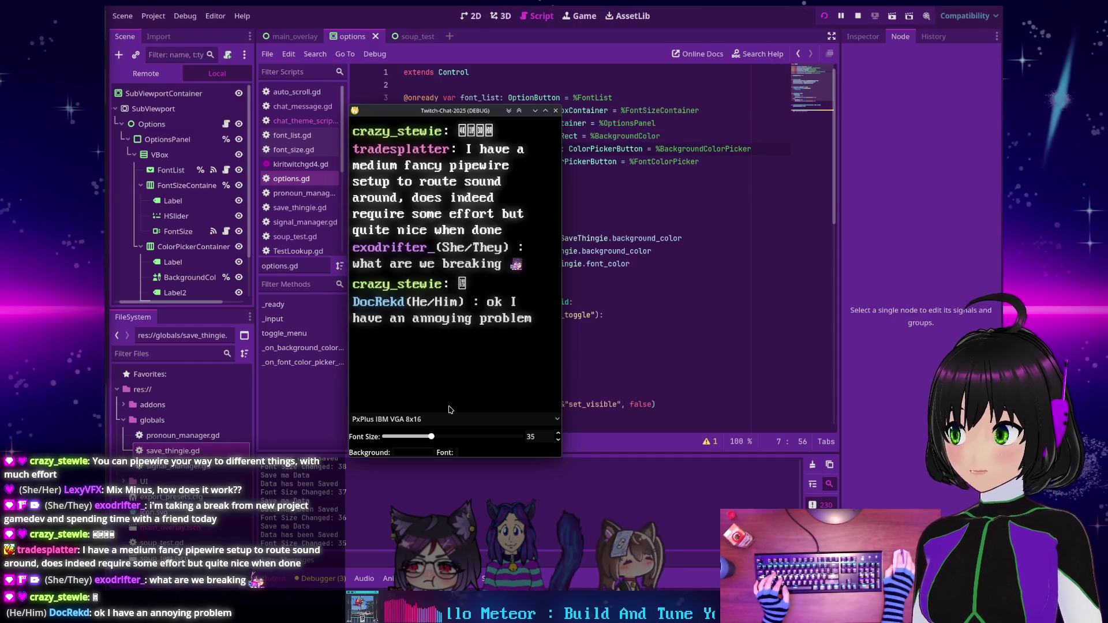
left_click_drag(434, 438, 428, 440)
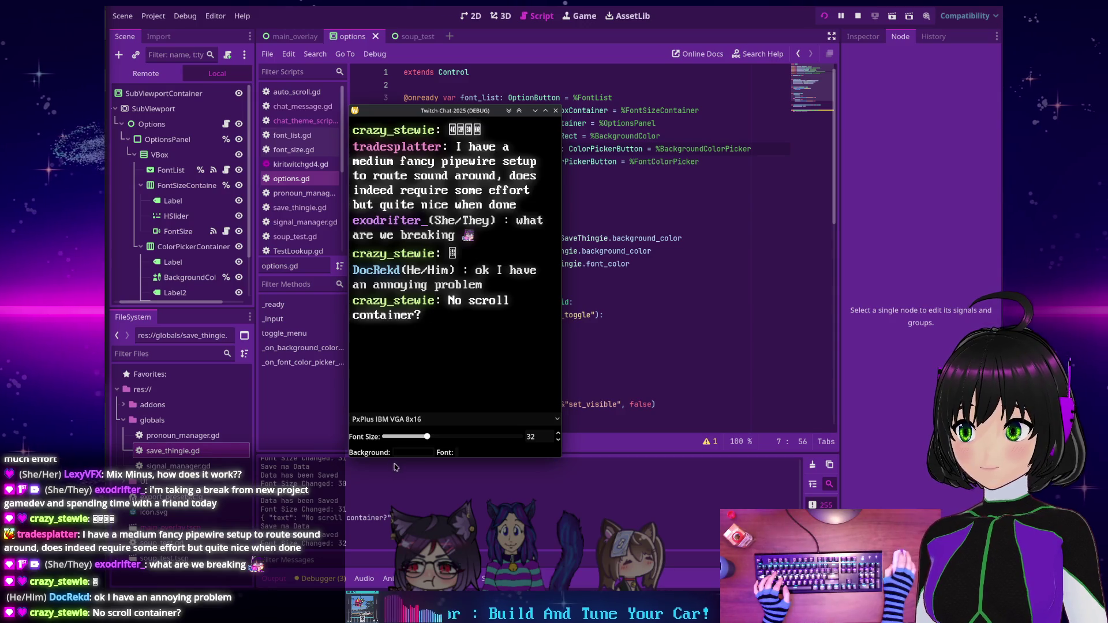
left_click_drag(427, 436, 467, 436)
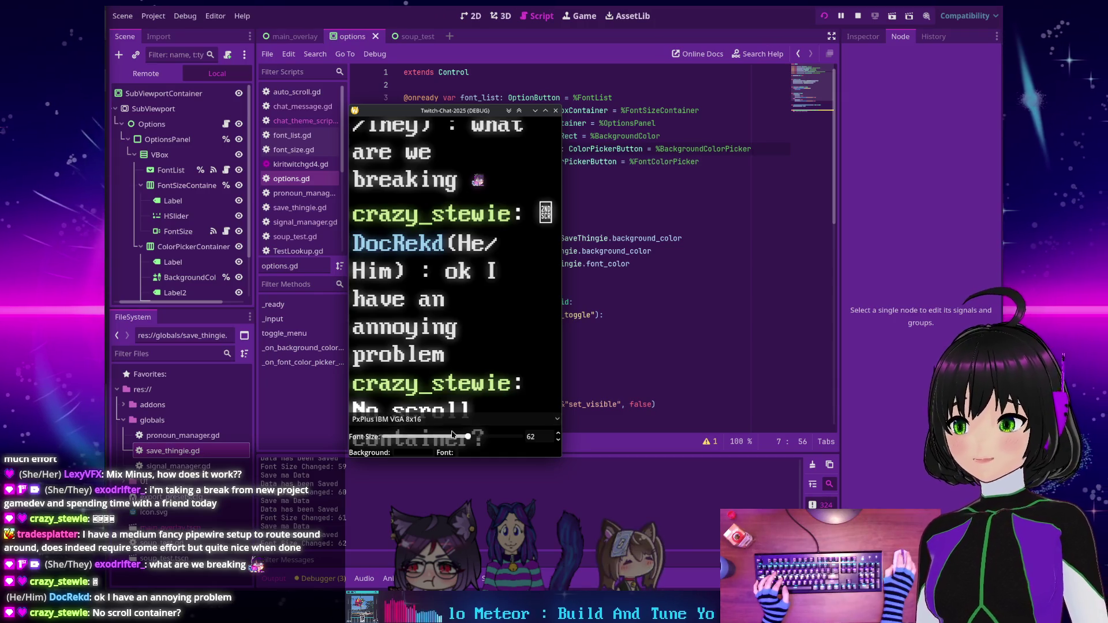
mouse_move(468, 441)
left_mouse_down()
mouse_move(414, 438)
mouse_move(427, 436)
left_mouse_up()
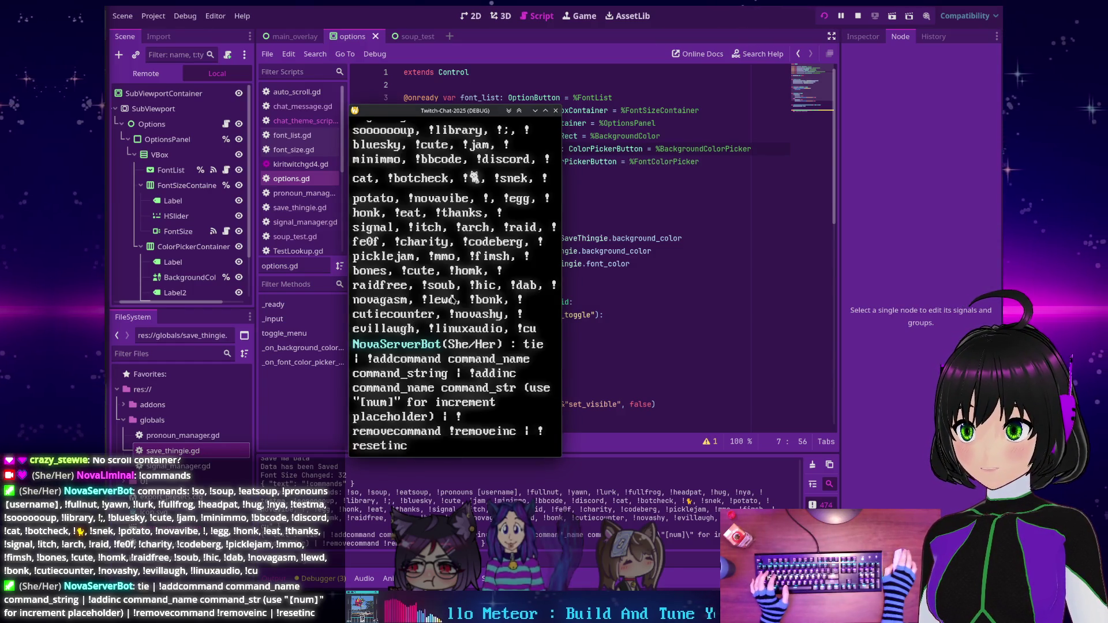
left_click(858, 16)
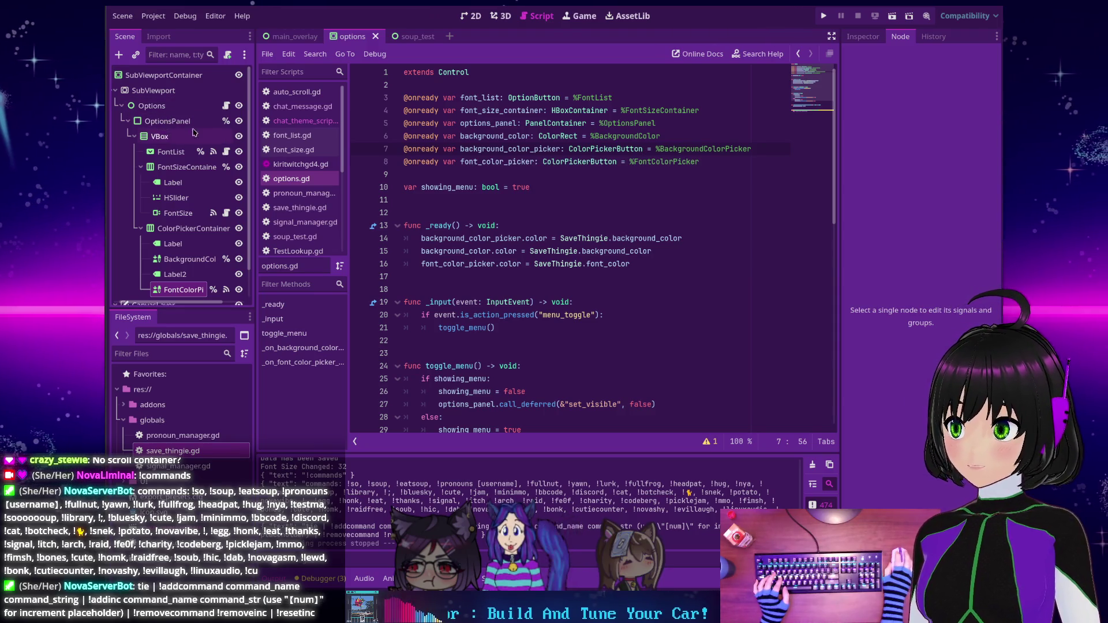
In the 2D view select SubViewportContainer, Options, OptionsPanel and VBox, then open main_overlay.
left_click(476, 16)
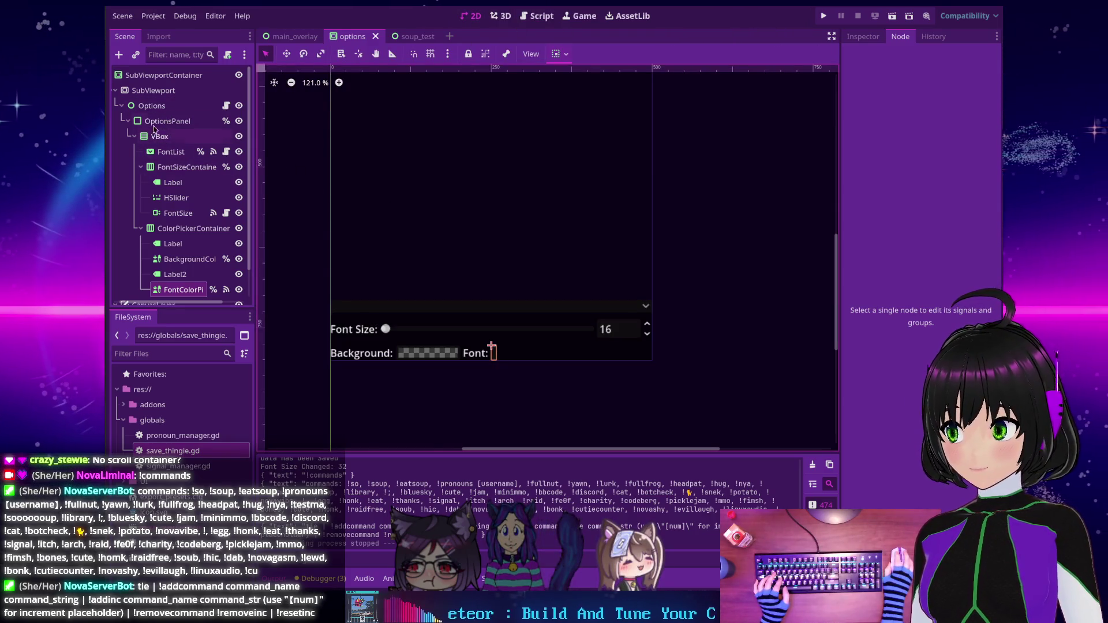
scroll(167, 122, "down", 2)
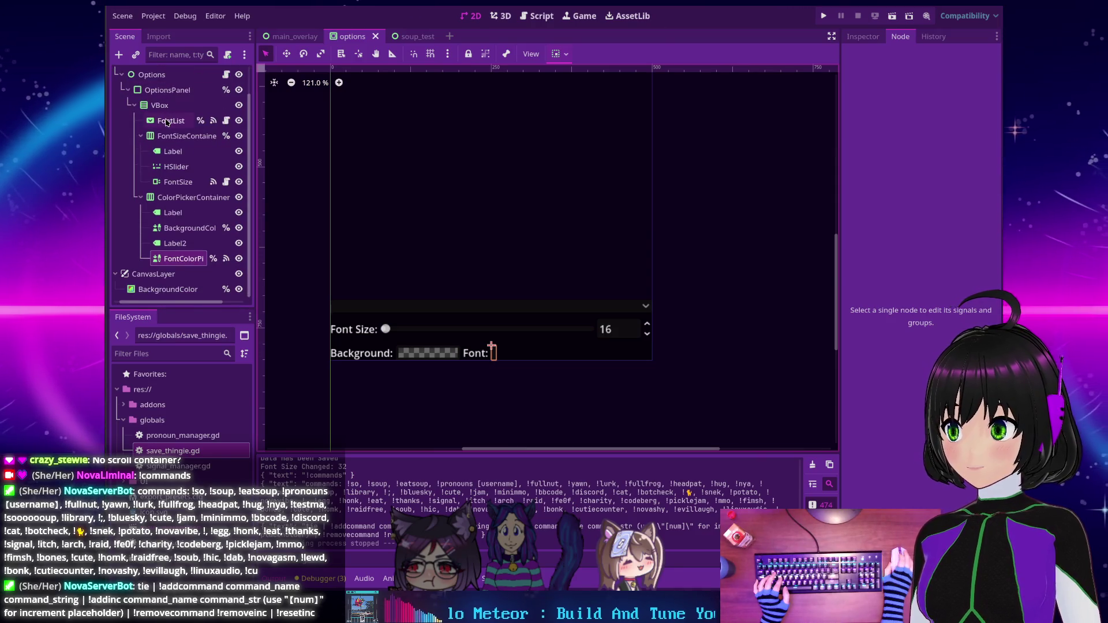
scroll(167, 128, "up", 2)
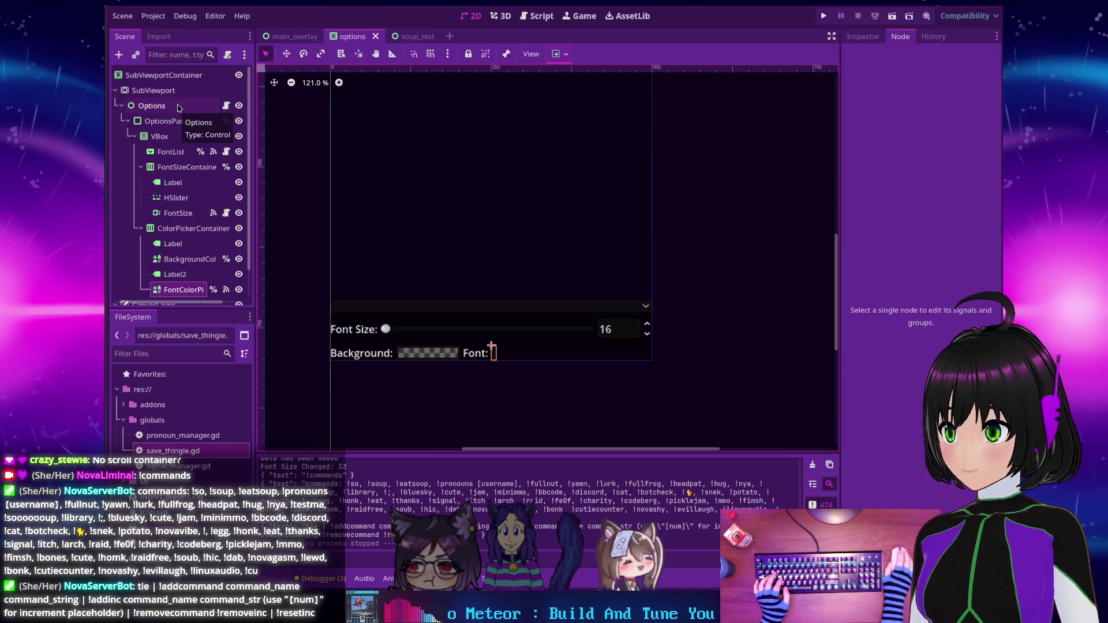
left_click(176, 79)
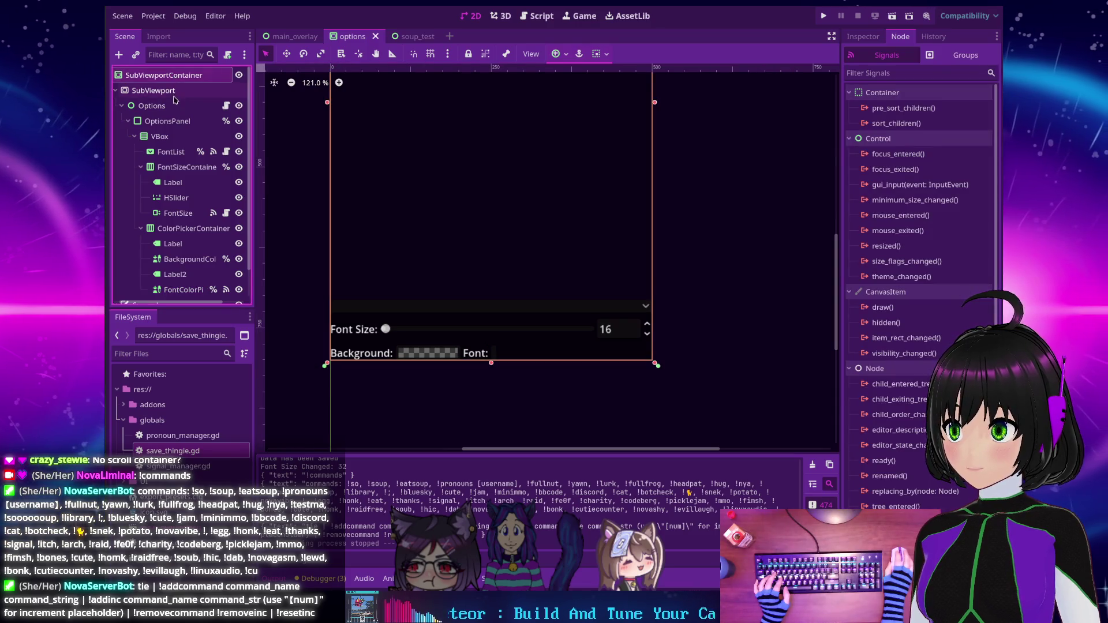
left_click(173, 104)
left_click(172, 122)
left_click(172, 140)
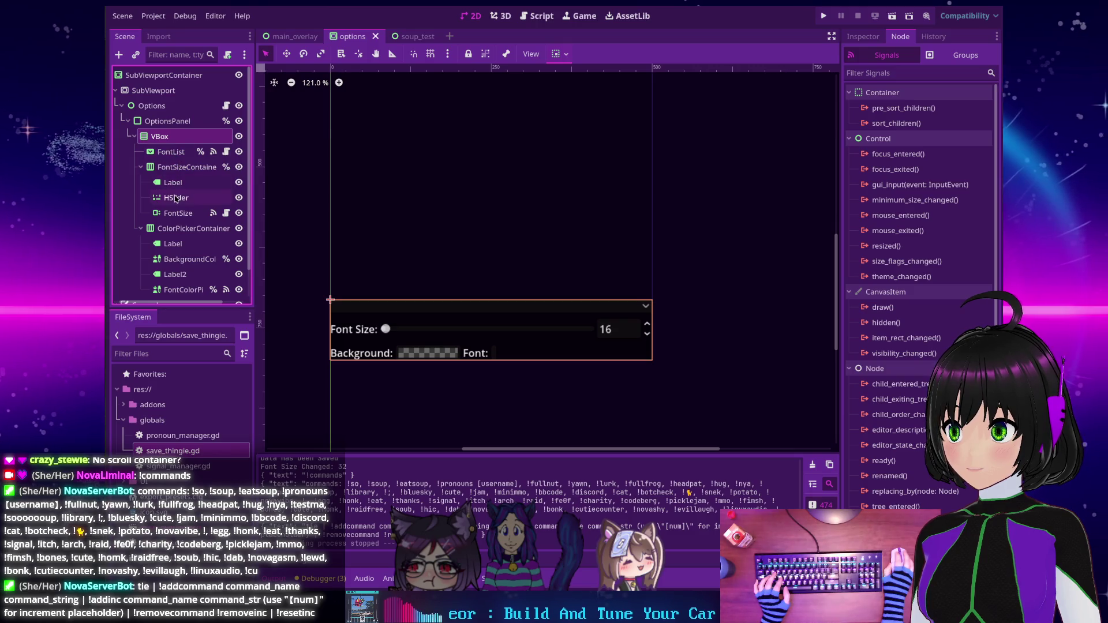
left_click(295, 36)
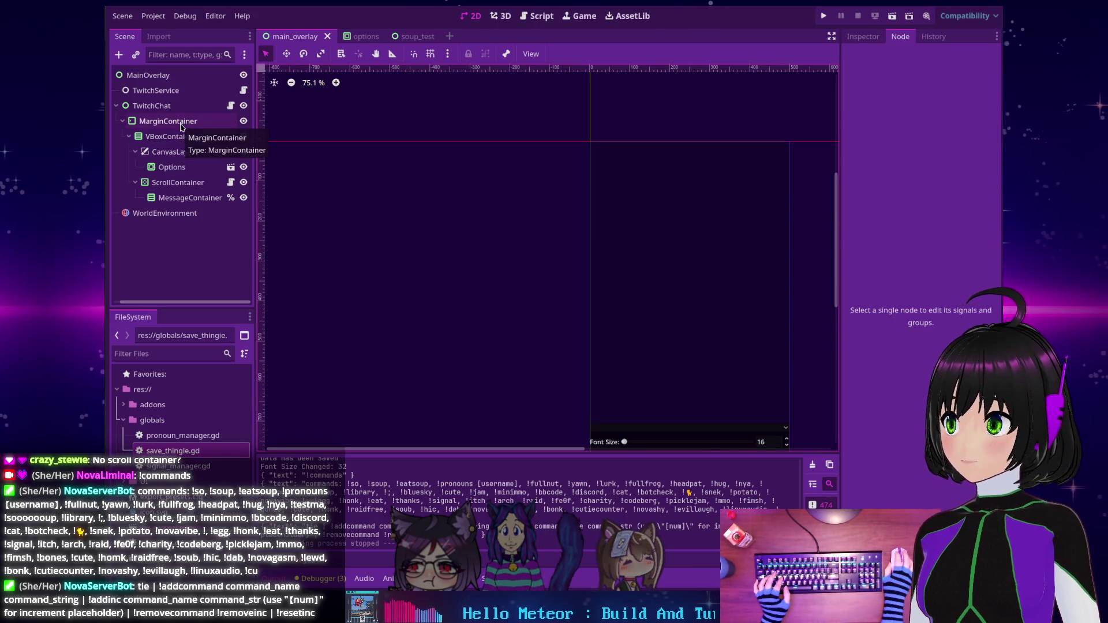
Select MessageContainer, then inspect ScrollContainer's properties and centre the chat frame on the canvas.
left_click(168, 198)
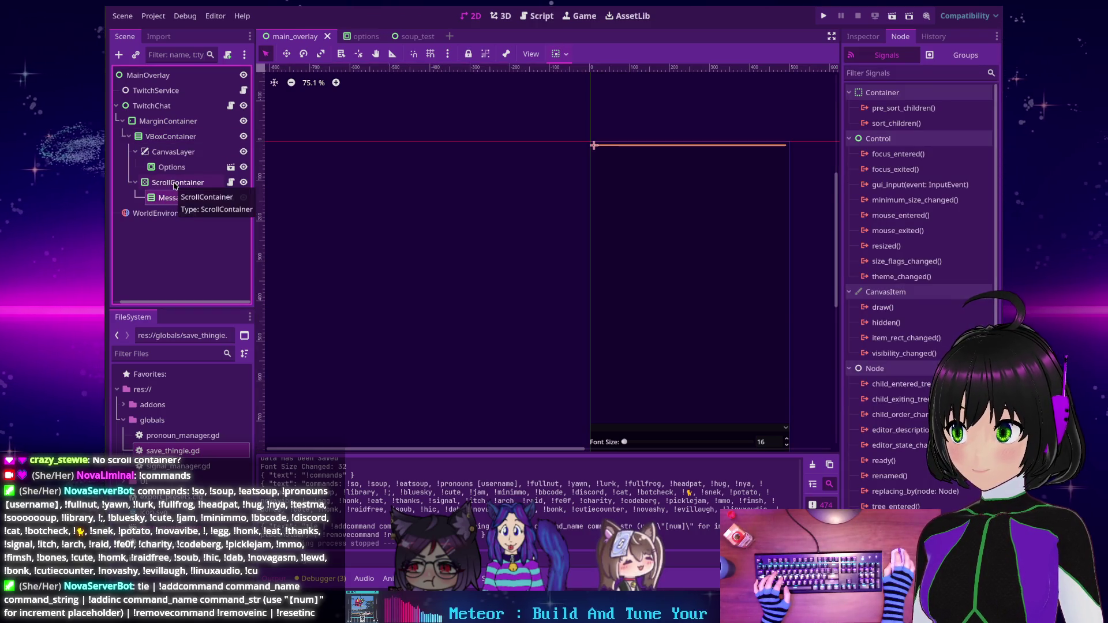
left_click(173, 182)
left_click(862, 36)
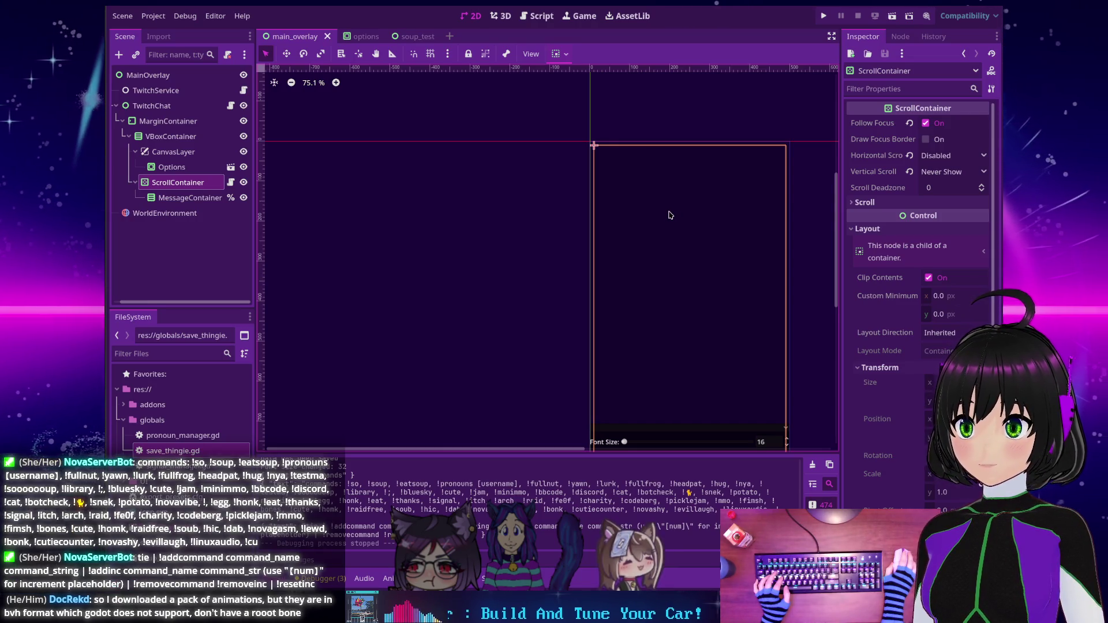
mouse_move(566, 240)
left_mouse_down()
mouse_move(419, 162)
mouse_move(373, 211)
left_mouse_up()
scroll(418, 164, "down", 1)
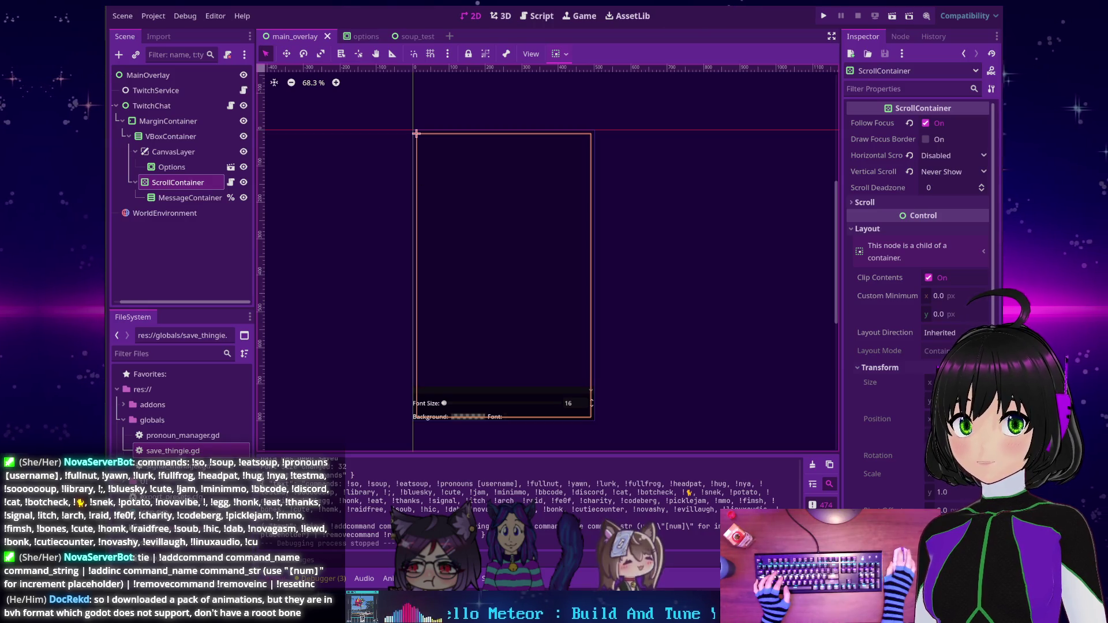
Run and stop the project, then select the Options node to view its properties.
left_click(824, 16)
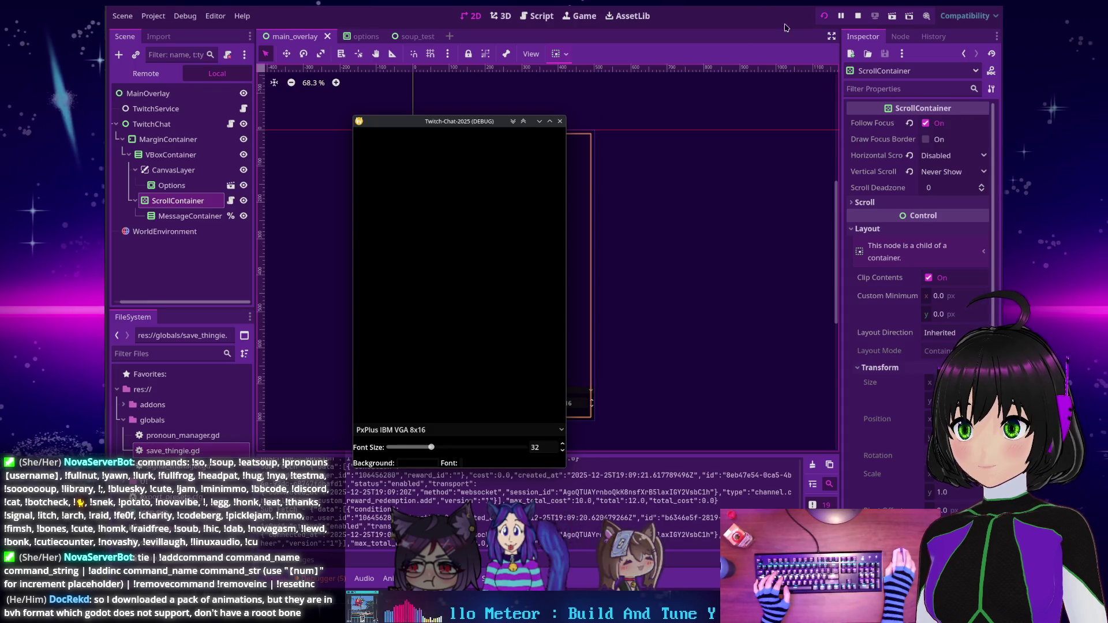
left_click(858, 16)
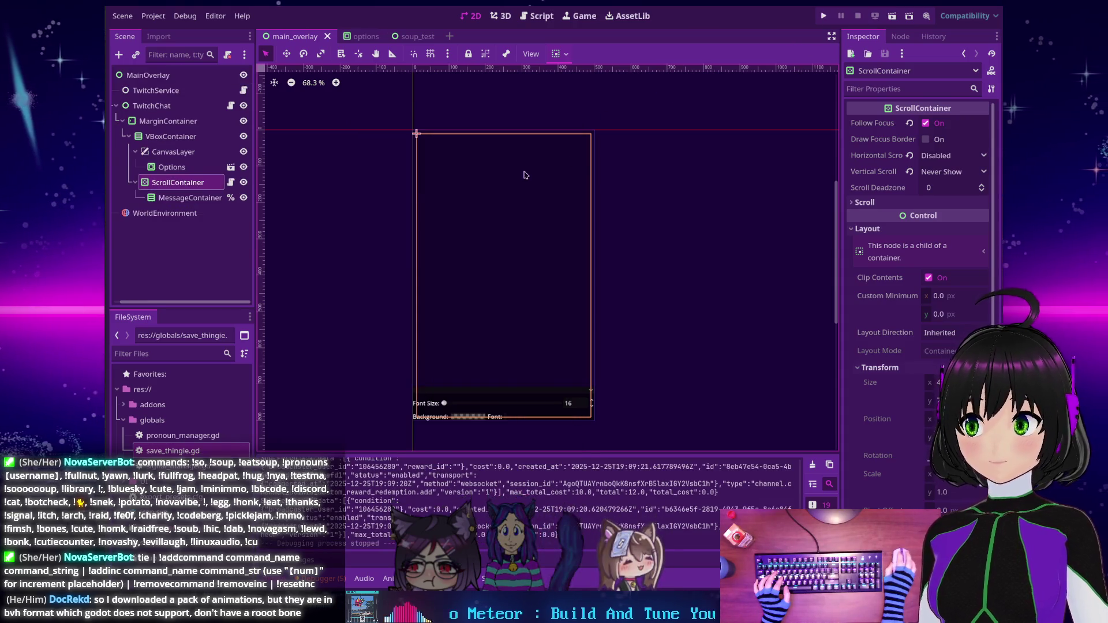
left_click(170, 170)
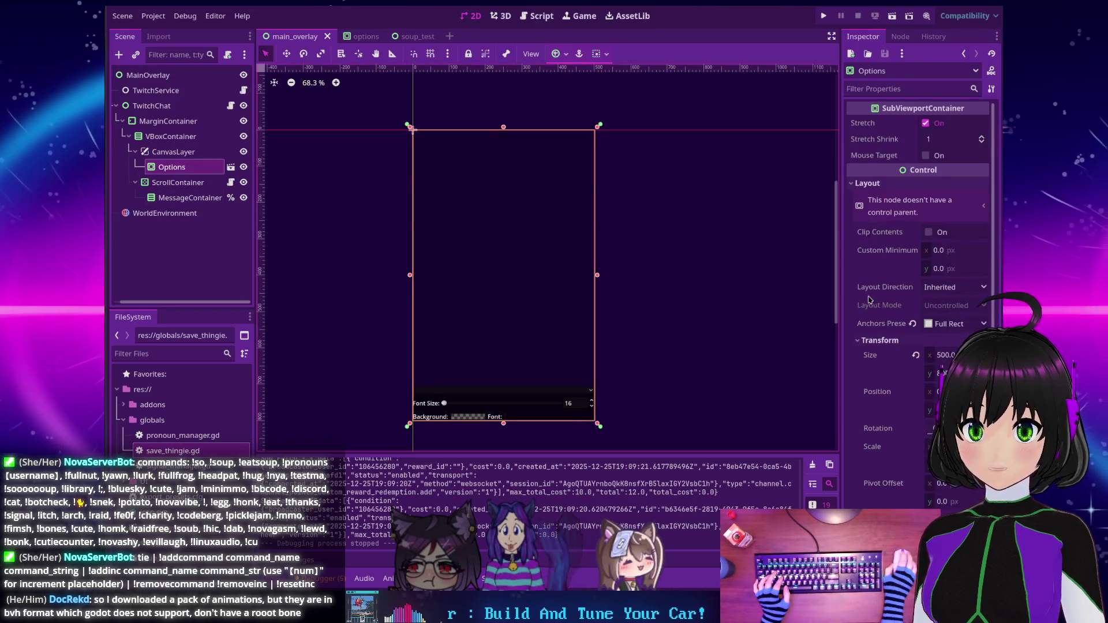
scroll(871, 299, "down", 5)
scroll(871, 299, "up", 5)
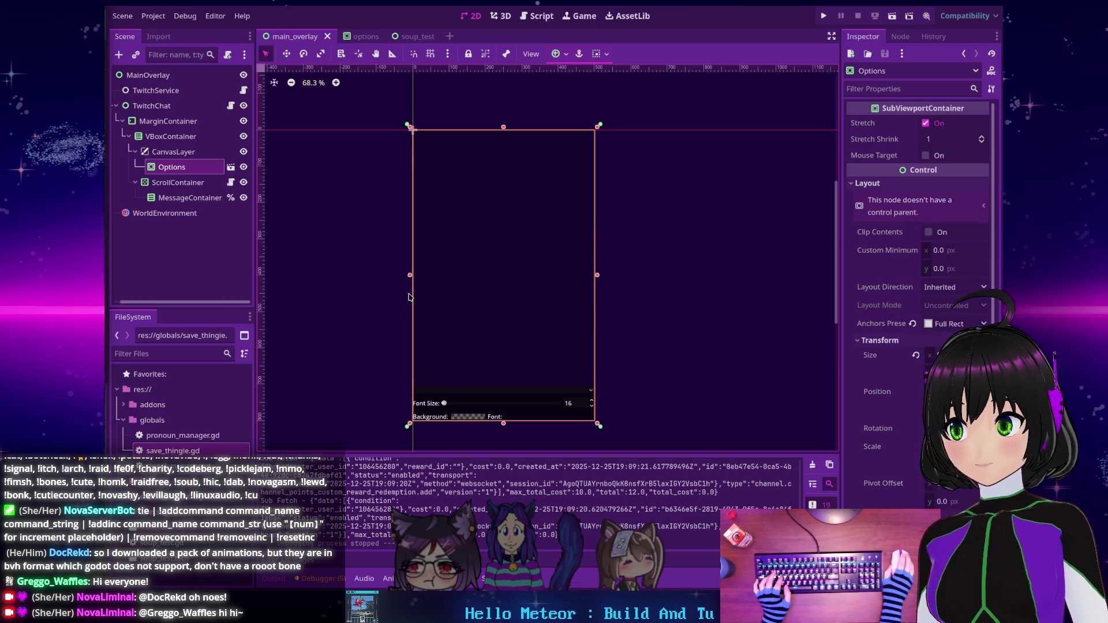
left_click(171, 184)
left_click(173, 197)
left_click(173, 182)
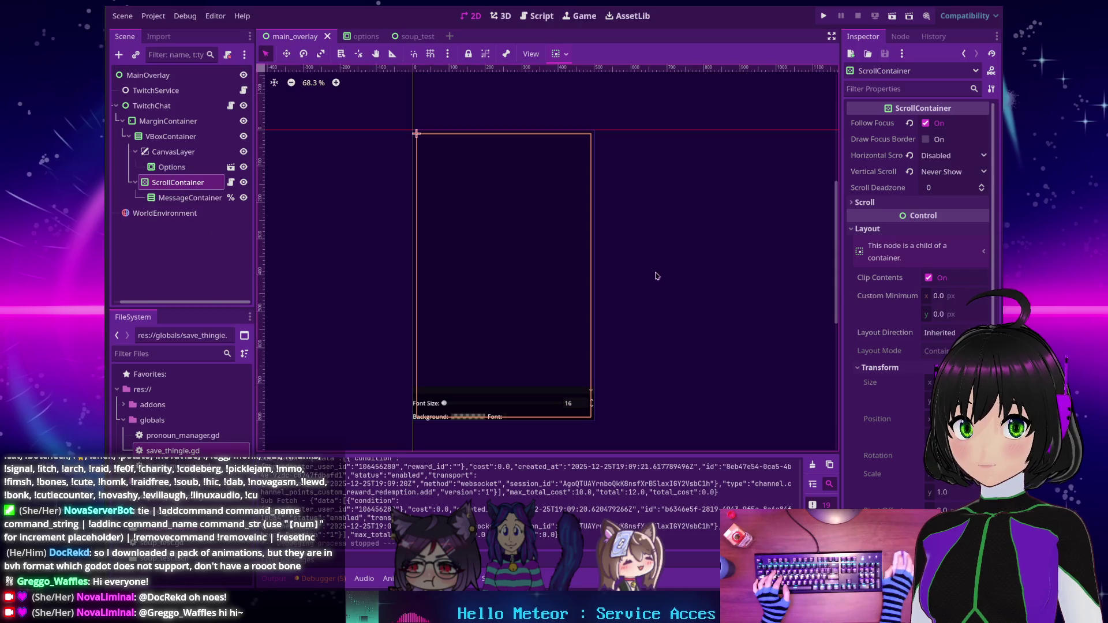
scroll(917, 299, "down", 5)
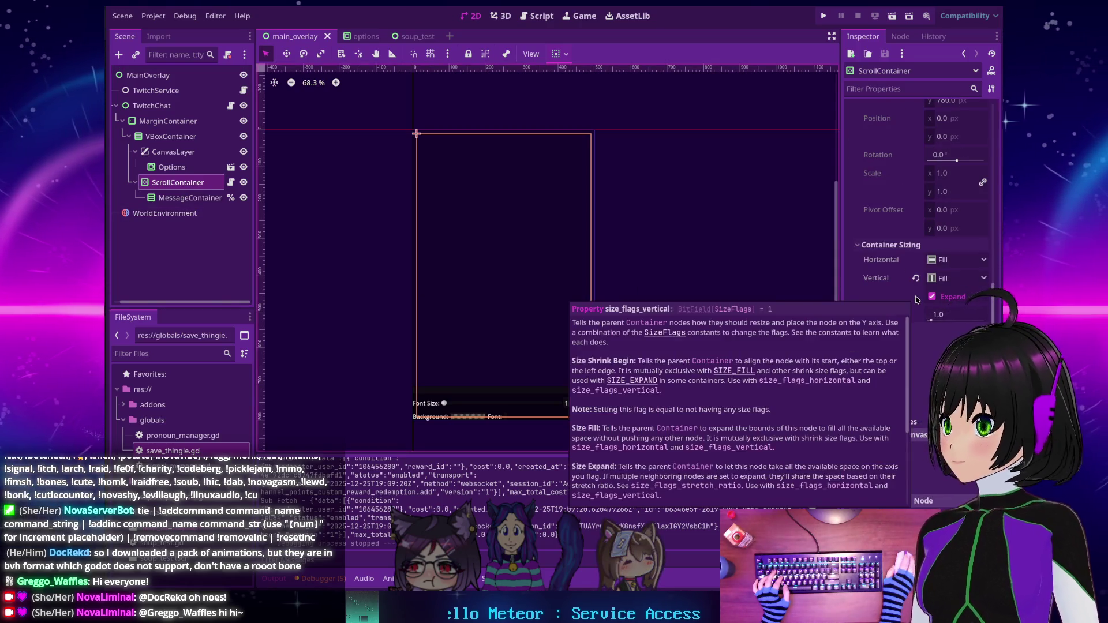
scroll(917, 300, "down", 1)
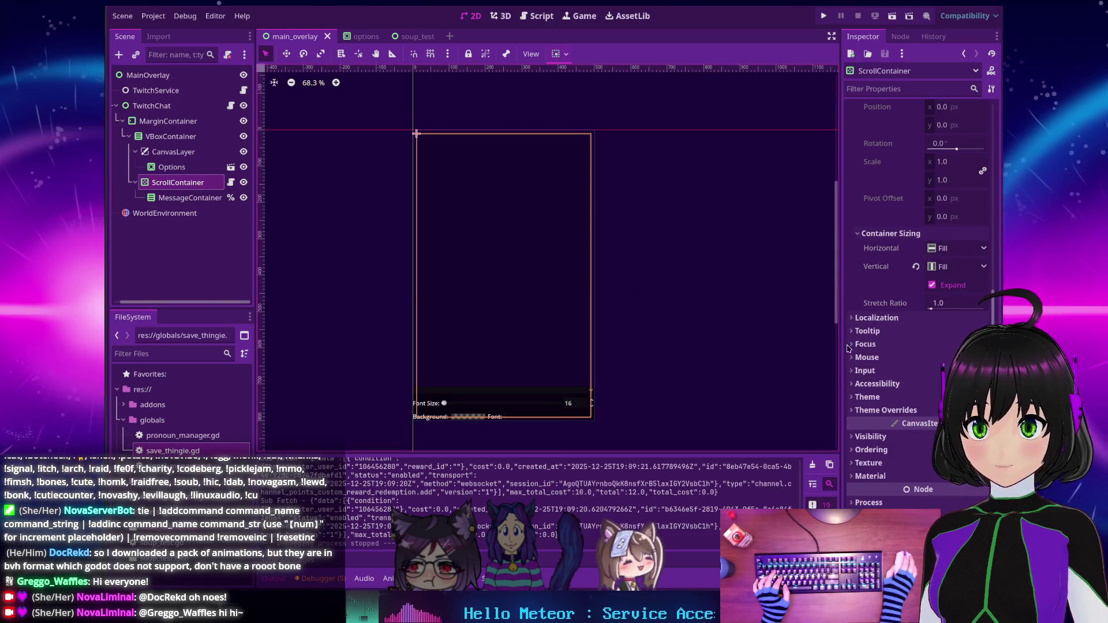
left_click(851, 414)
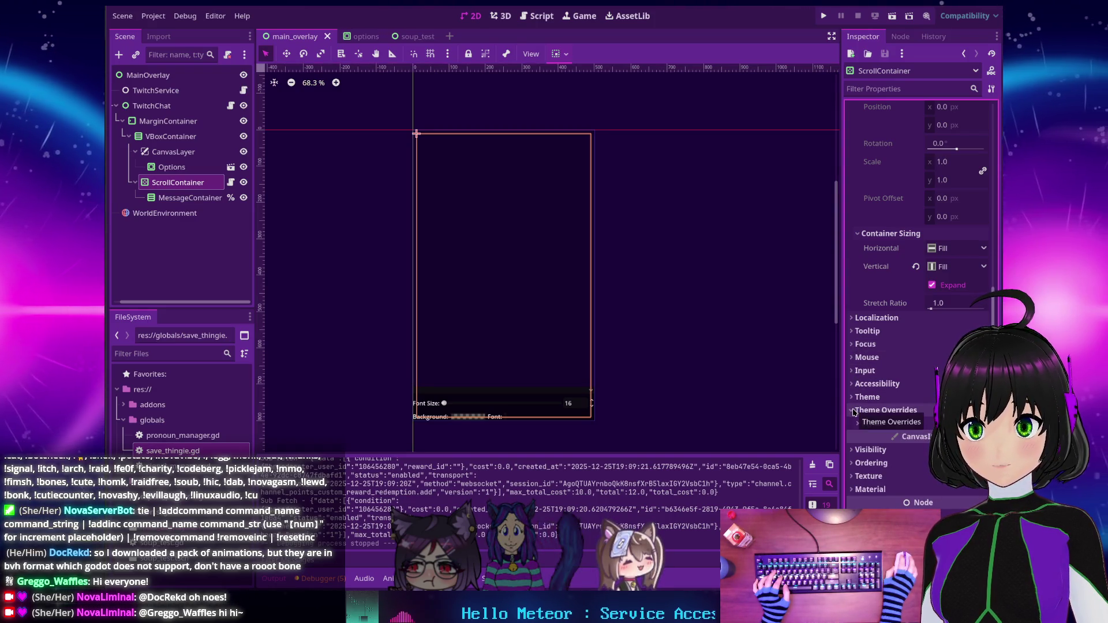
left_click(851, 411)
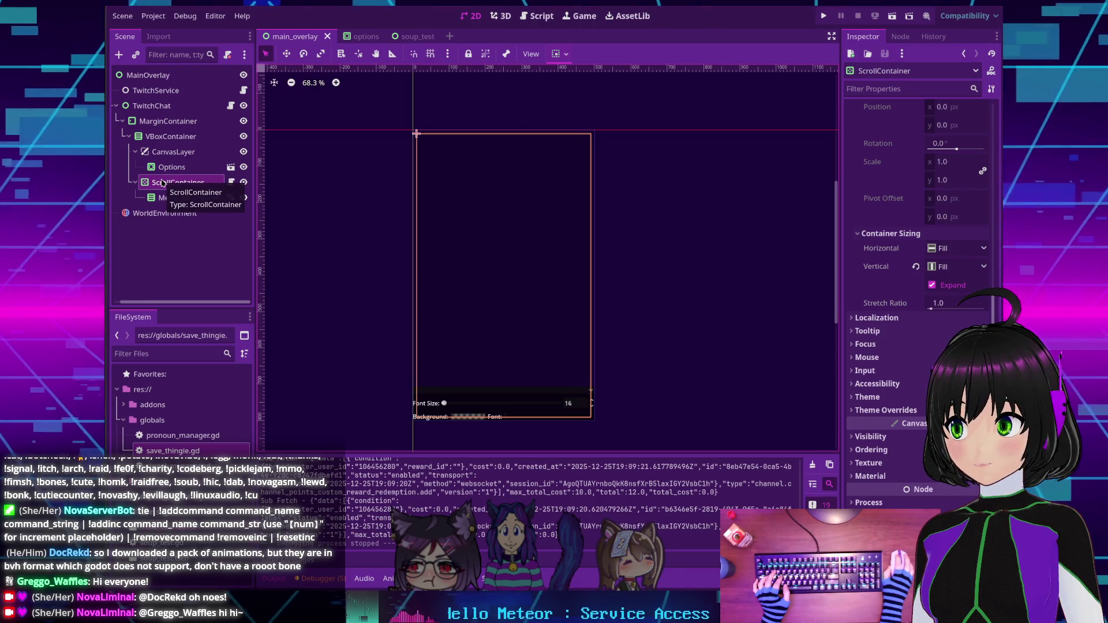
scroll(860, 289, "up", 5)
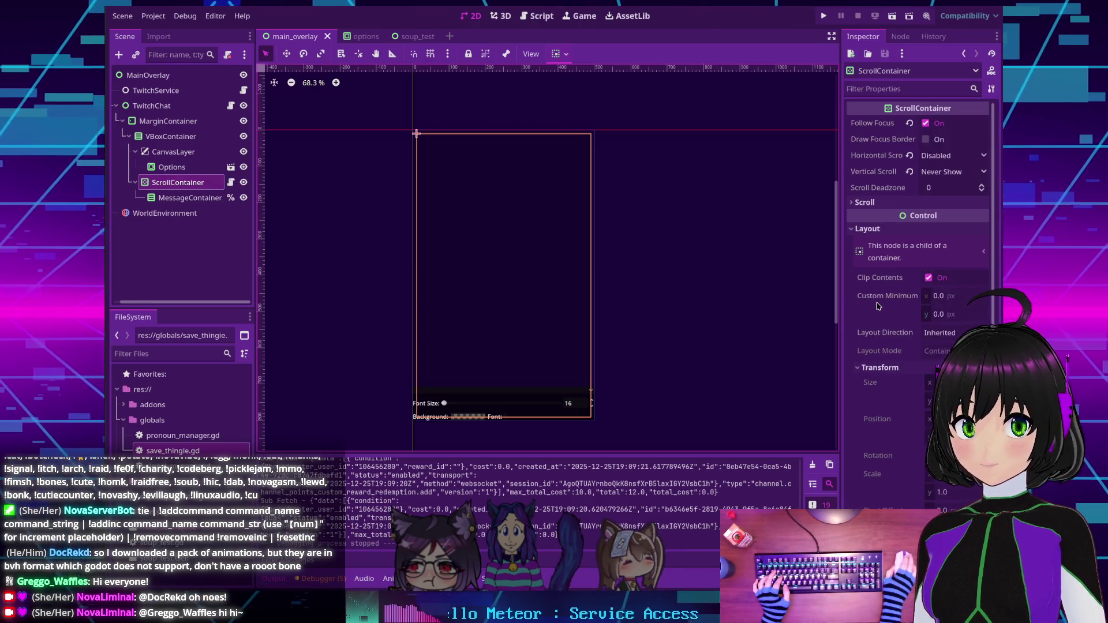
left_click(935, 174)
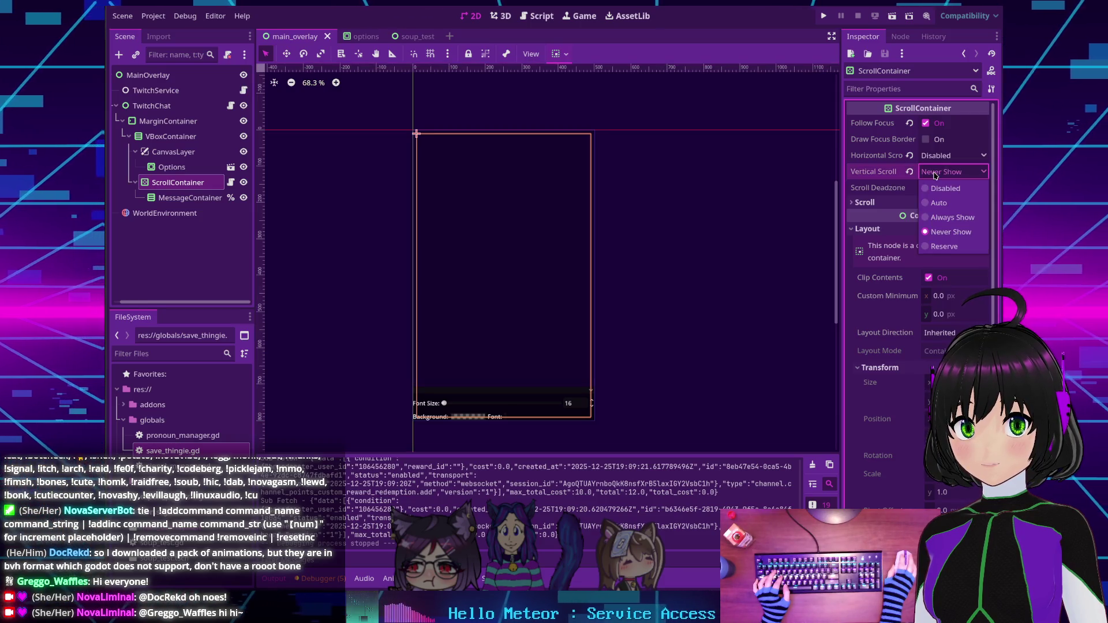
left_click(856, 177)
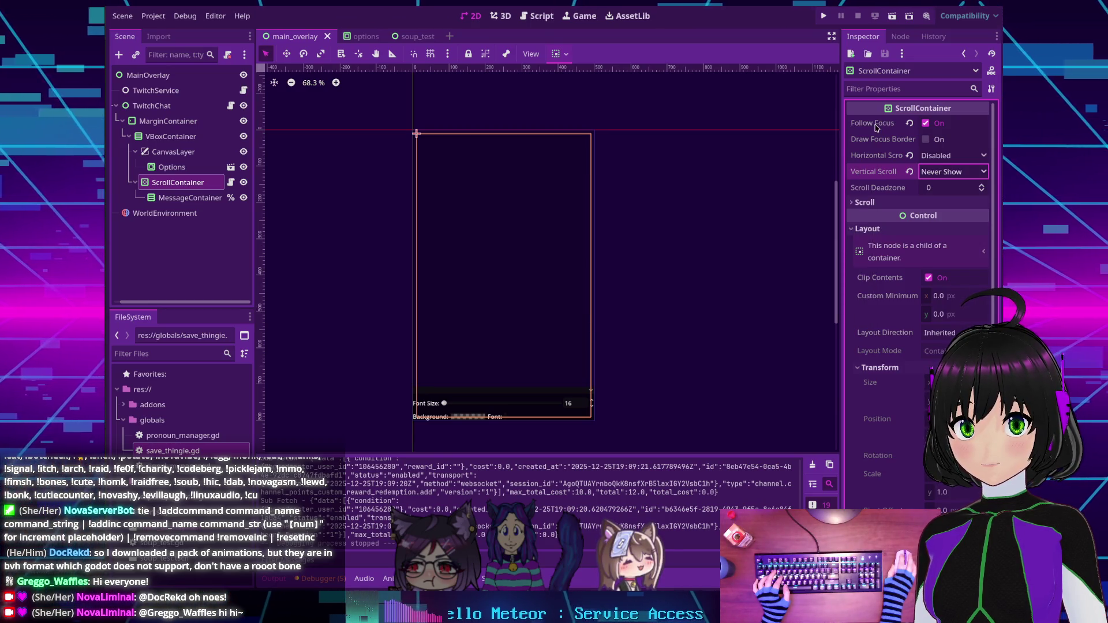
mouse_move(875, 127)
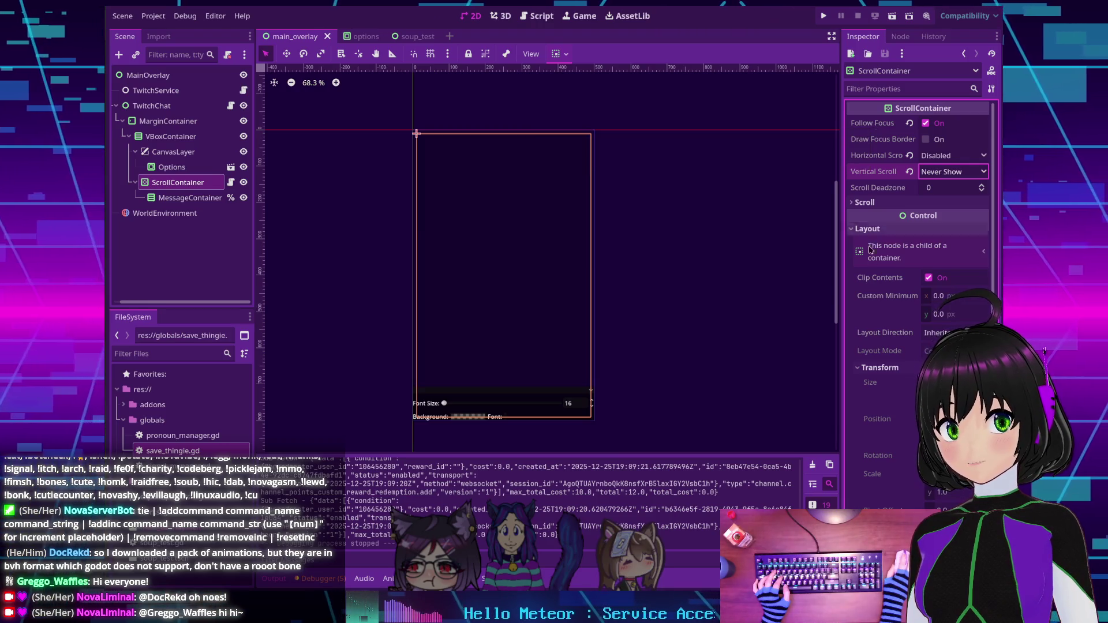
scroll(885, 304, "down", 2)
scroll(884, 301, "up", 2)
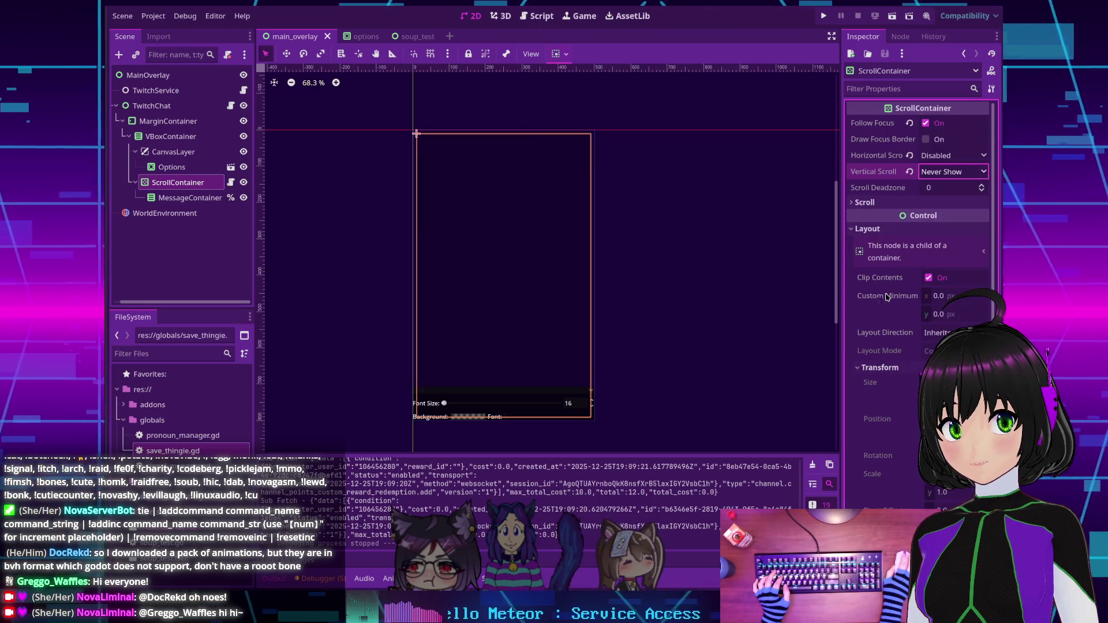
mouse_move(888, 297)
left_click(163, 181)
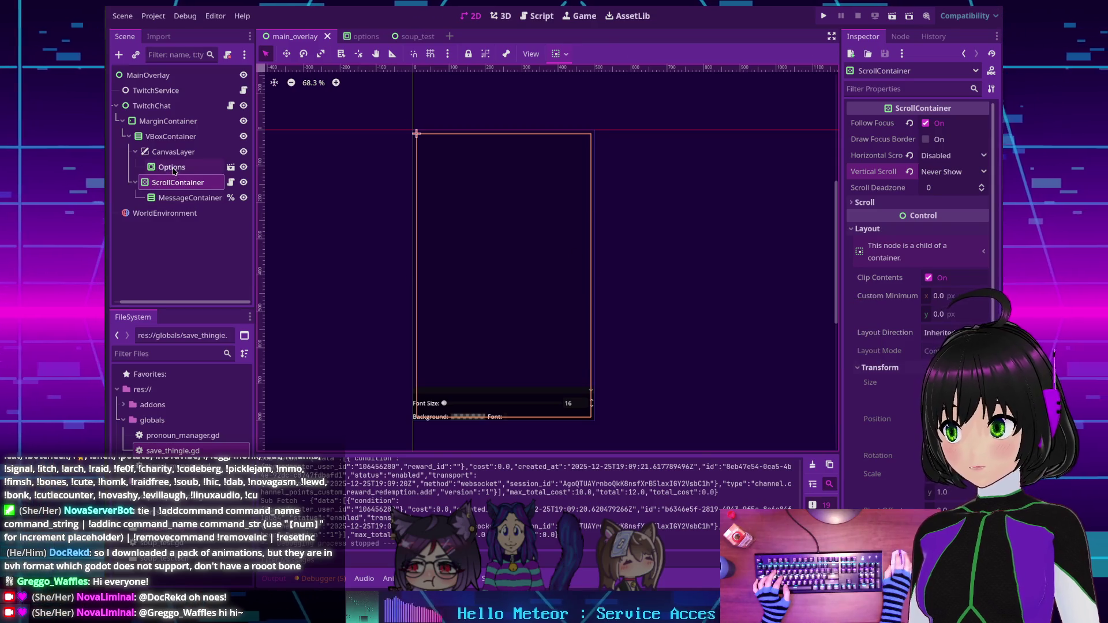
left_click(171, 137)
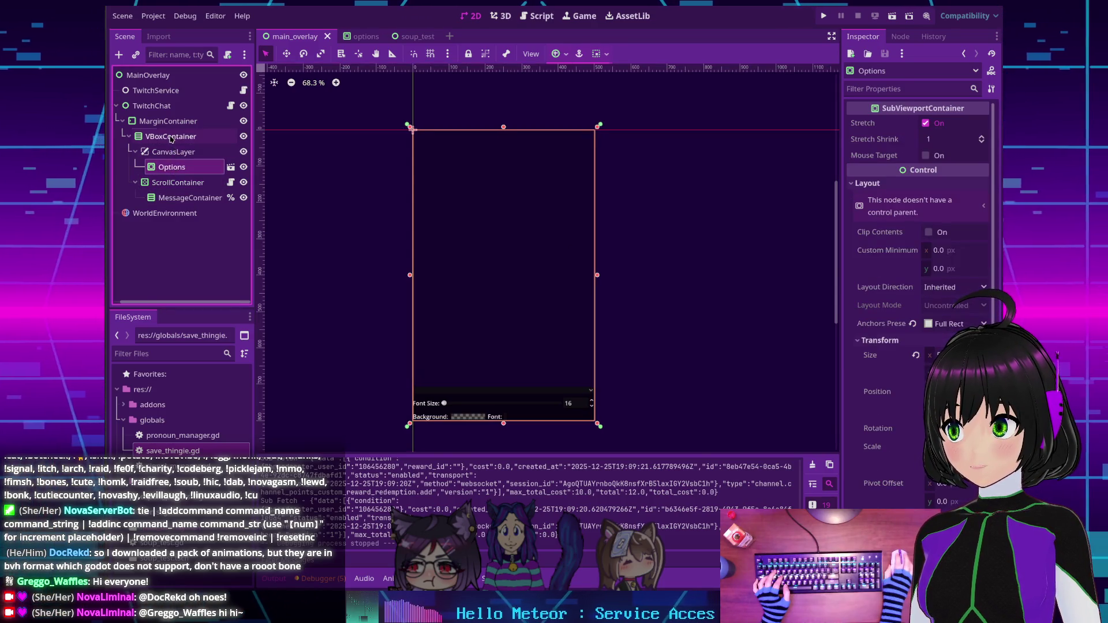
Check ScrollContainer and MessageContainer again, then run the chat project with F5.
left_click(165, 181)
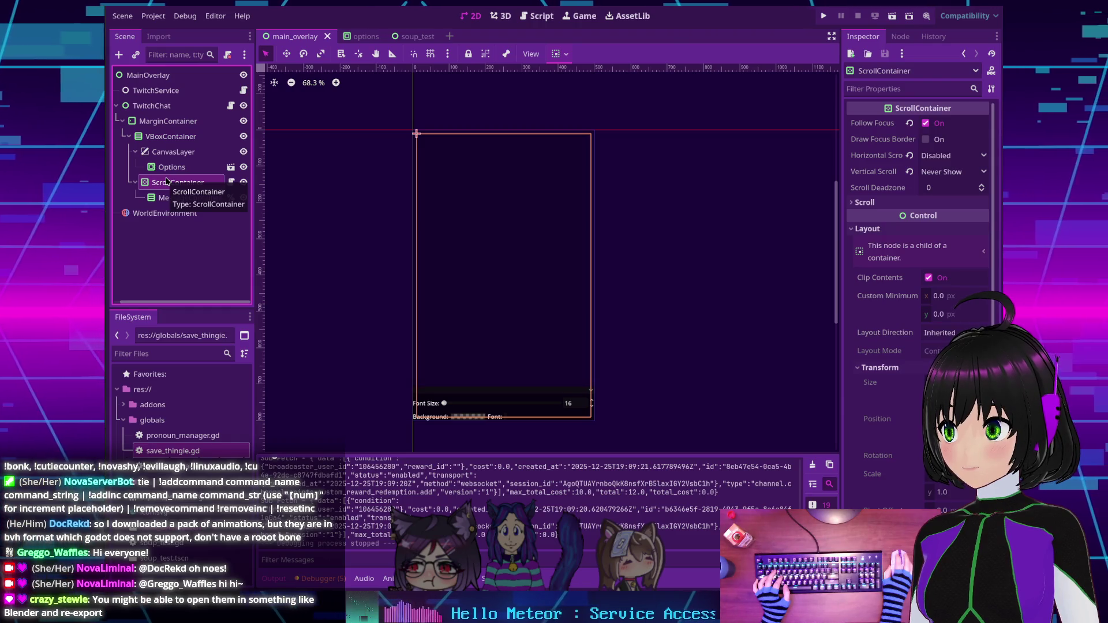
left_click(179, 198)
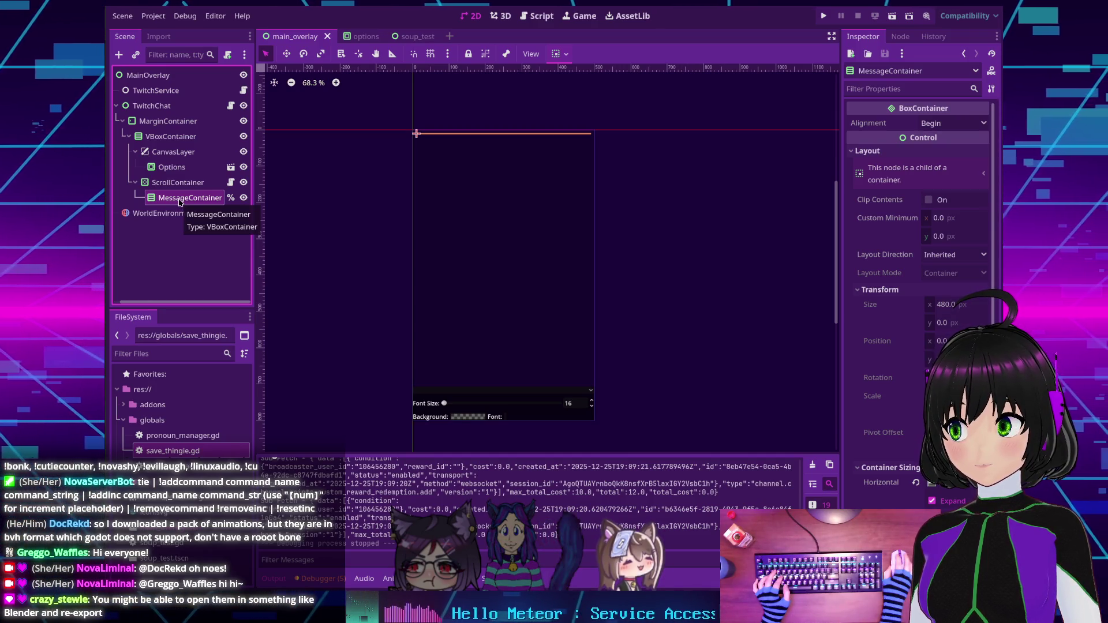
key("F5")
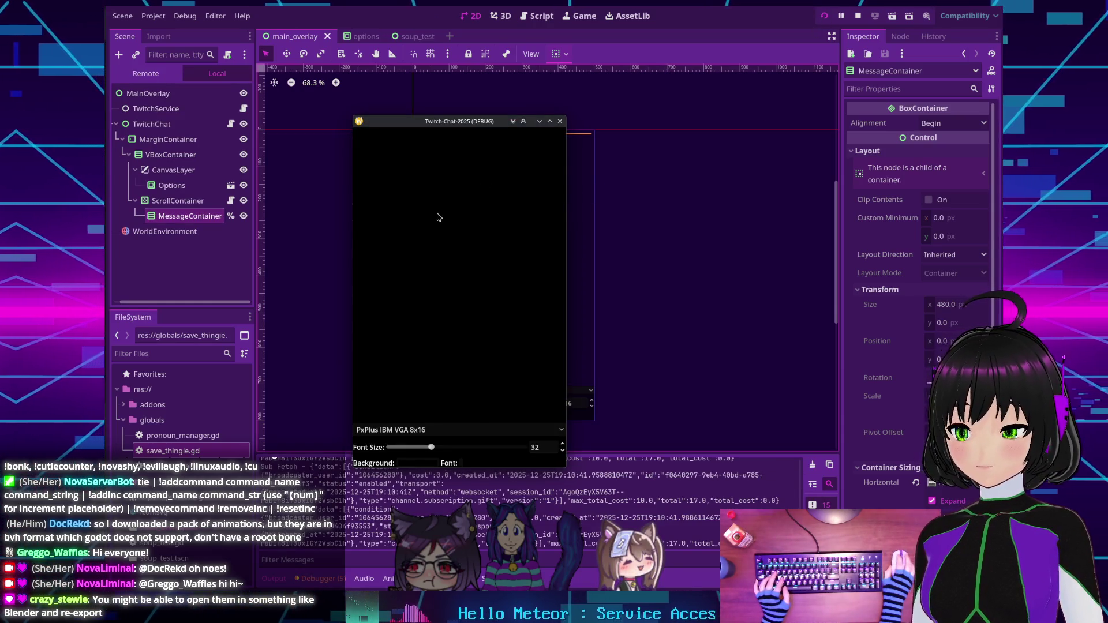
Move the running chat window aside and show the live Remote scene tree.
mouse_move(427, 211)
left_mouse_down()
mouse_move(480, 171)
mouse_move(448, 178)
left_mouse_up()
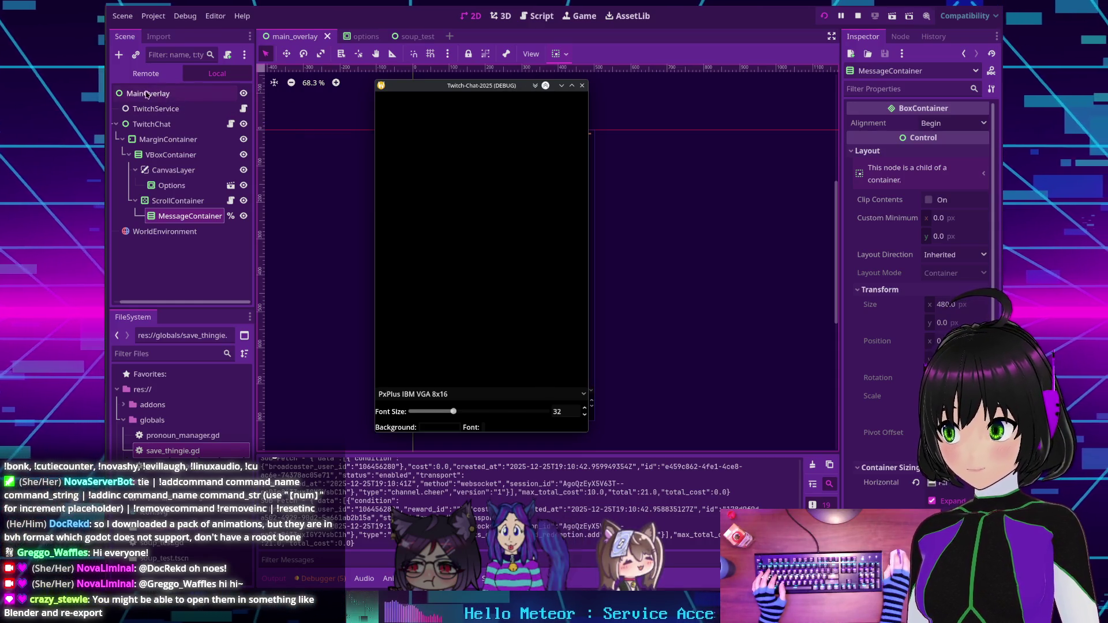
left_click(145, 74)
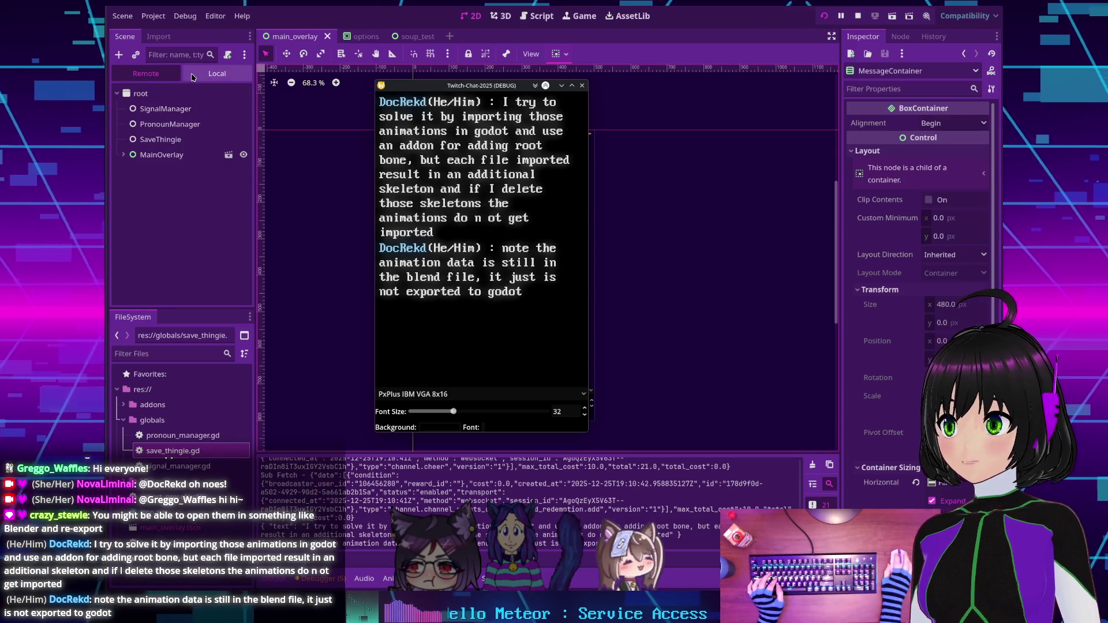
Expand MainOverlay, TwitchChat, MarginContainer, VBoxContainer, ScrollContainer and MessageContainer in the Remote tree.
left_click(123, 155)
left_click(130, 185)
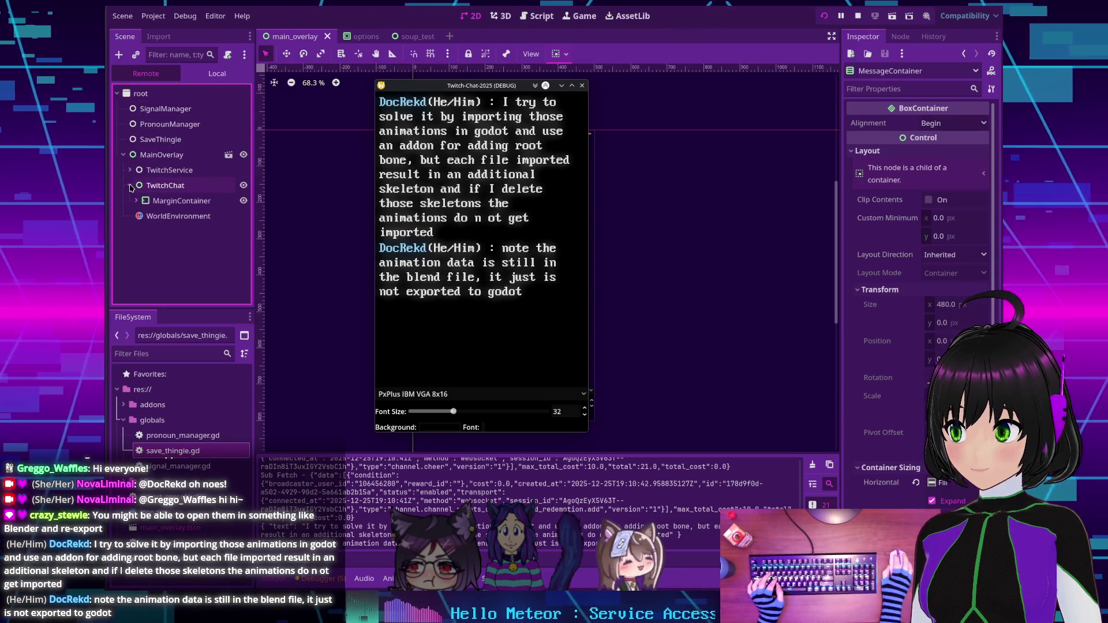
left_click(136, 201)
left_click(142, 217)
left_click(149, 247)
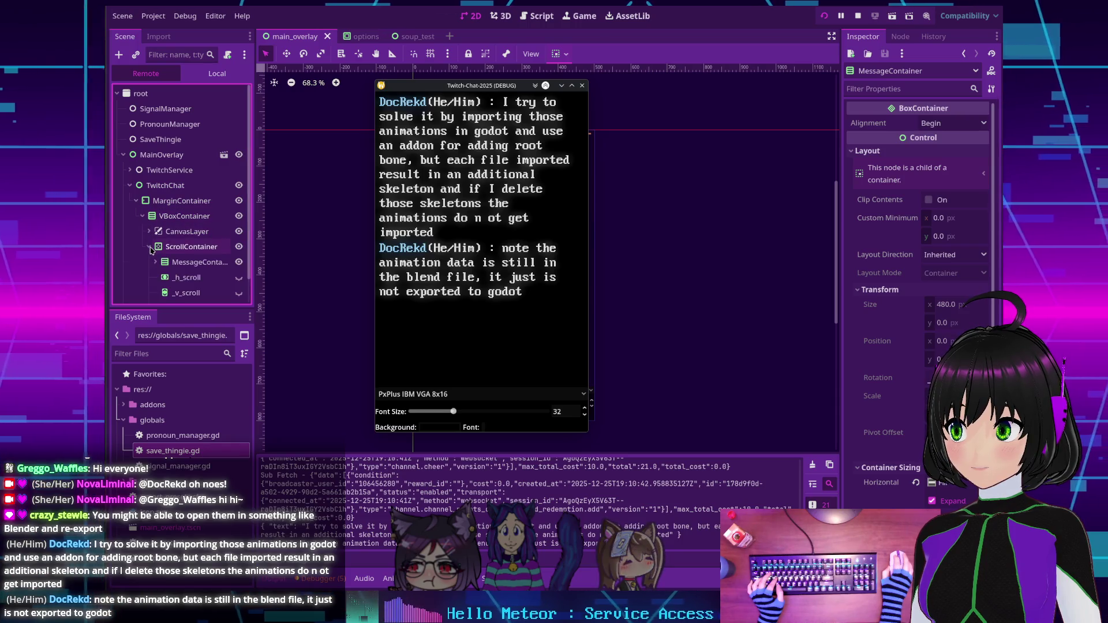
scroll(150, 249, "down", 1)
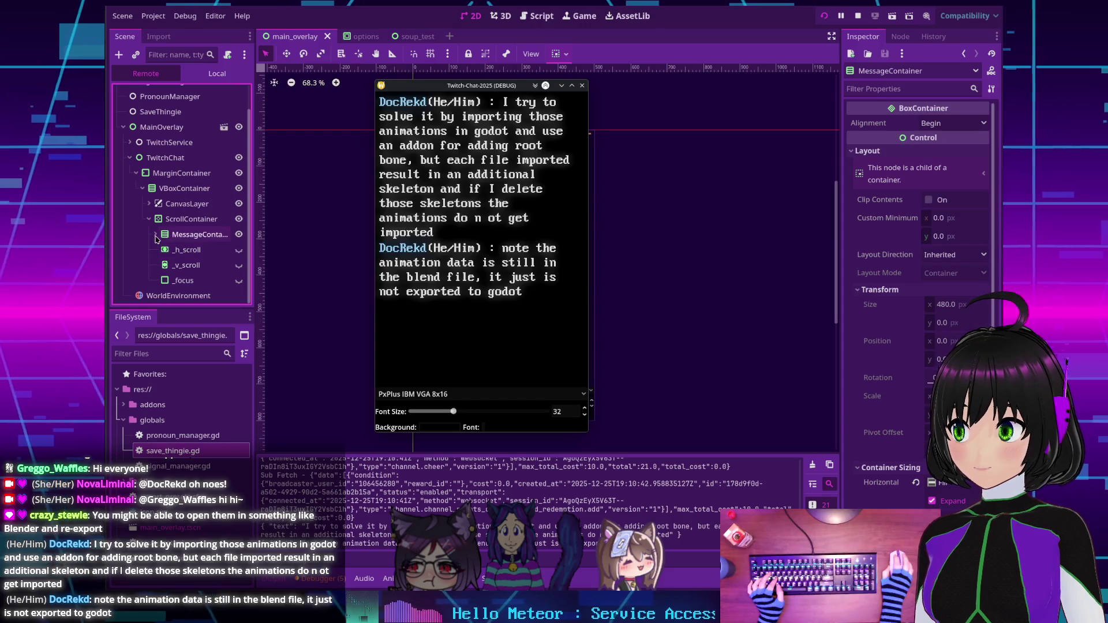
left_click(155, 235)
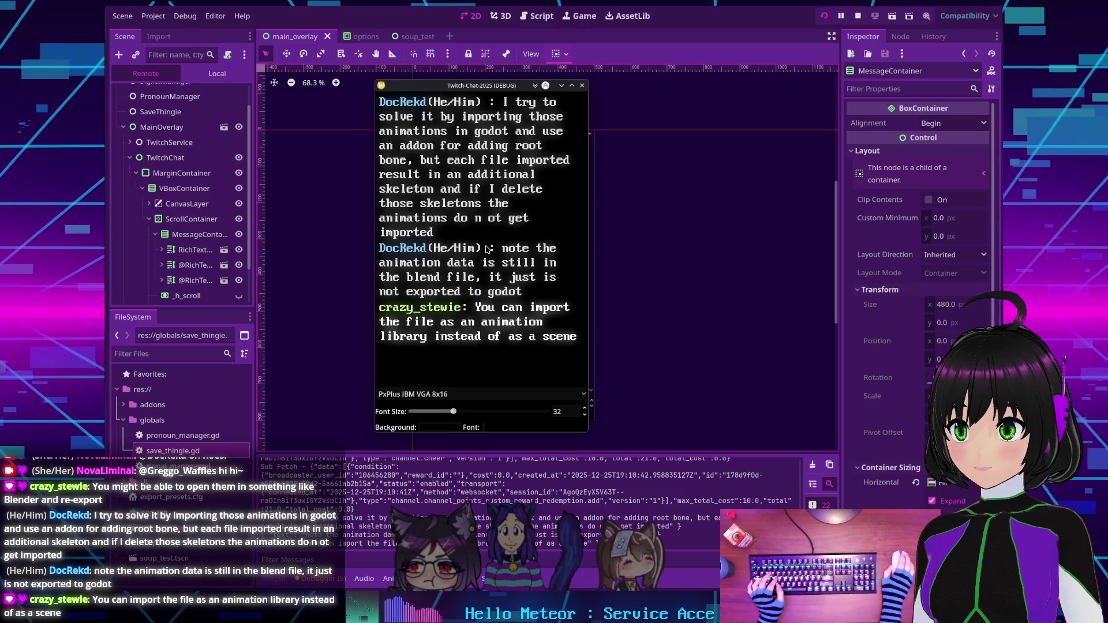
Inspect the live ScrollContainer, then MessageContainer, then ScrollContainer again.
left_click(179, 219)
left_click(179, 233)
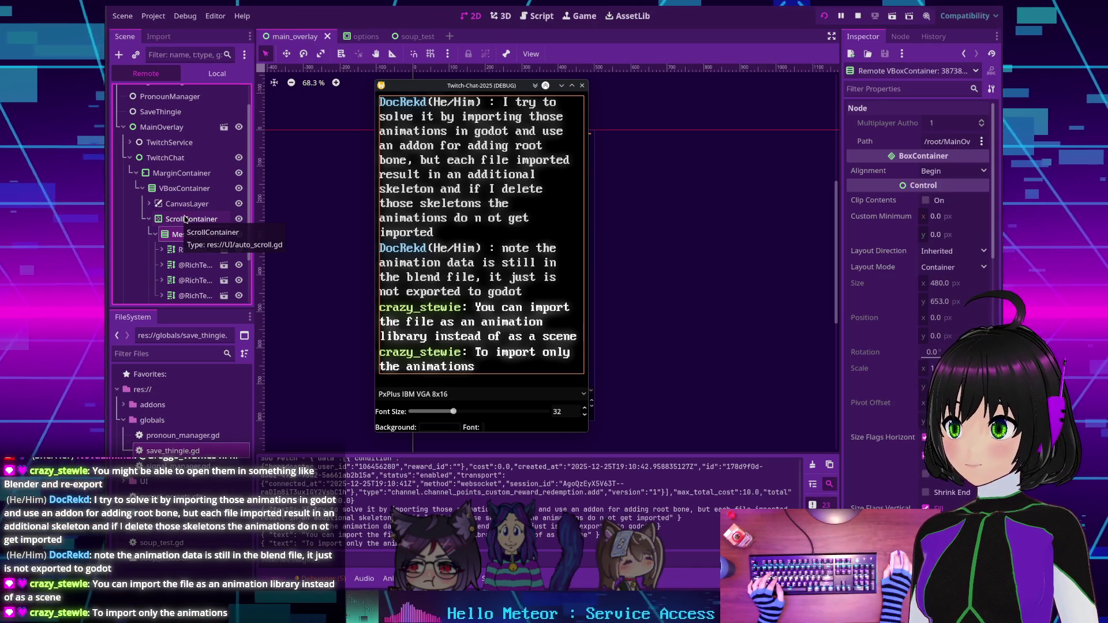
left_click(185, 219)
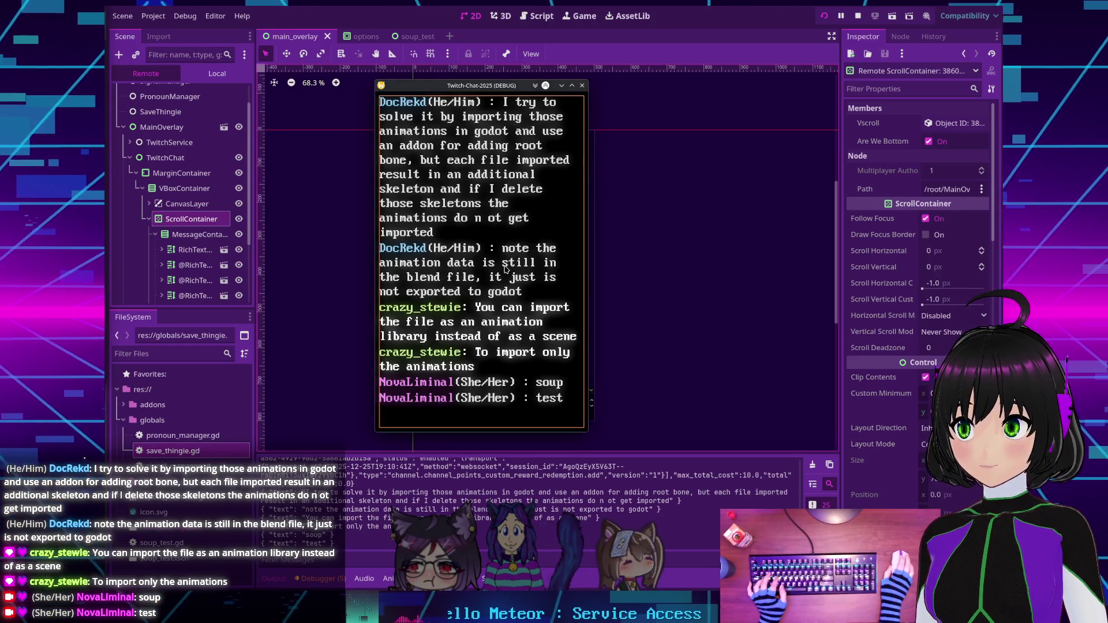
left_click(181, 222)
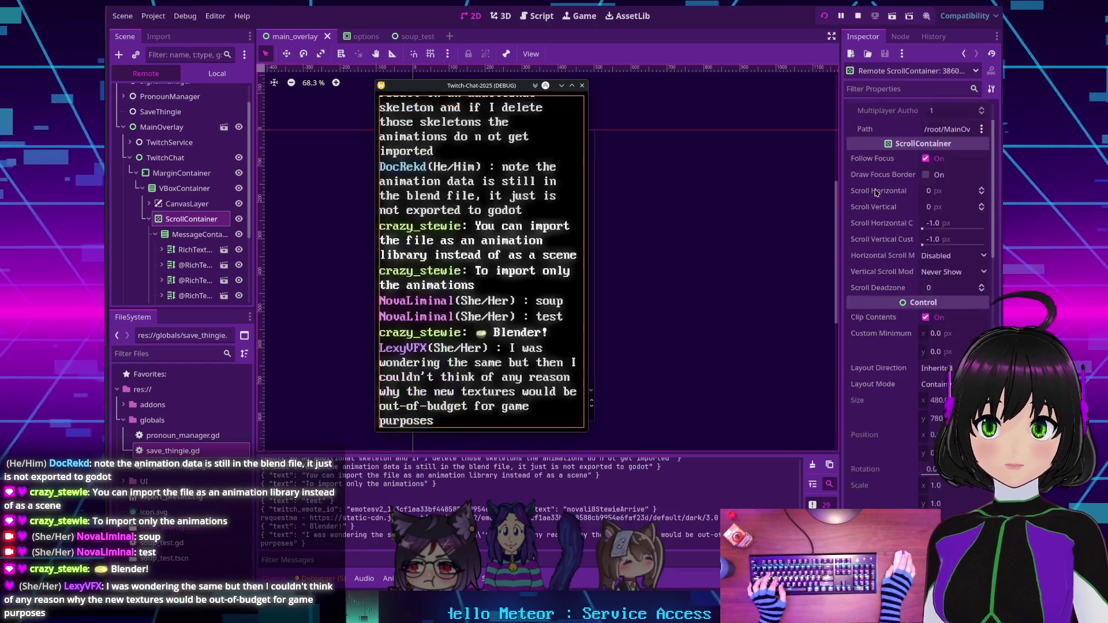
scroll(874, 176, "down", 5)
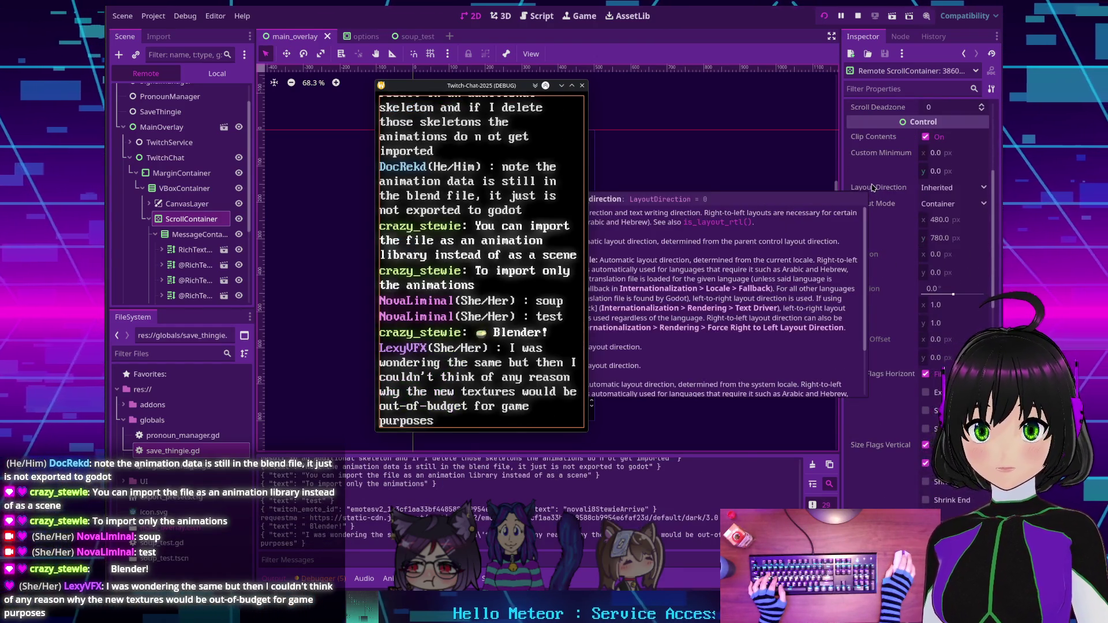
scroll(873, 187, "down", 8)
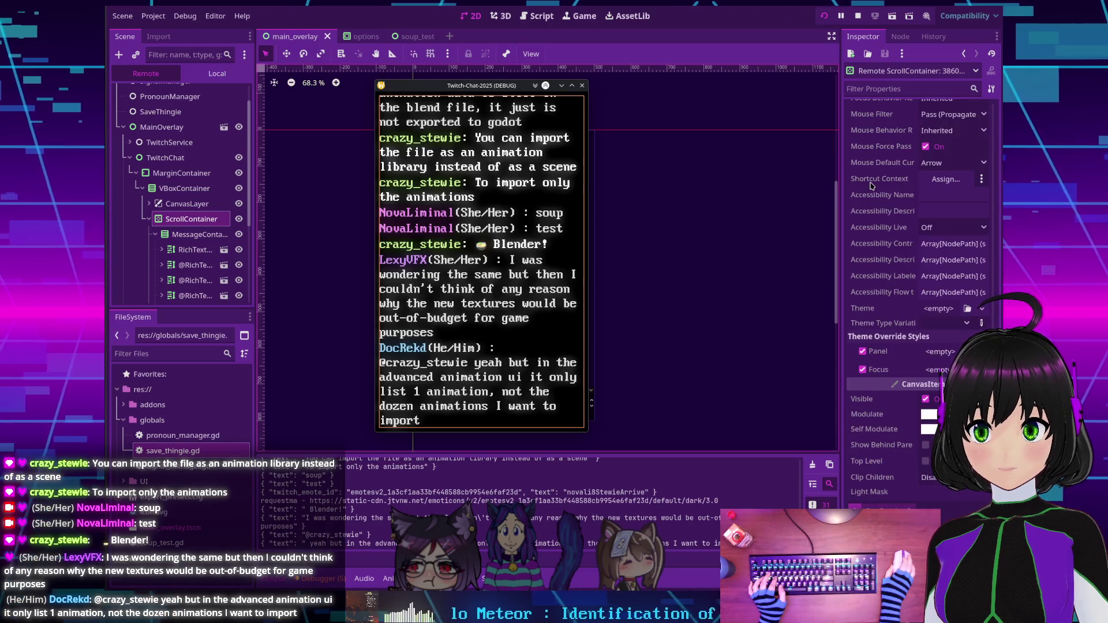
mouse_move(871, 184)
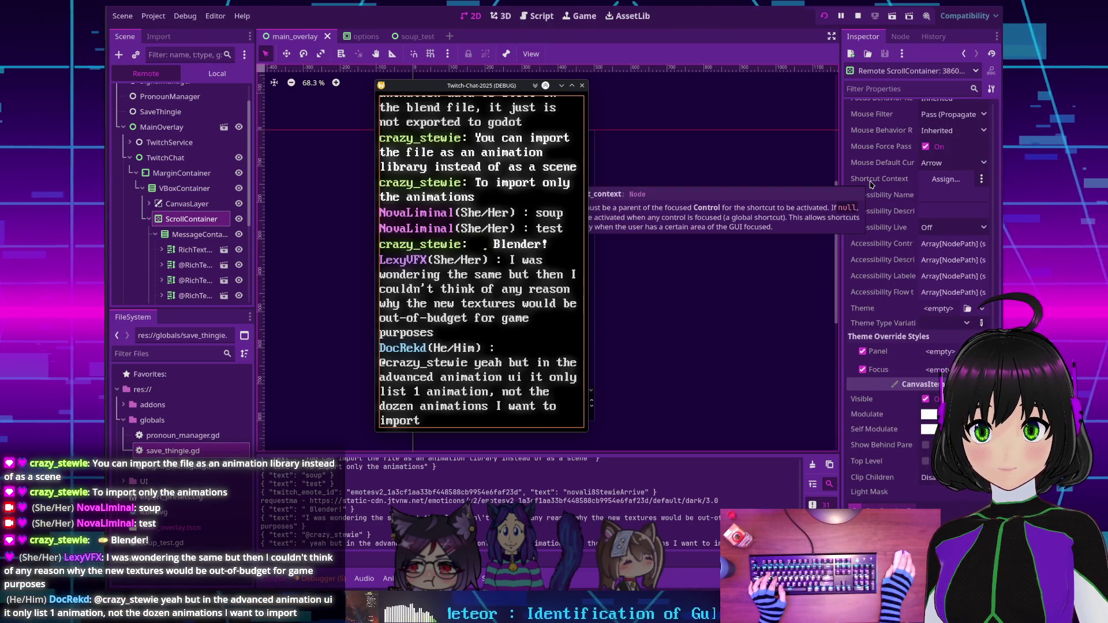
scroll(871, 184, "down", 5)
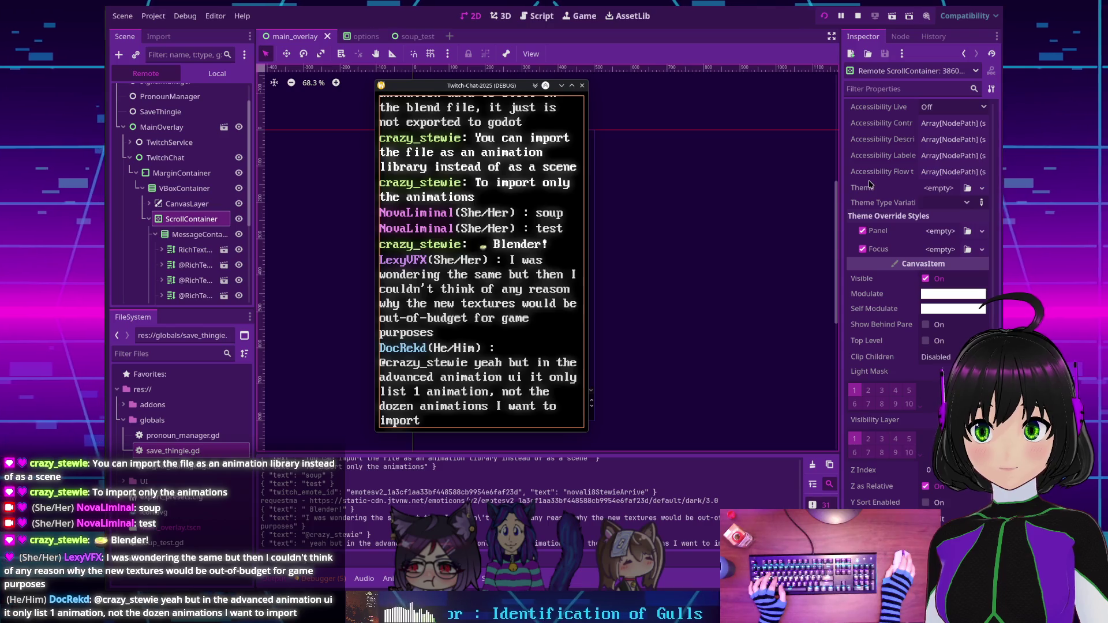
scroll(869, 182, "up", 20)
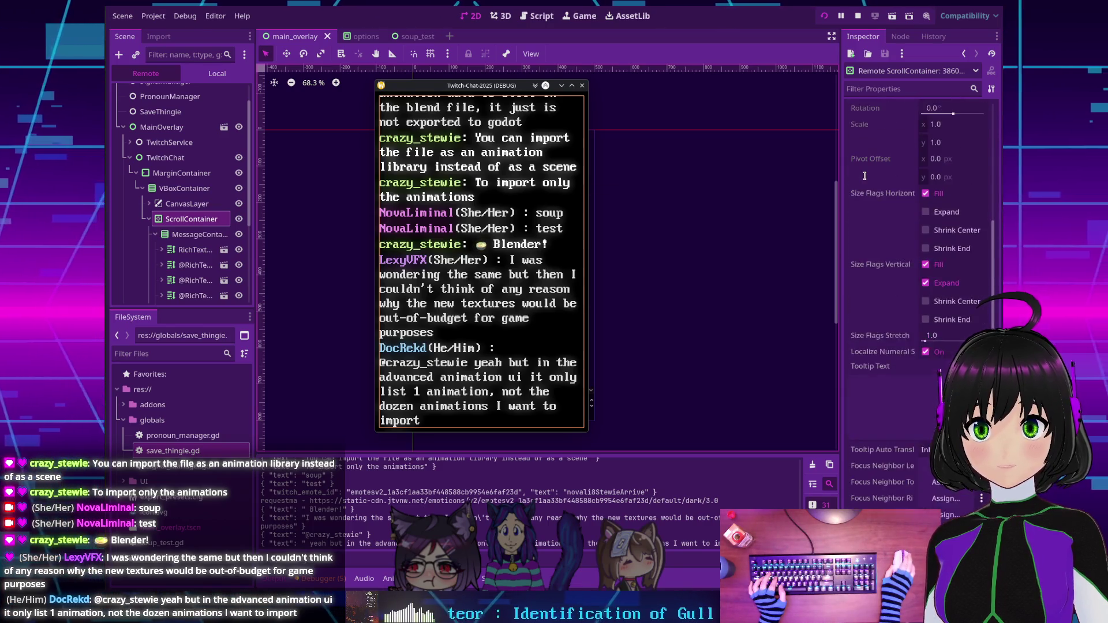
scroll(864, 176, "up", 15)
scroll(866, 179, "down", 7)
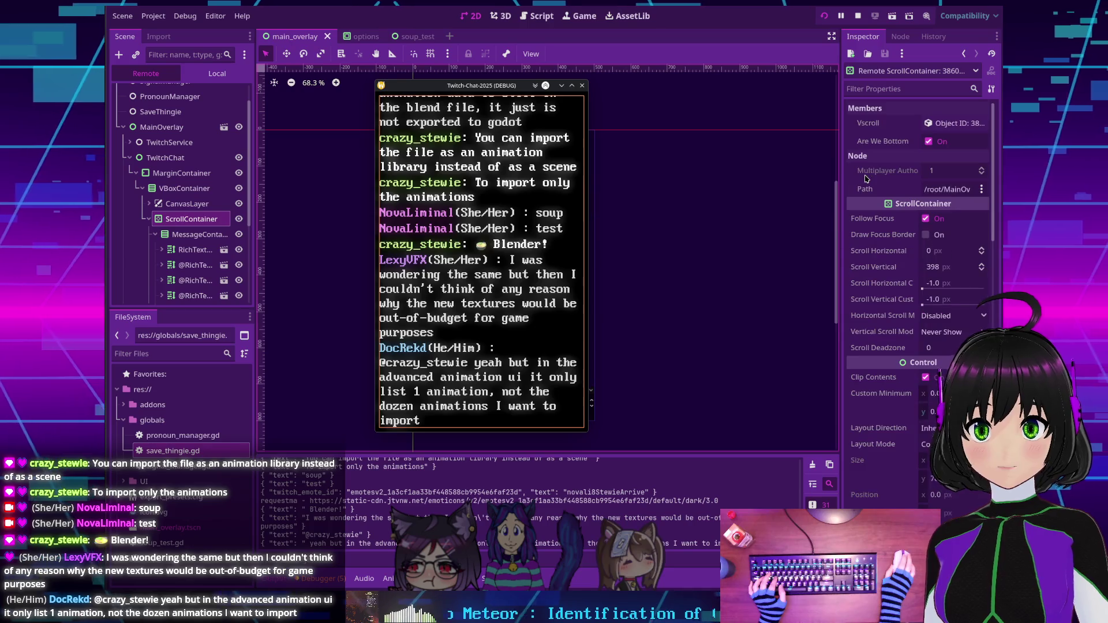
scroll(866, 178, "down", 7)
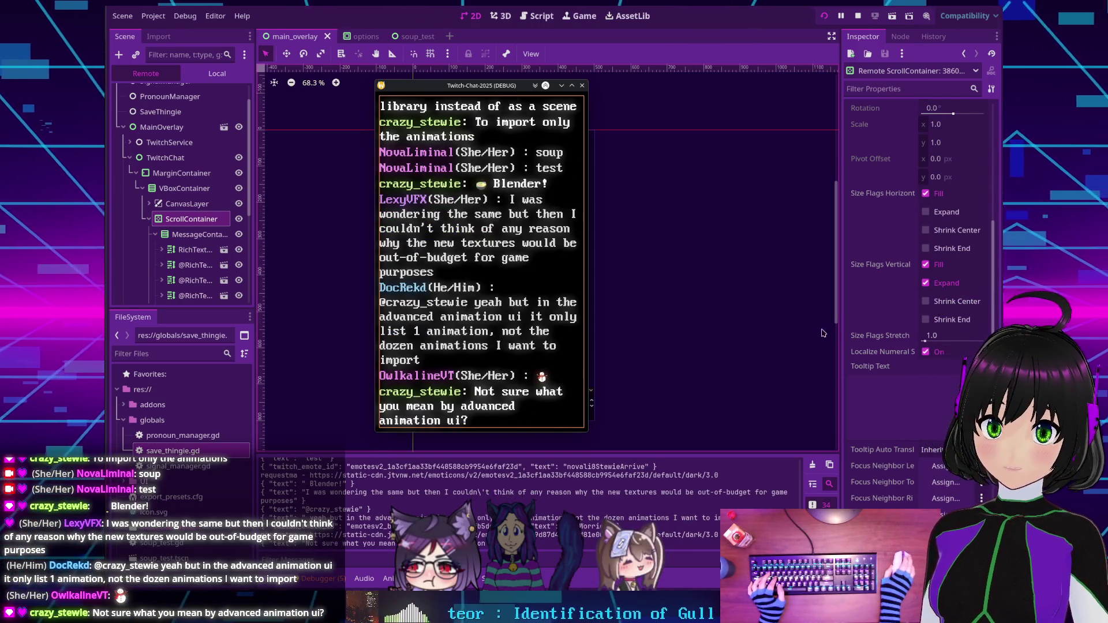
mouse_move(889, 285)
scroll(889, 285, "down", 10)
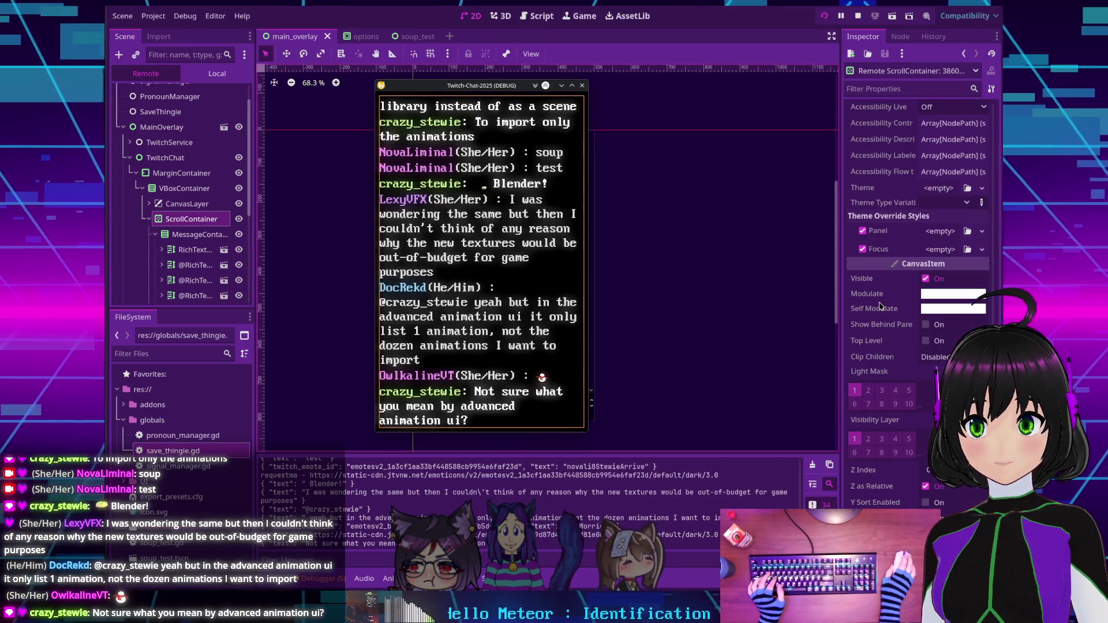
mouse_move(879, 306)
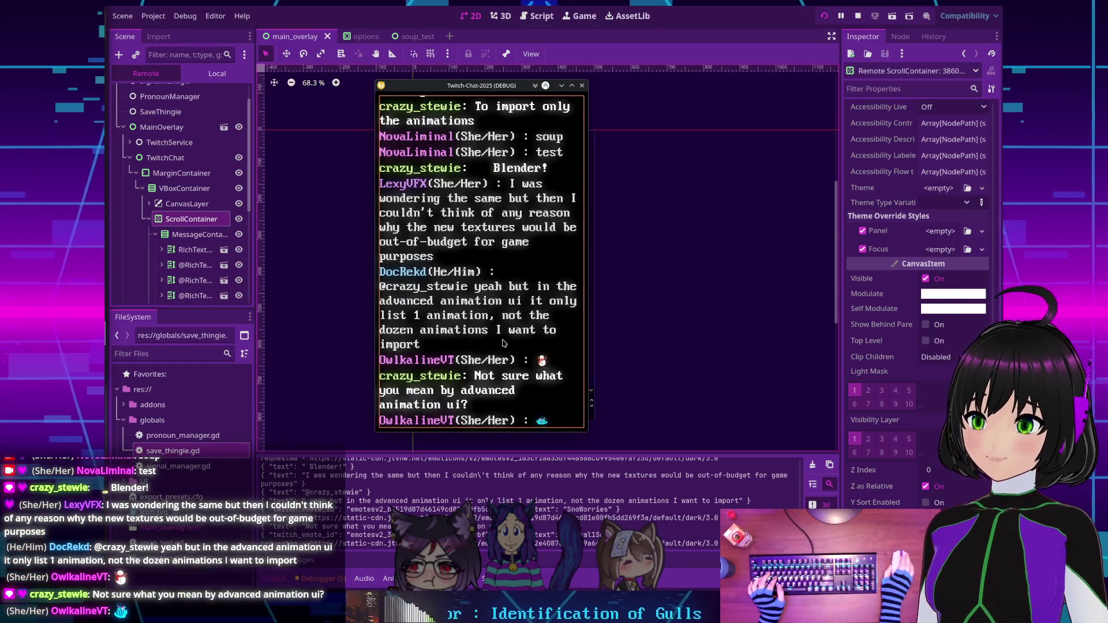
scroll(927, 423, "down", 5)
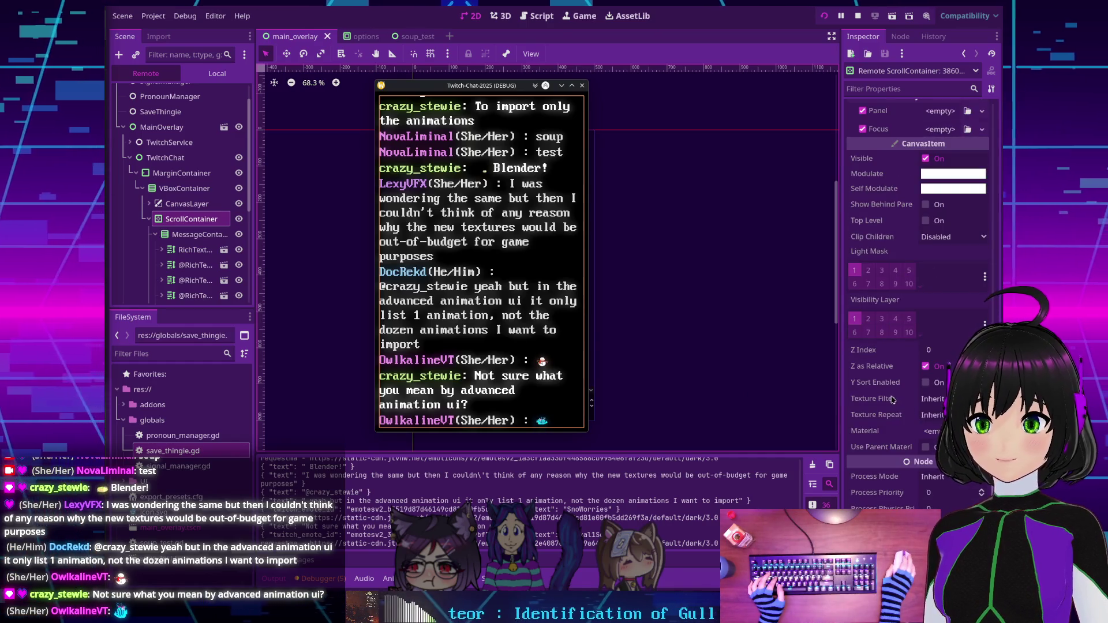
scroll(891, 400, "up", 2)
scroll(894, 410, "up", 2)
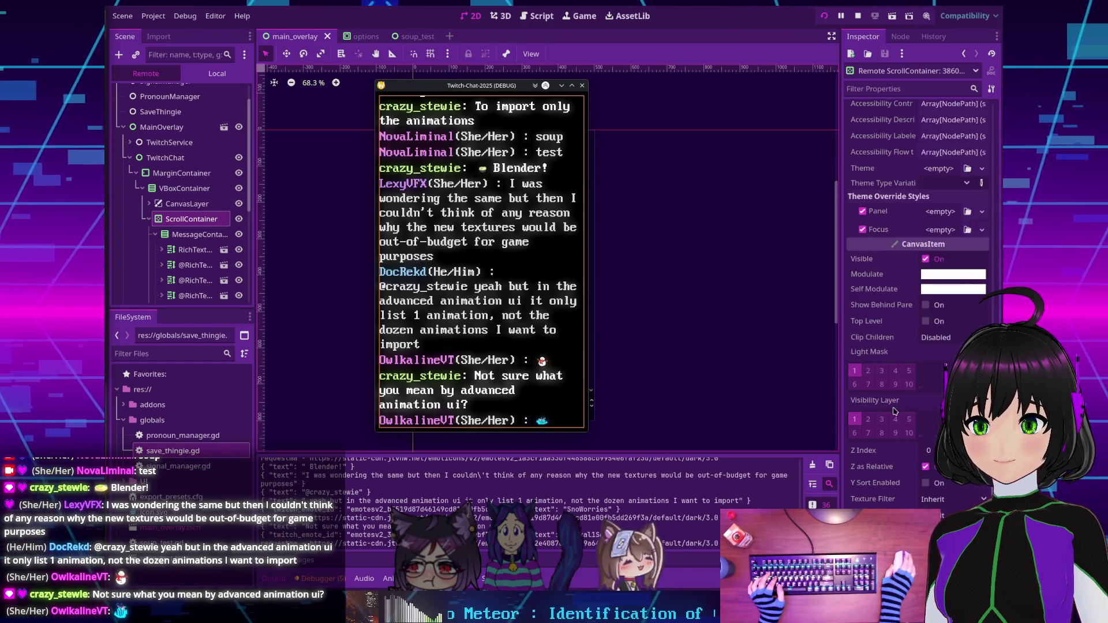
scroll(894, 411, "up", 10)
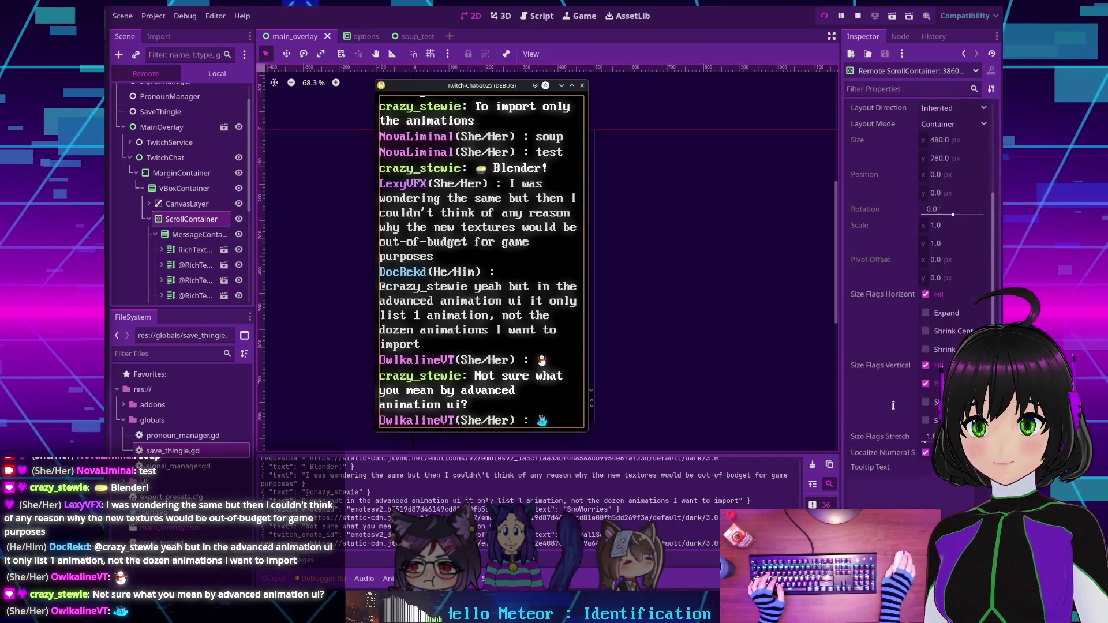
scroll(893, 406, "up", 8)
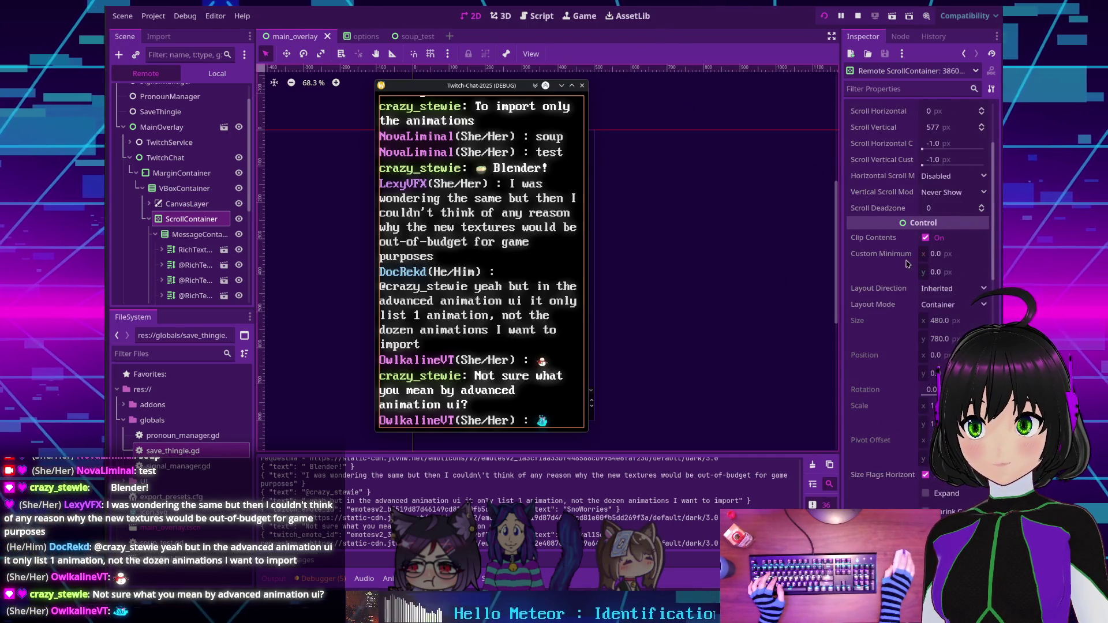
scroll(914, 274, "up", 6)
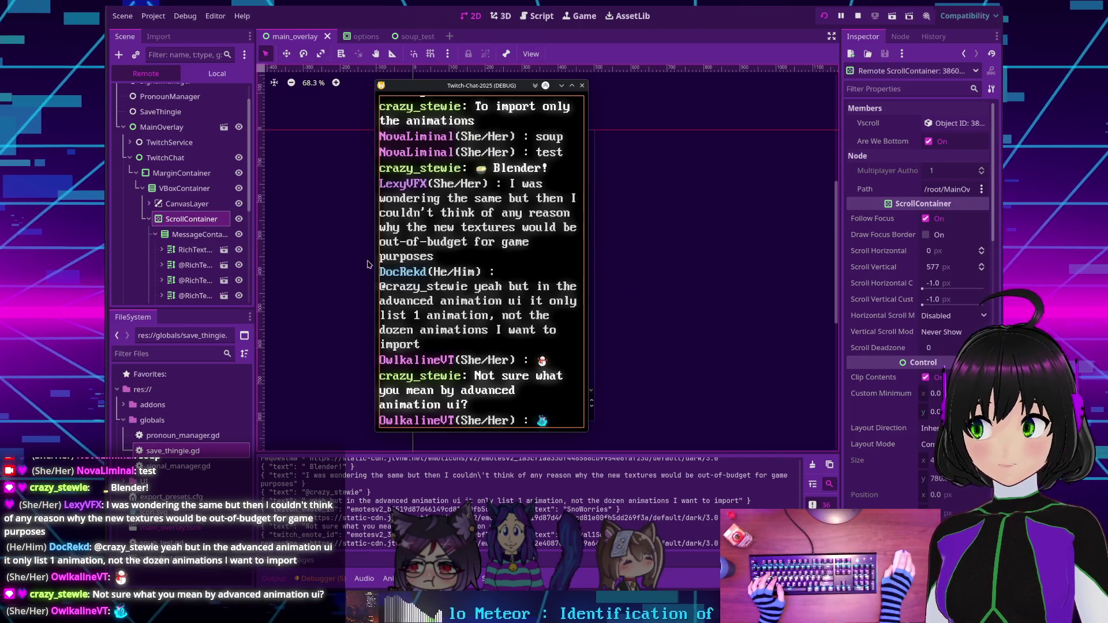
left_click(185, 236)
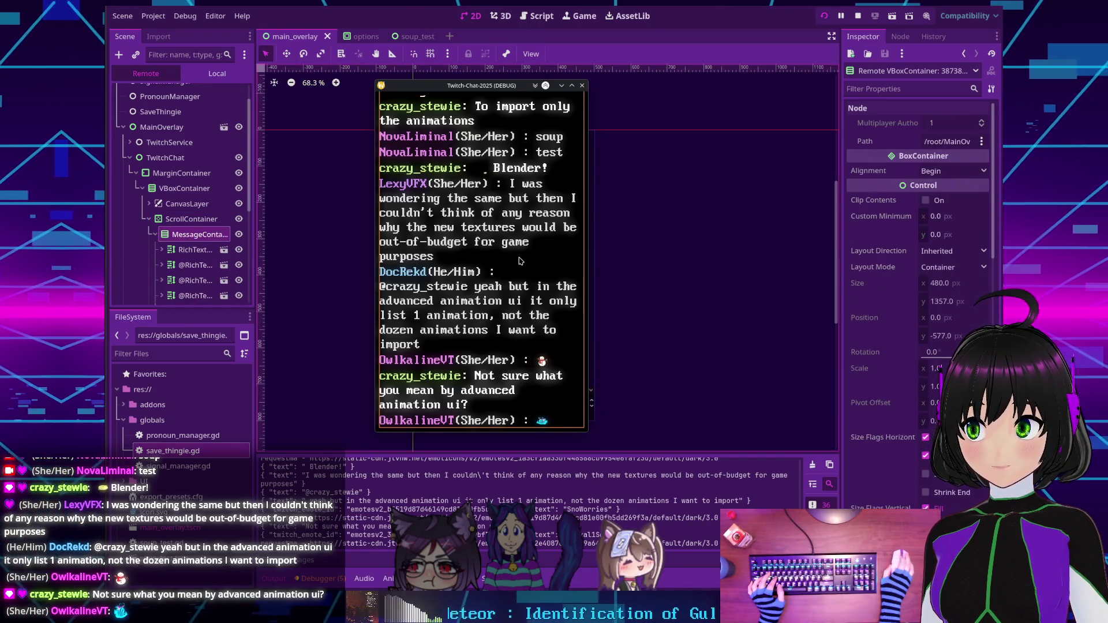
key("Up")
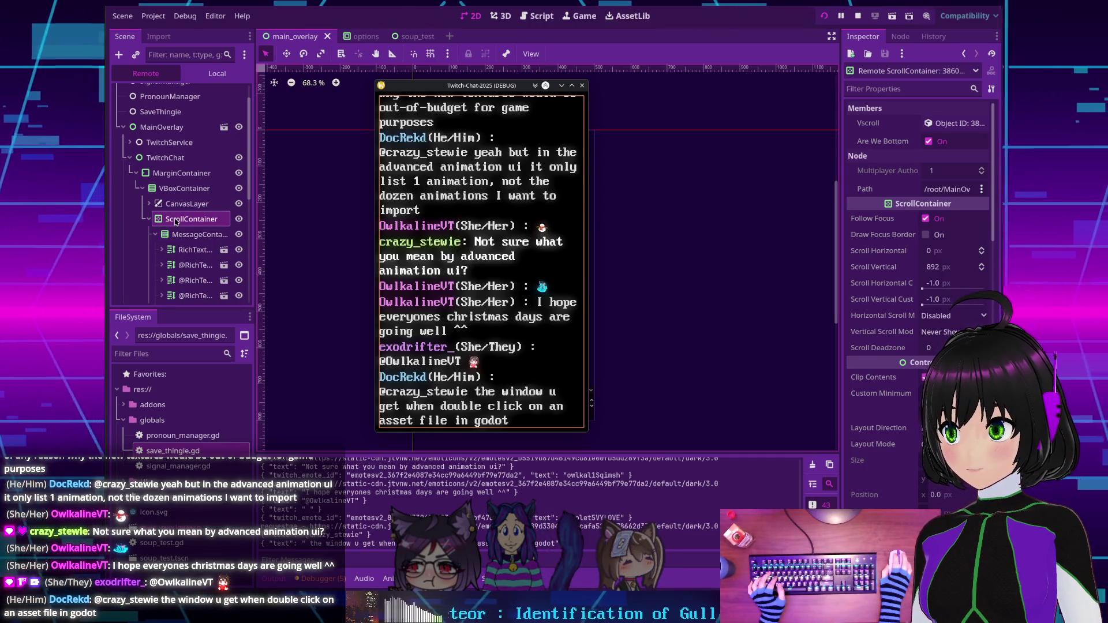
left_click(184, 188)
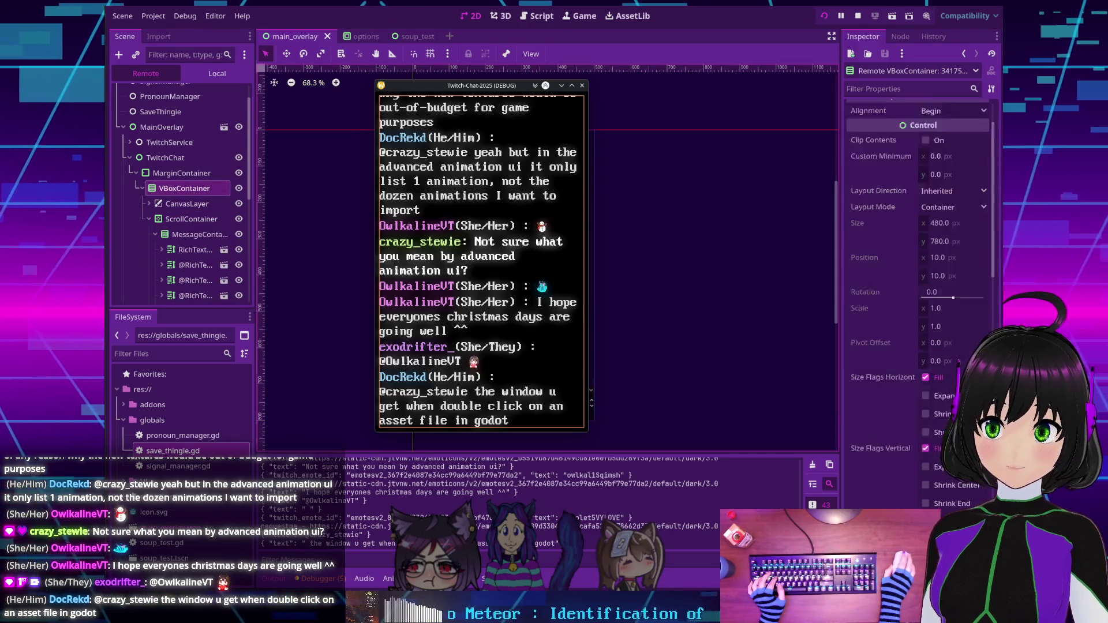
scroll(958, 362, "down", 5)
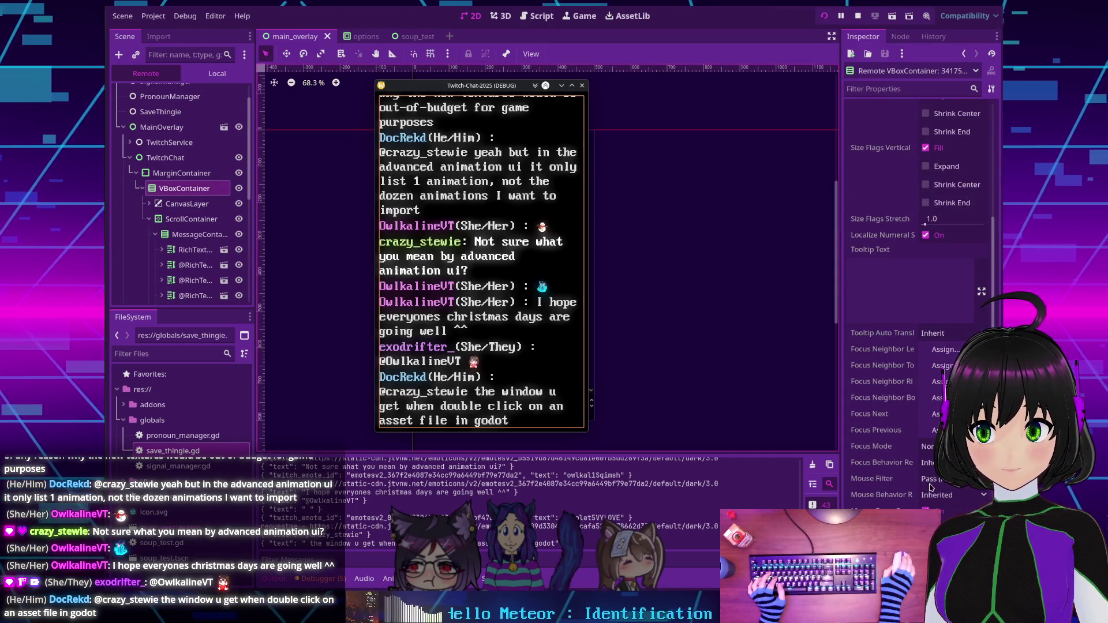
left_click(191, 219)
scroll(892, 345, "up", 4)
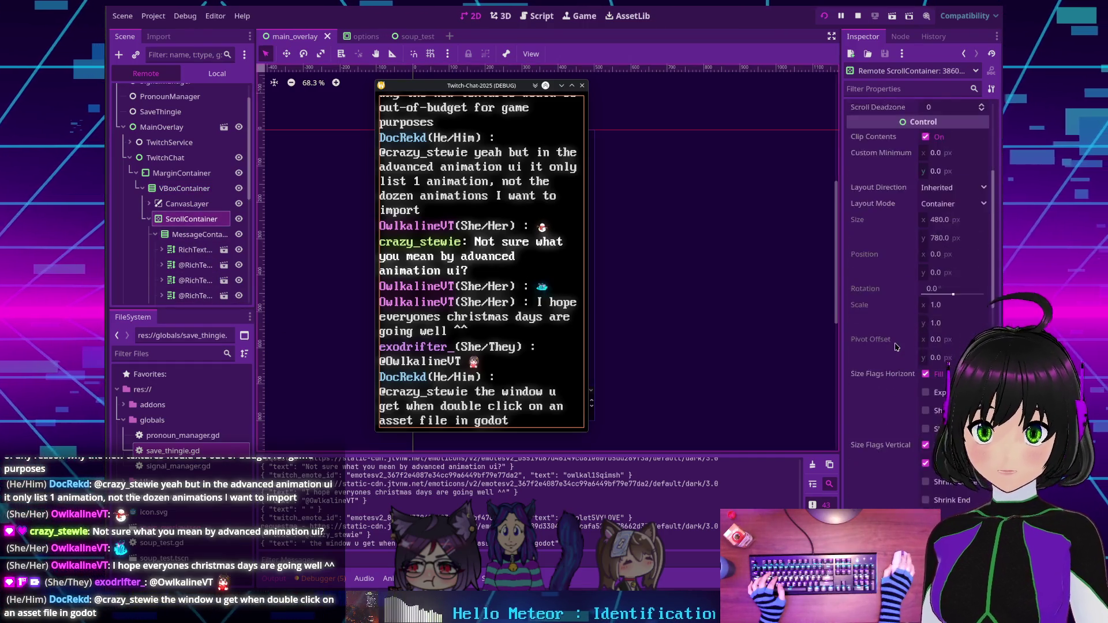
scroll(893, 345, "down", 5)
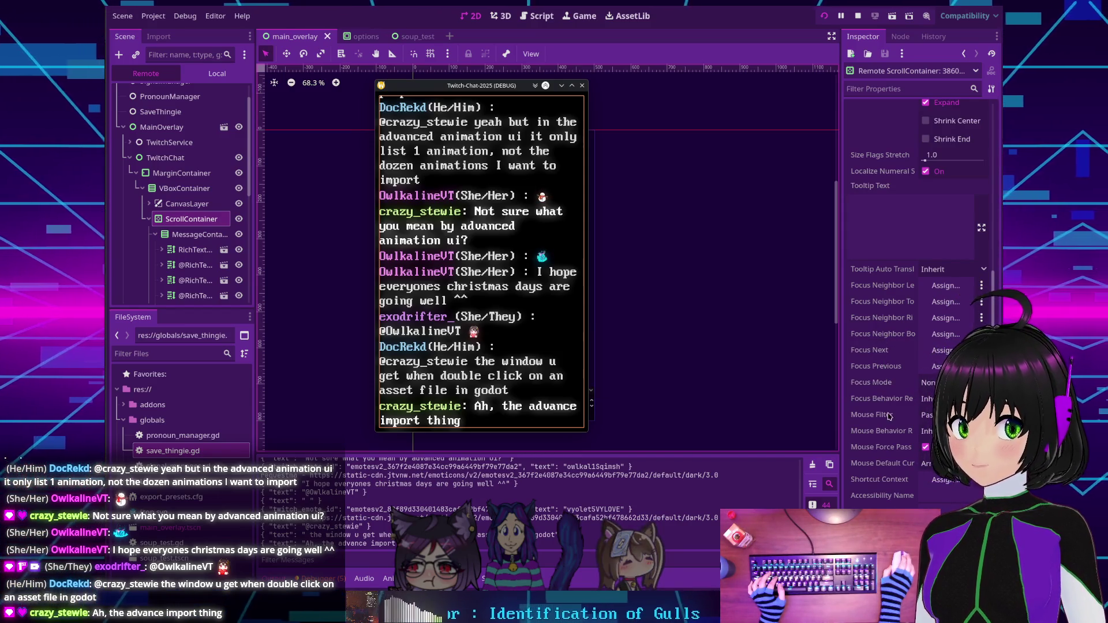
left_click(196, 234)
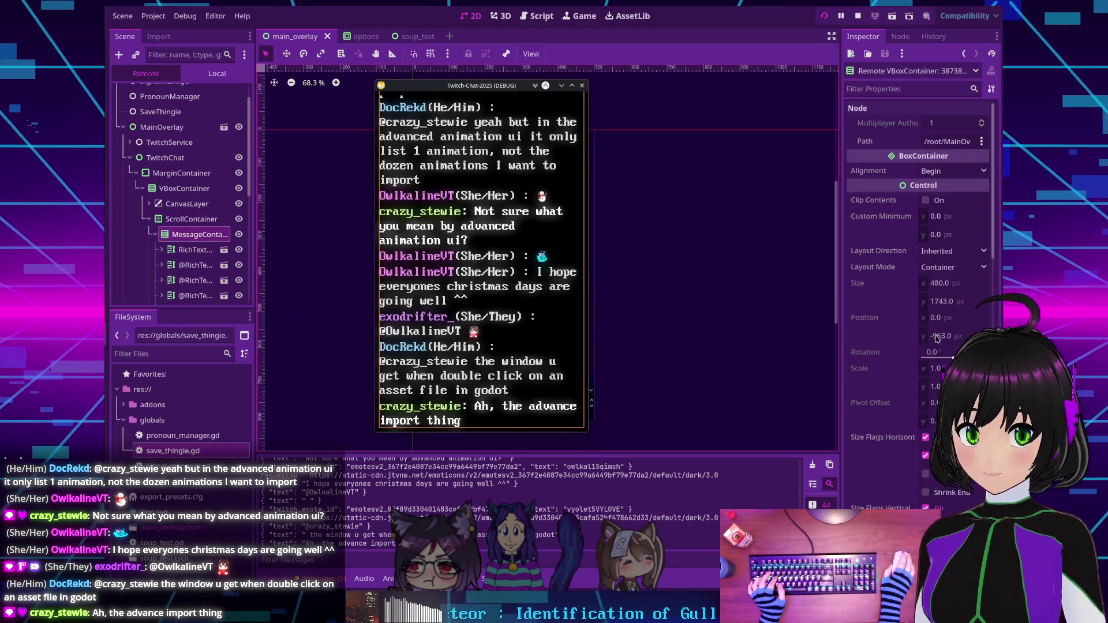
scroll(905, 336, "down", 5)
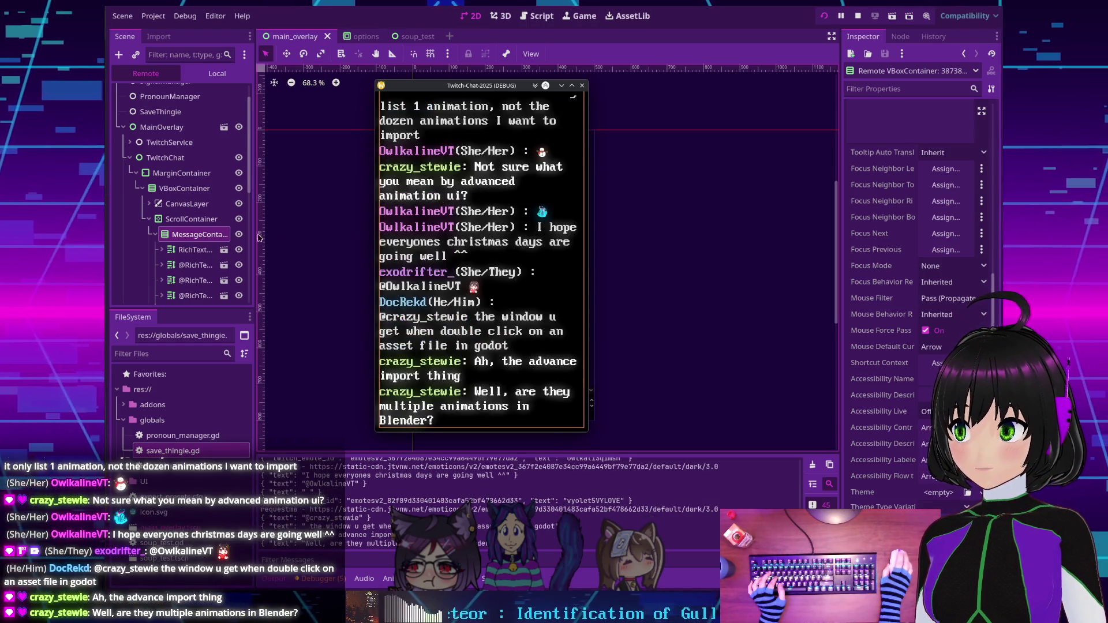
left_click(191, 218)
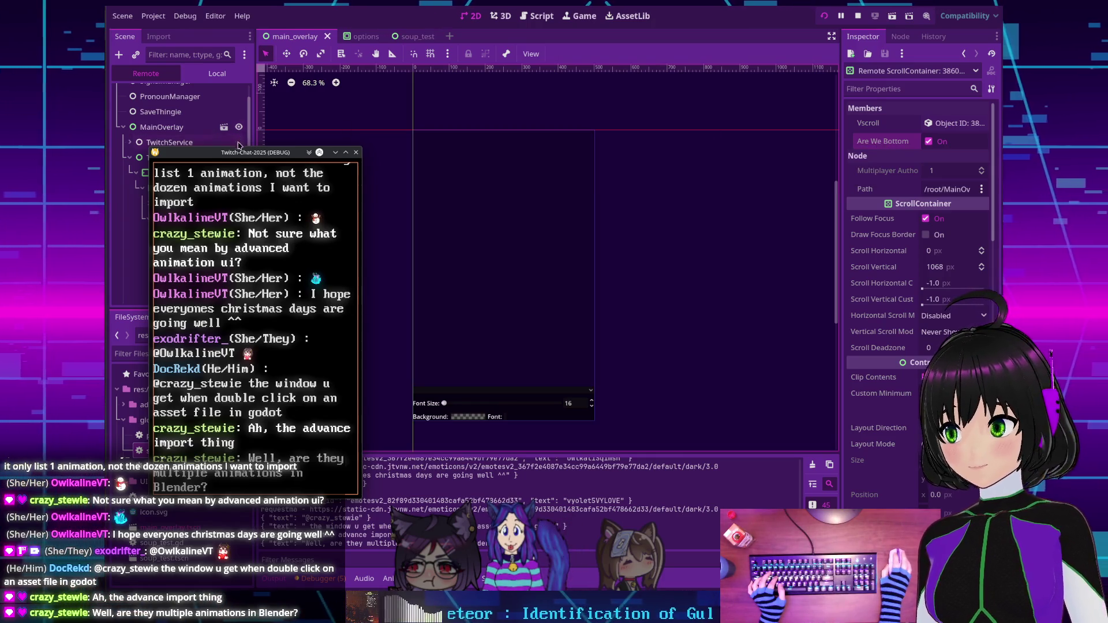
Stop the running project and open the ScrollContainer's auto_scroll.gd script.
left_click_drag(237, 152, 513, 124)
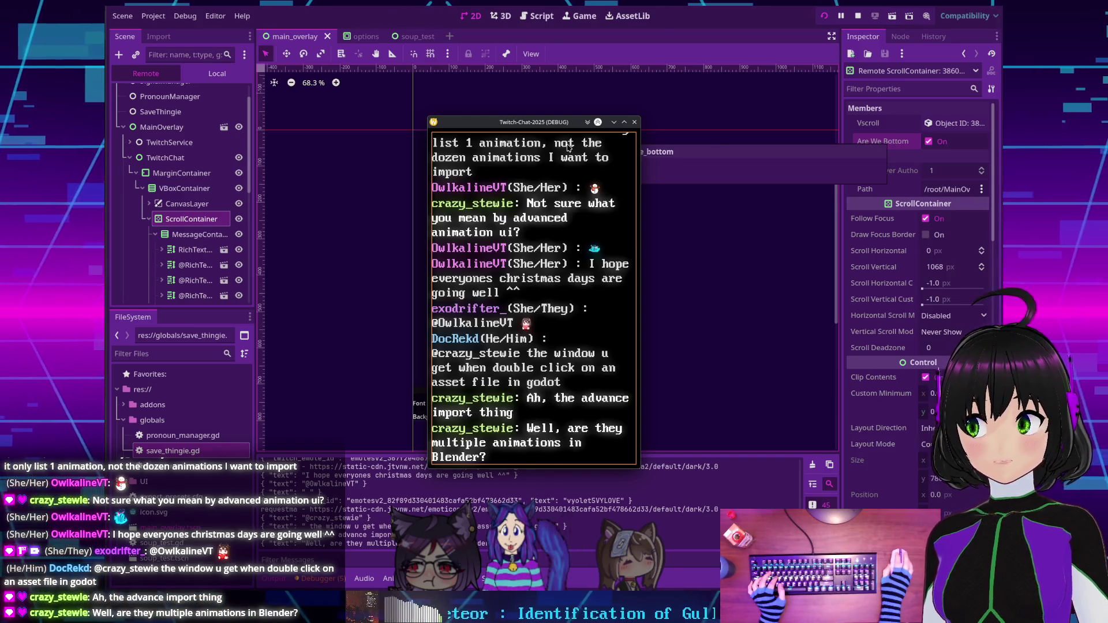
left_click(858, 16)
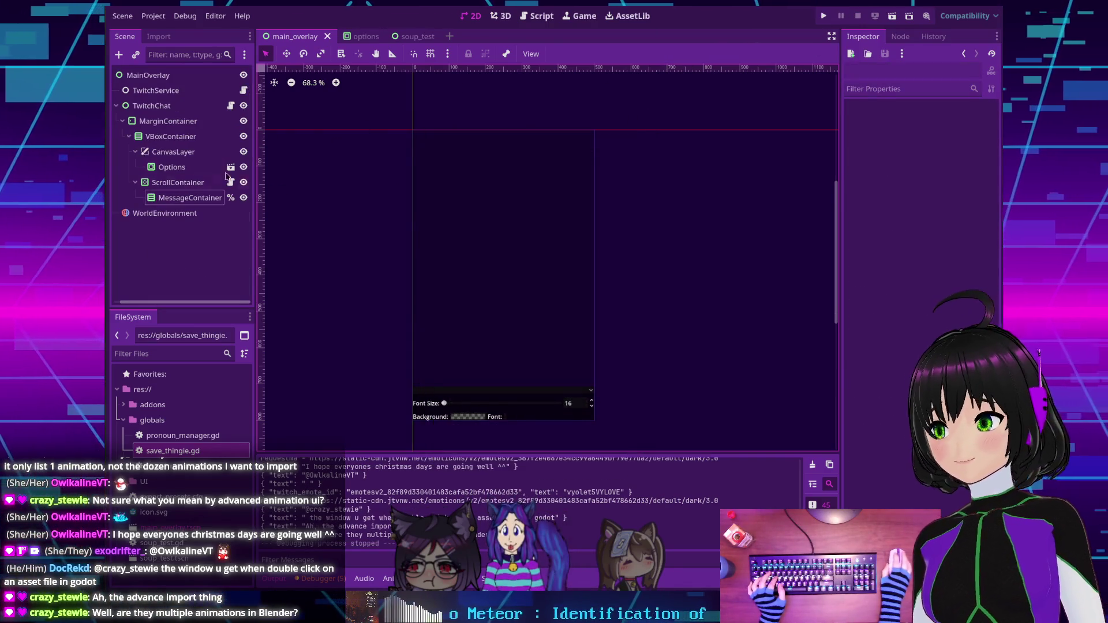
left_click(230, 182)
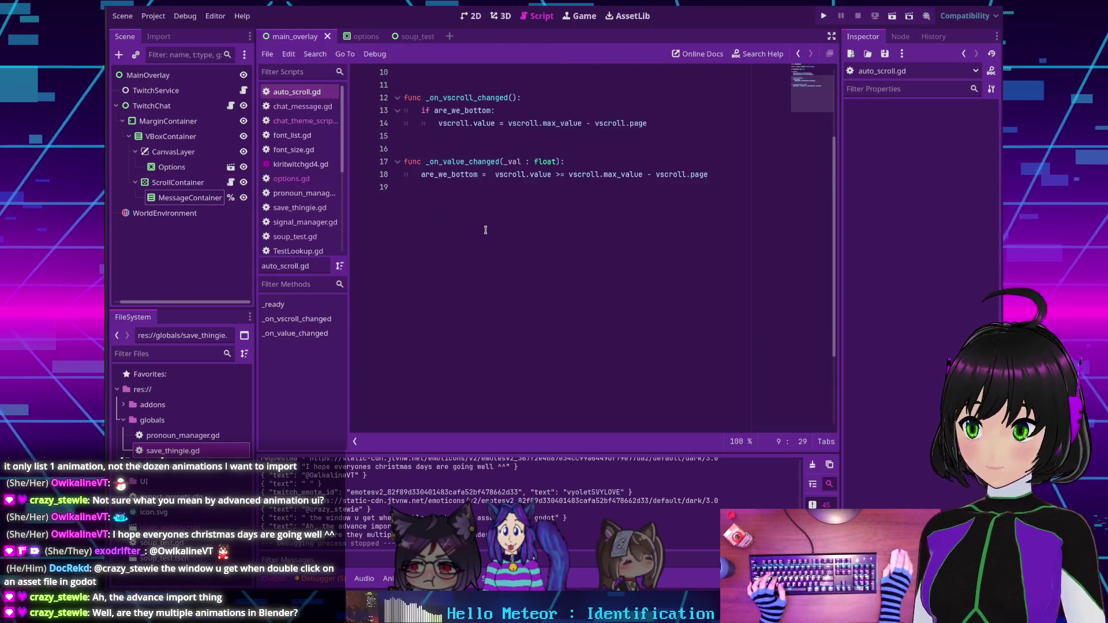
Add an early return to both scroll functions, save auto_scroll.gd, and rerun.
key("ctrl+z")
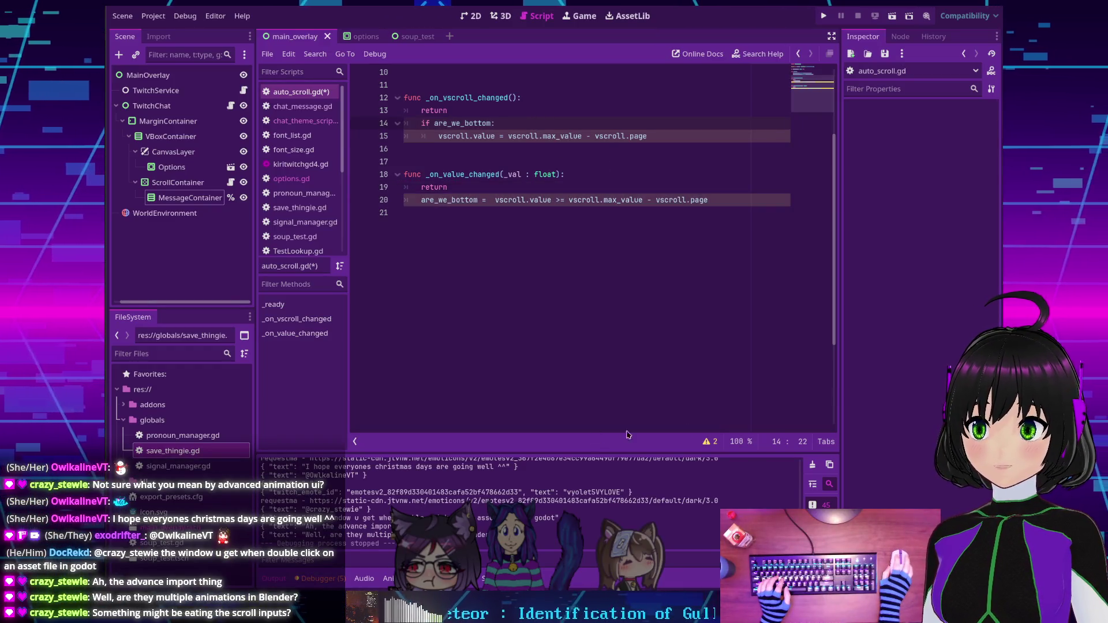
key("ctrl+s")
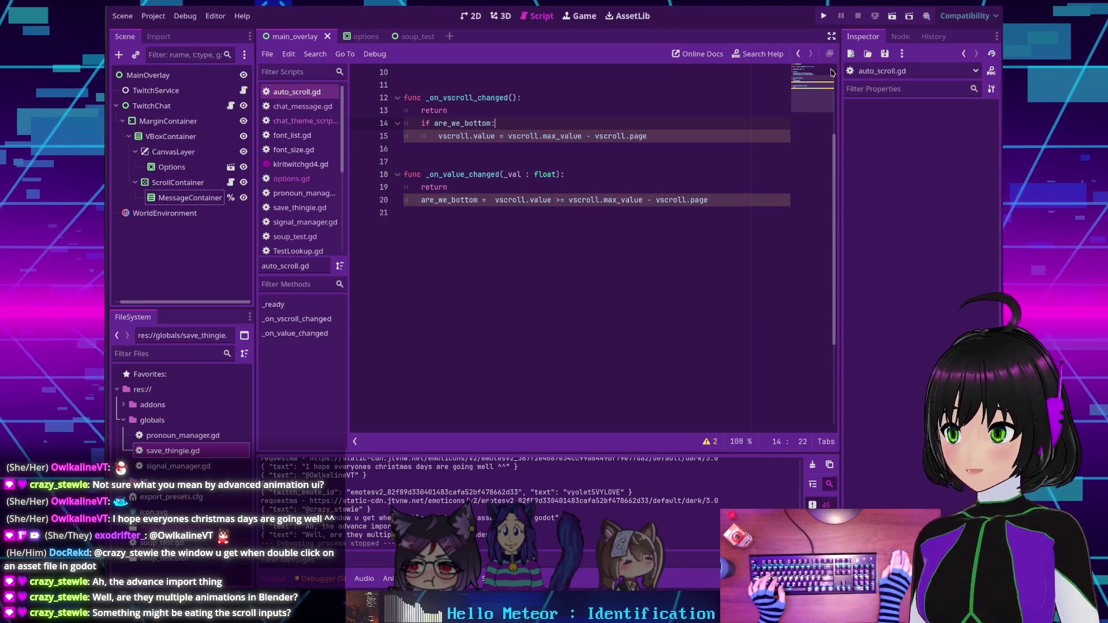
left_click(822, 17)
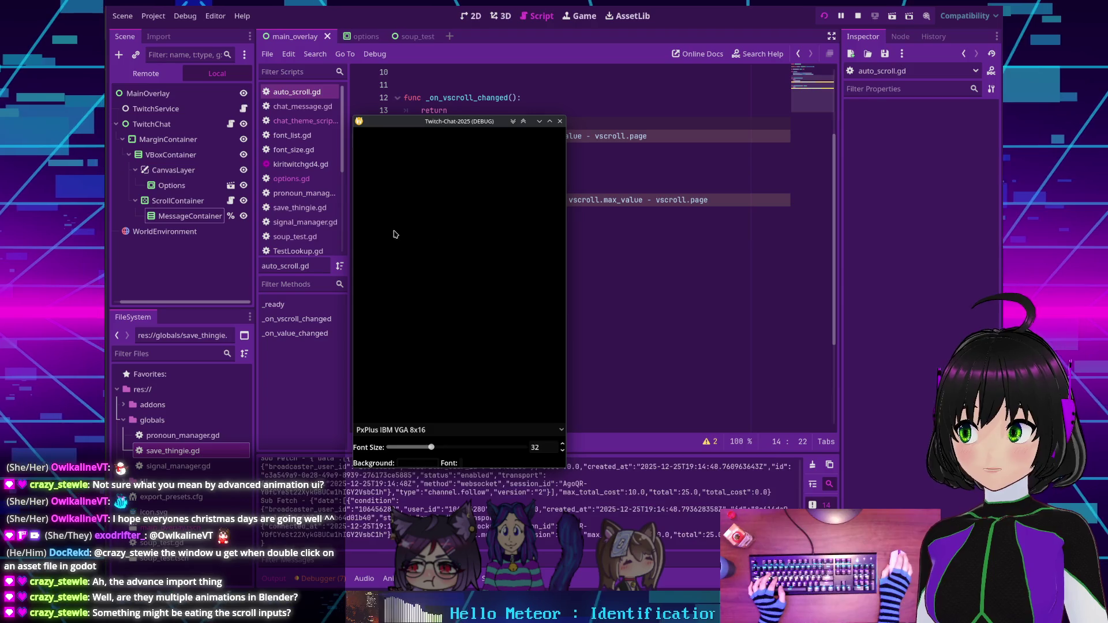
Shorten the chat window, inspect the live ScrollContainer, and show the script warnings list.
left_click_drag(453, 469, 470, 214)
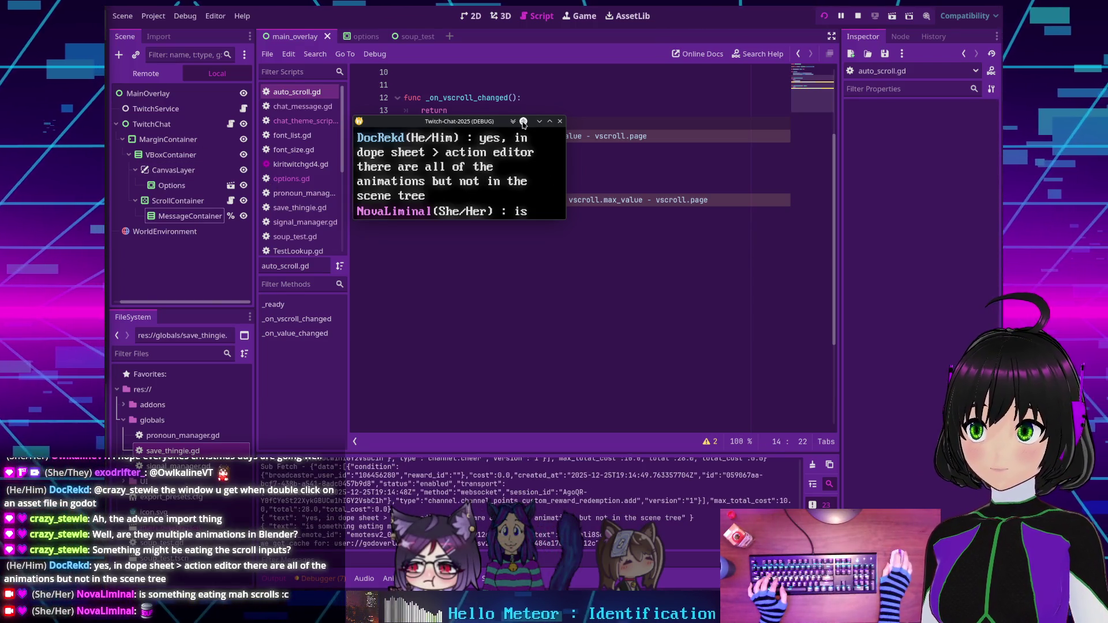
left_click(145, 74)
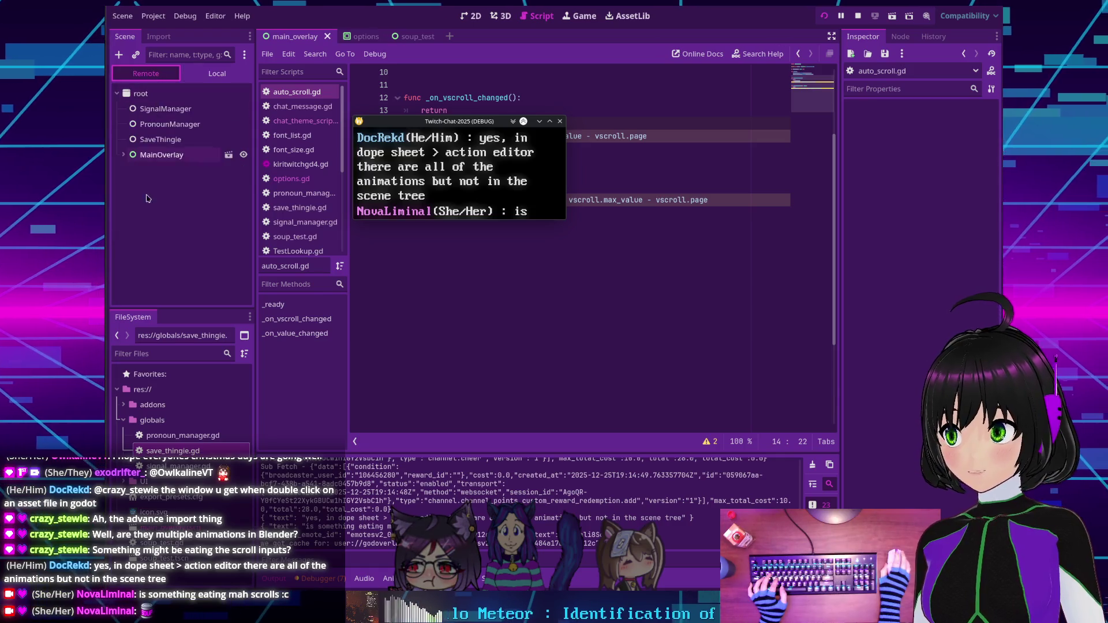
left_click(124, 154)
left_click(130, 185)
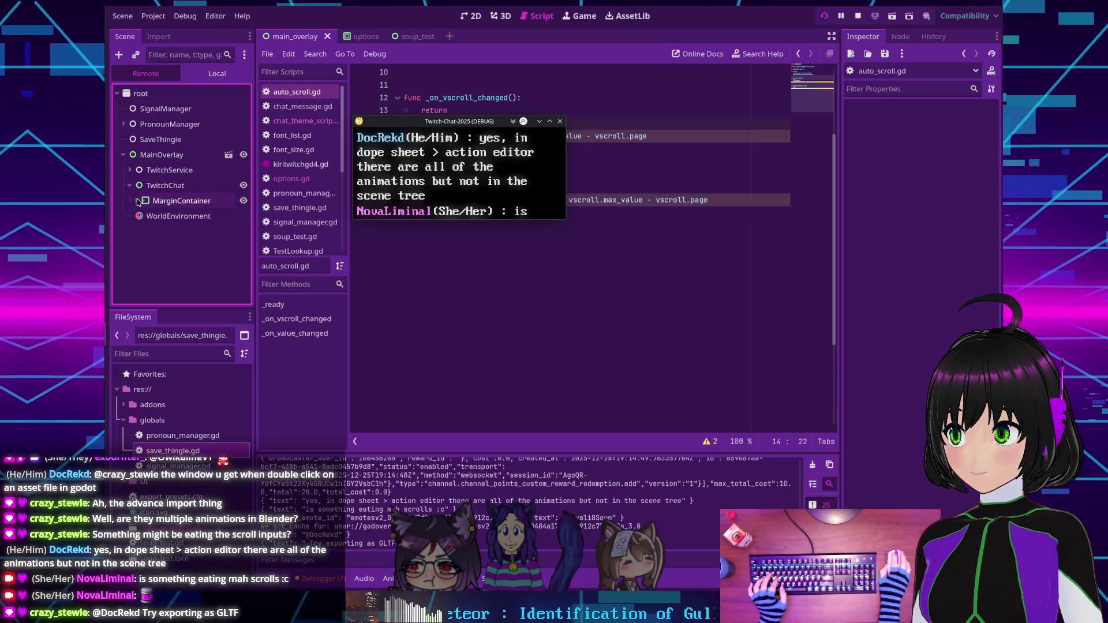
left_click(137, 200)
left_click(143, 215)
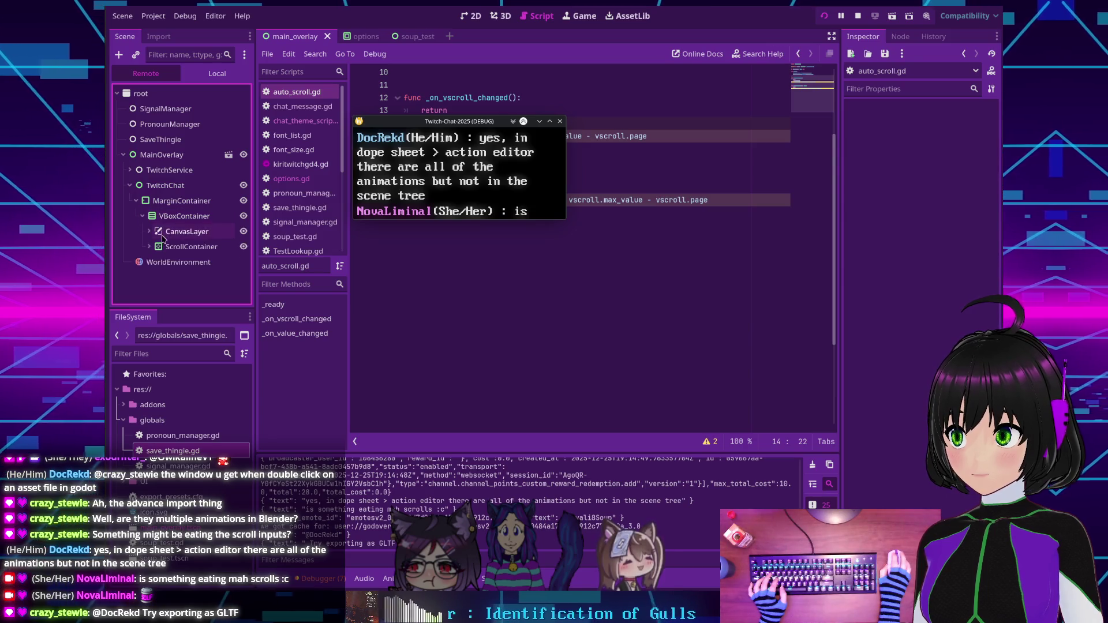
left_click(164, 248)
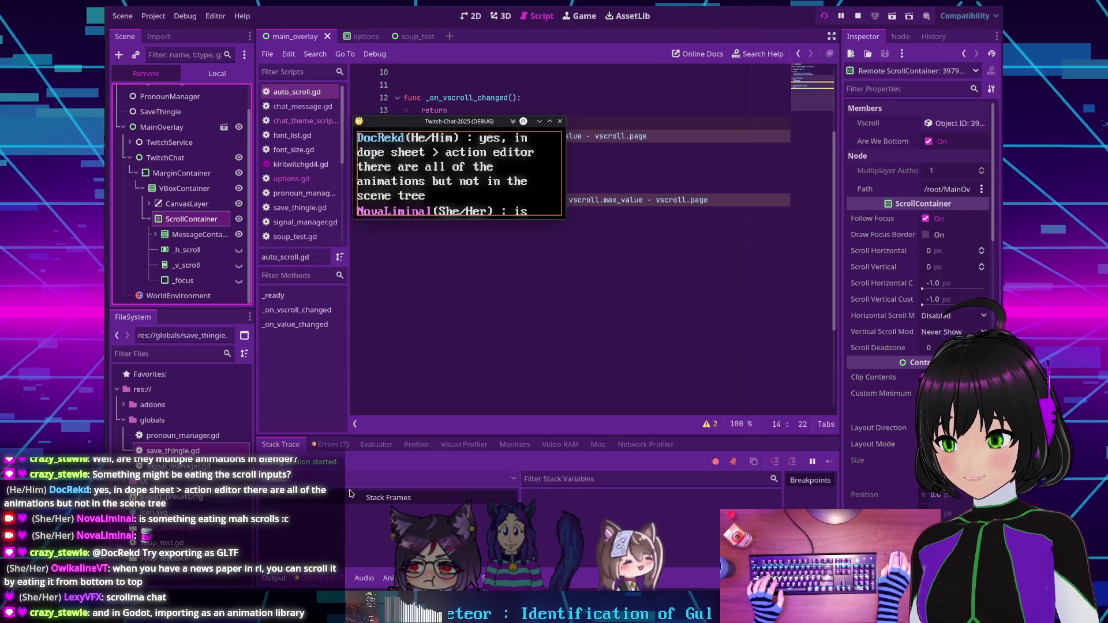
left_click(328, 445)
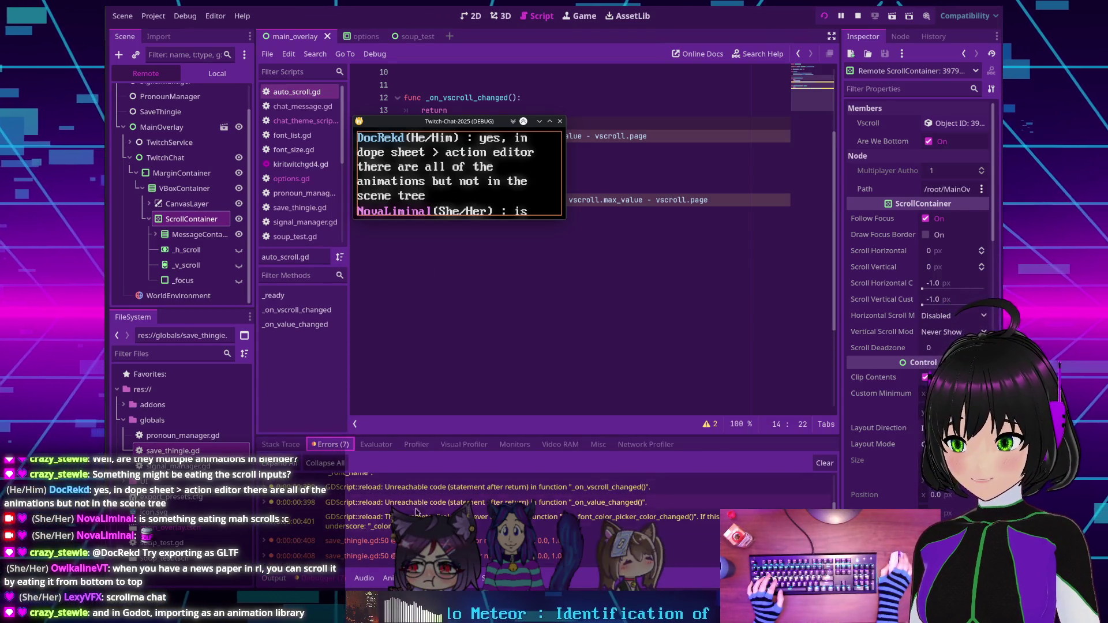
Jump to the save_thingie.gd line 50 warning, stop the project, and review the script.
double_click(358, 540)
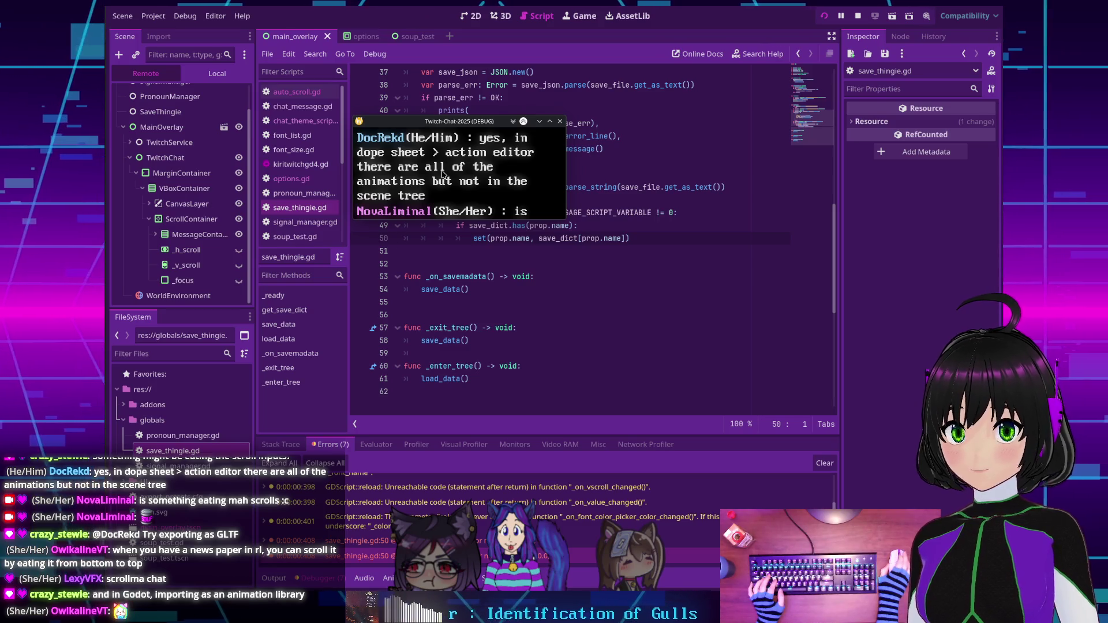
left_click(559, 121)
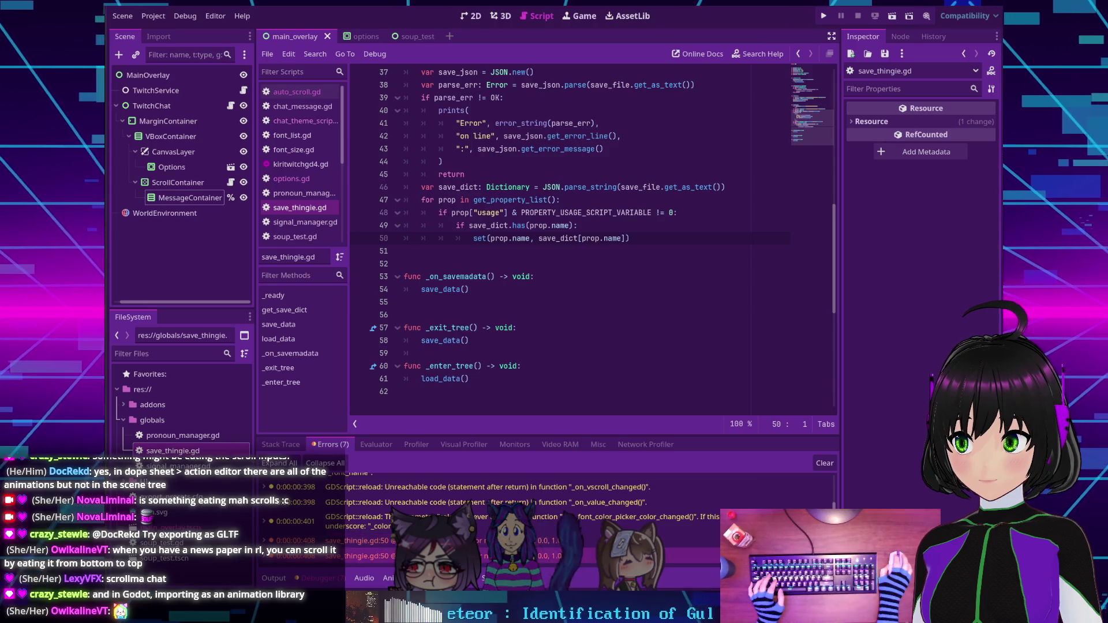
scroll(493, 252, "up", 2)
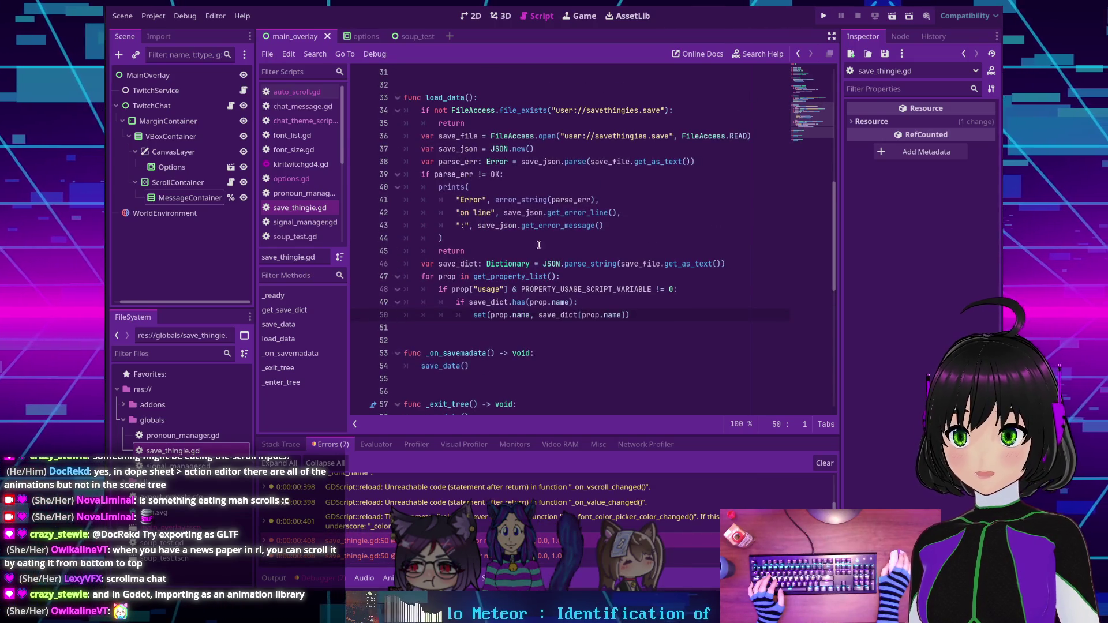
scroll(492, 252, "up", 7)
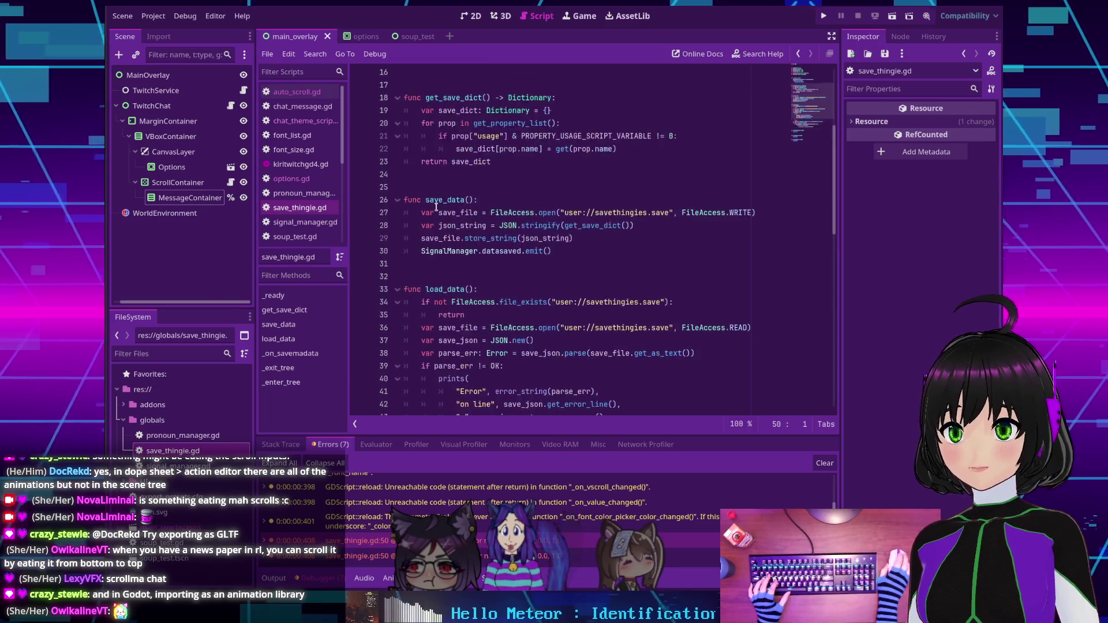
left_click(153, 15)
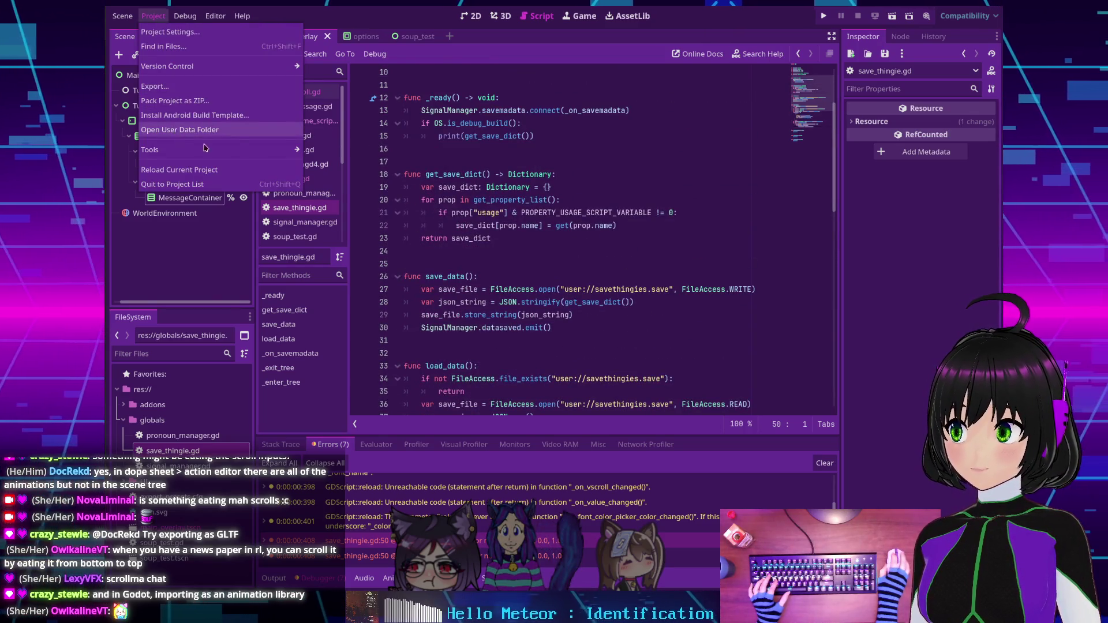
Open savethingies.save from the user data folder in Kate, read it, and close it.
left_click(196, 129)
double_click(346, 241)
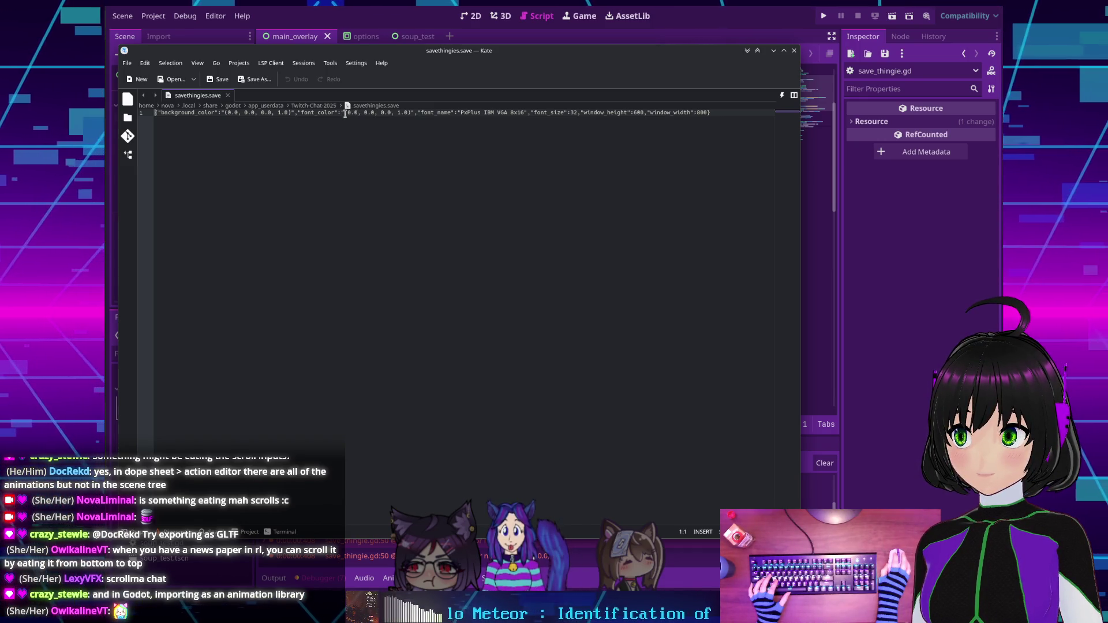
left_click(795, 50)
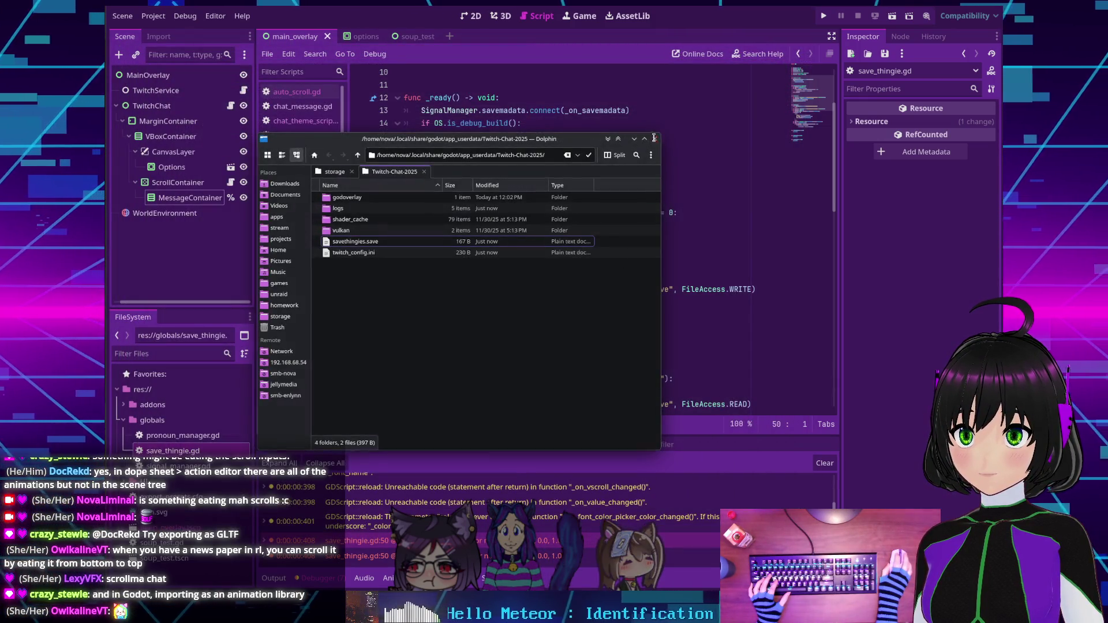
Close Dolphin and scroll to save_thingie.gd's load_data loop.
left_click(655, 139)
scroll(460, 202, "down", 9)
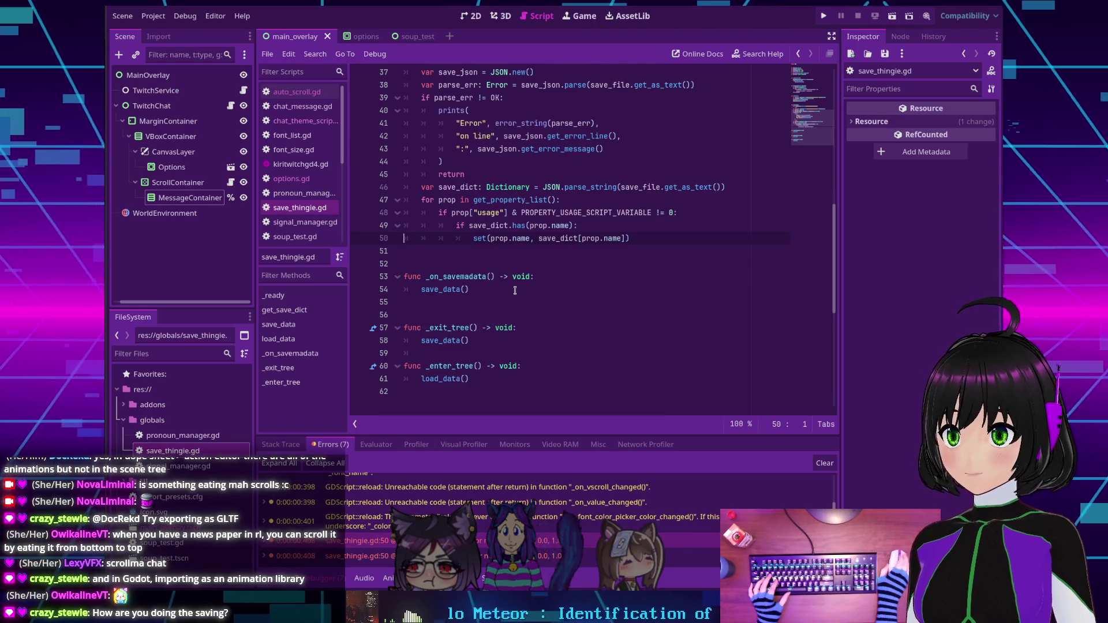
Highlight save_dict, prop and name in line 22's get(prop.name) call.
scroll(515, 289, "up", 4)
scroll(515, 289, "up", 6)
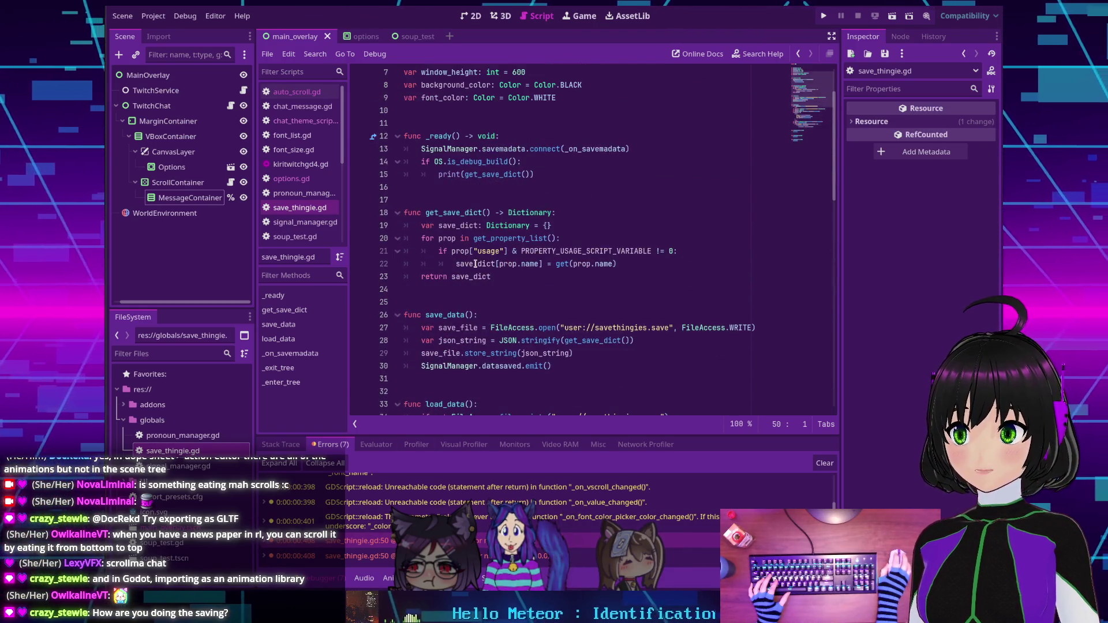
double_click(475, 264)
double_click(574, 264)
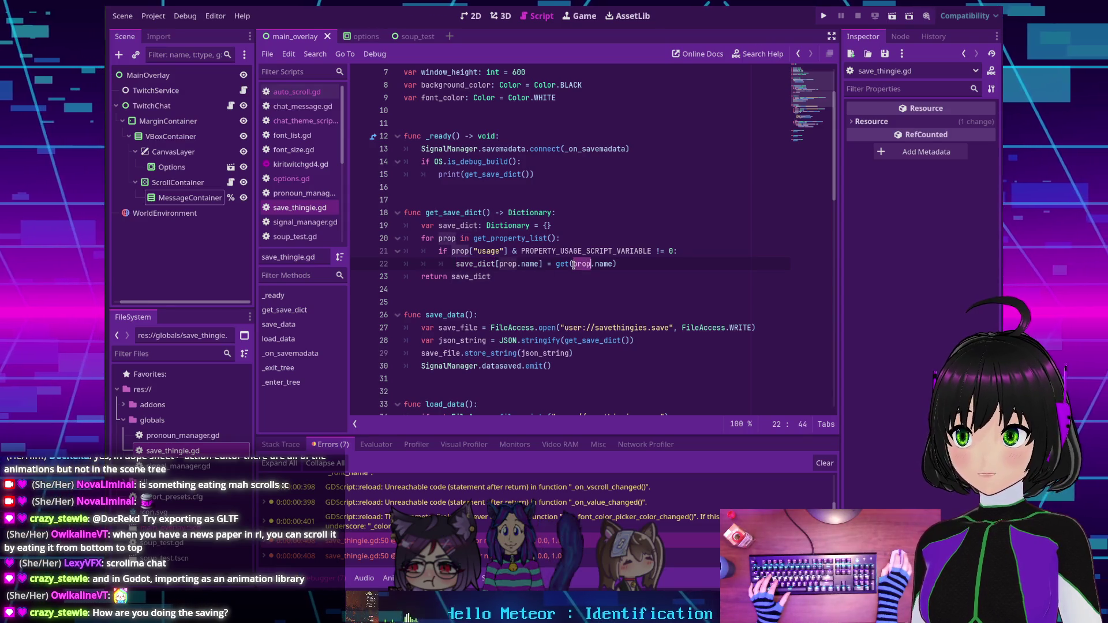
double_click(606, 264)
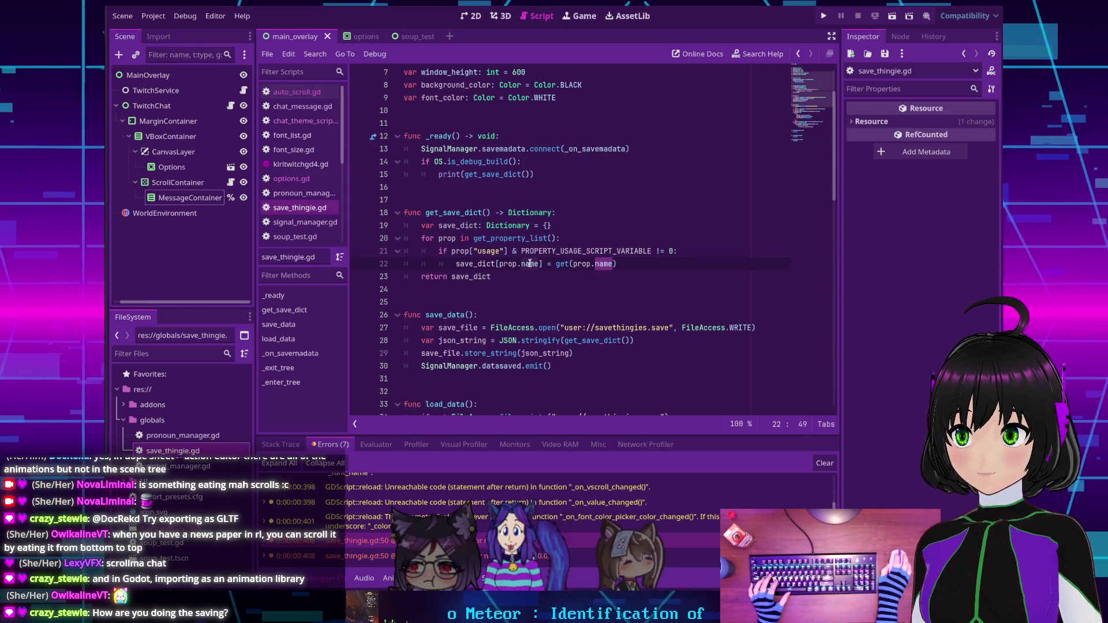
Reopen savethingies.save from the project's user data folder in Kate.
left_click(153, 15)
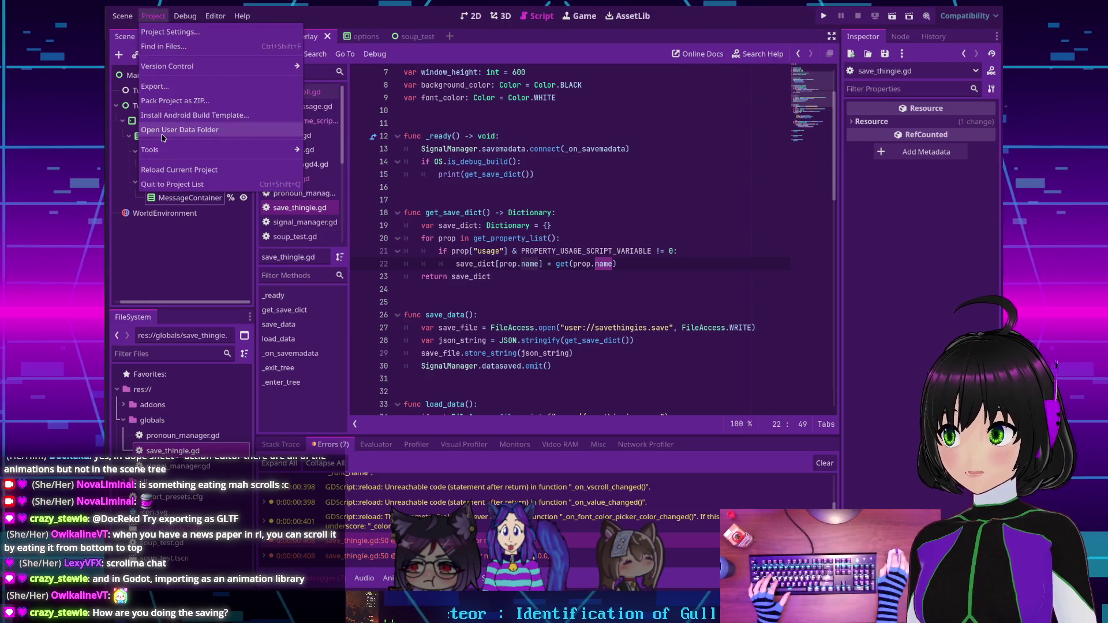
left_click(186, 140)
double_click(340, 241)
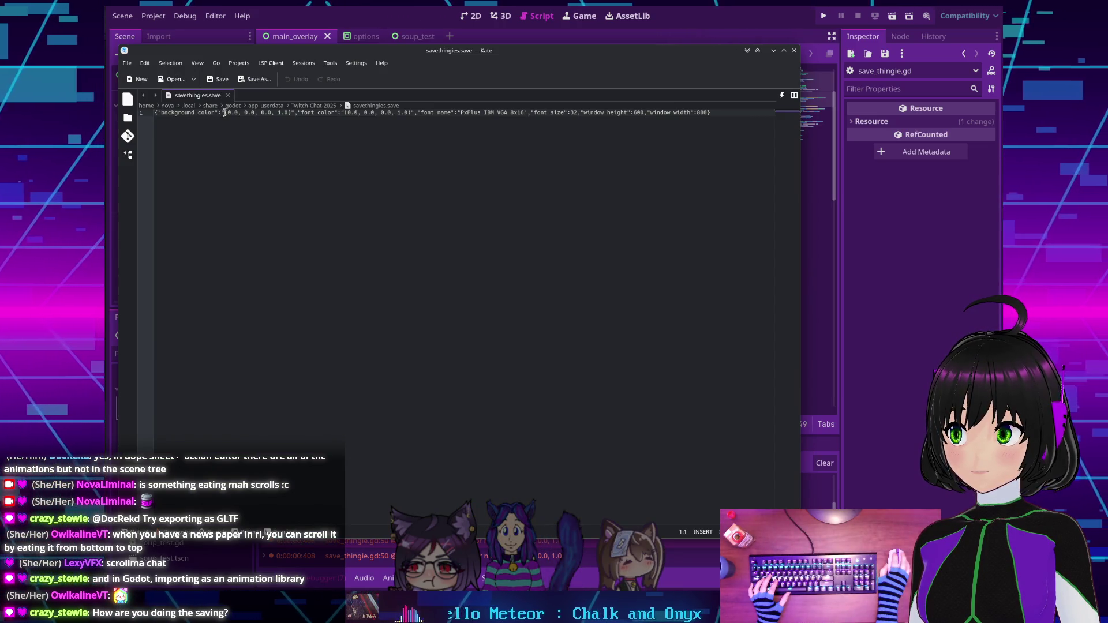
Deselect the save file text, close Kate, and return to save_thingie.gd in Godot.
left_click(291, 113)
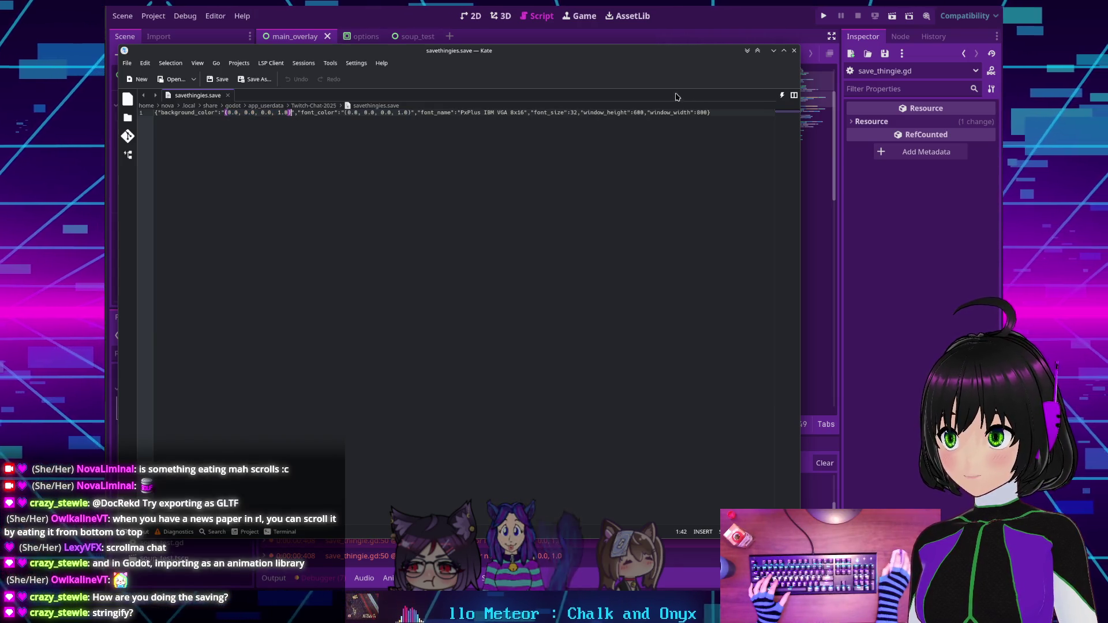
left_click(794, 52)
left_click(592, 266)
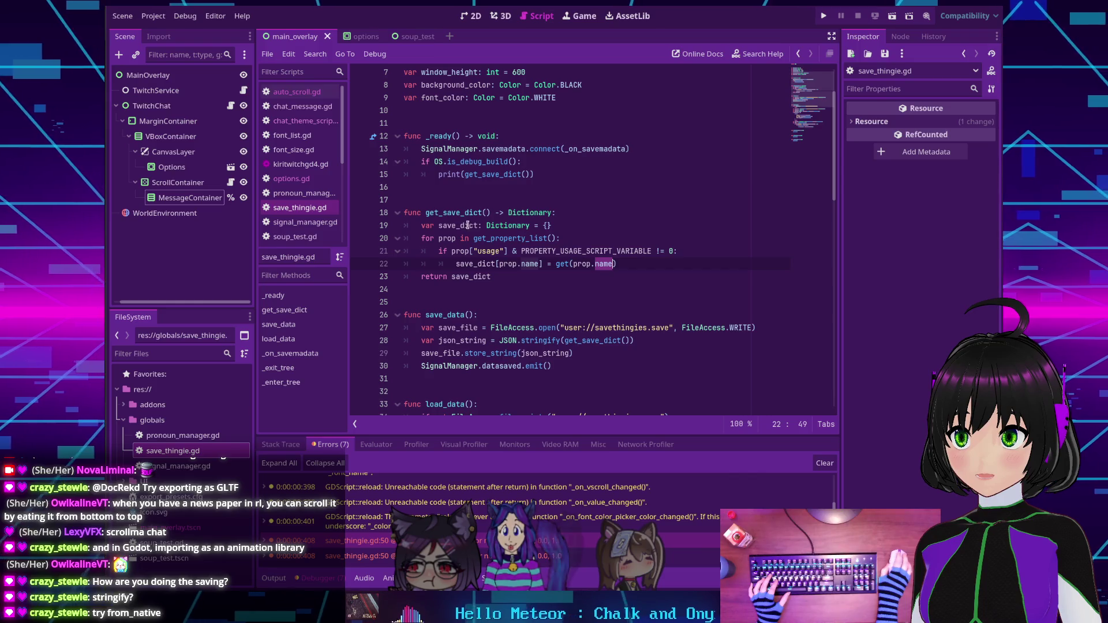
Scroll to save_data and highlight stringify on line 28.
scroll(467, 225, "down", 2)
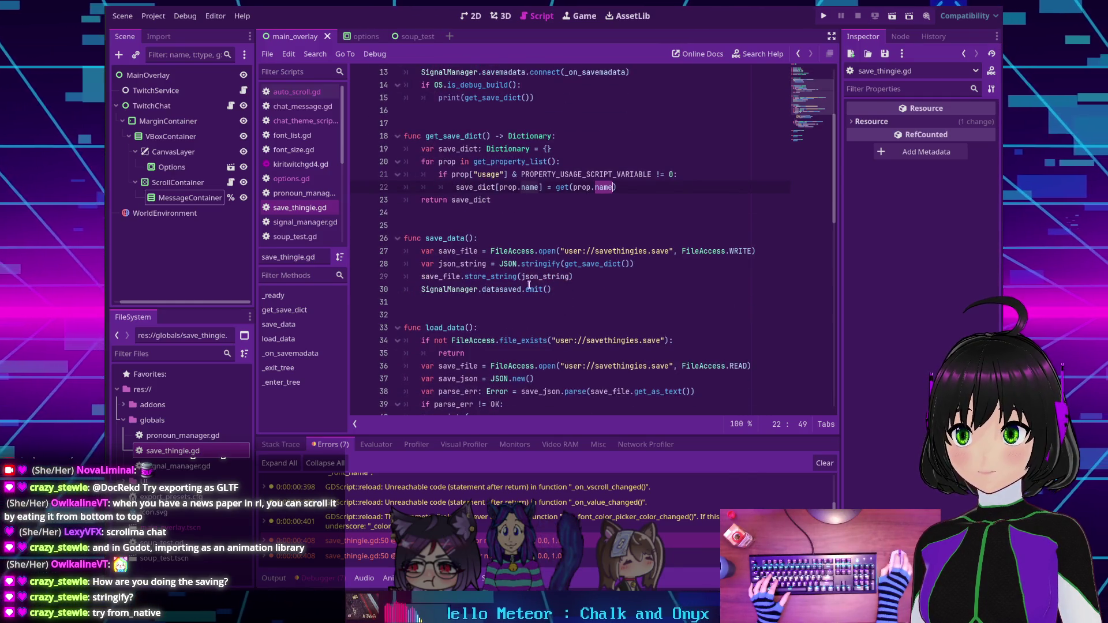
mouse_move(531, 263)
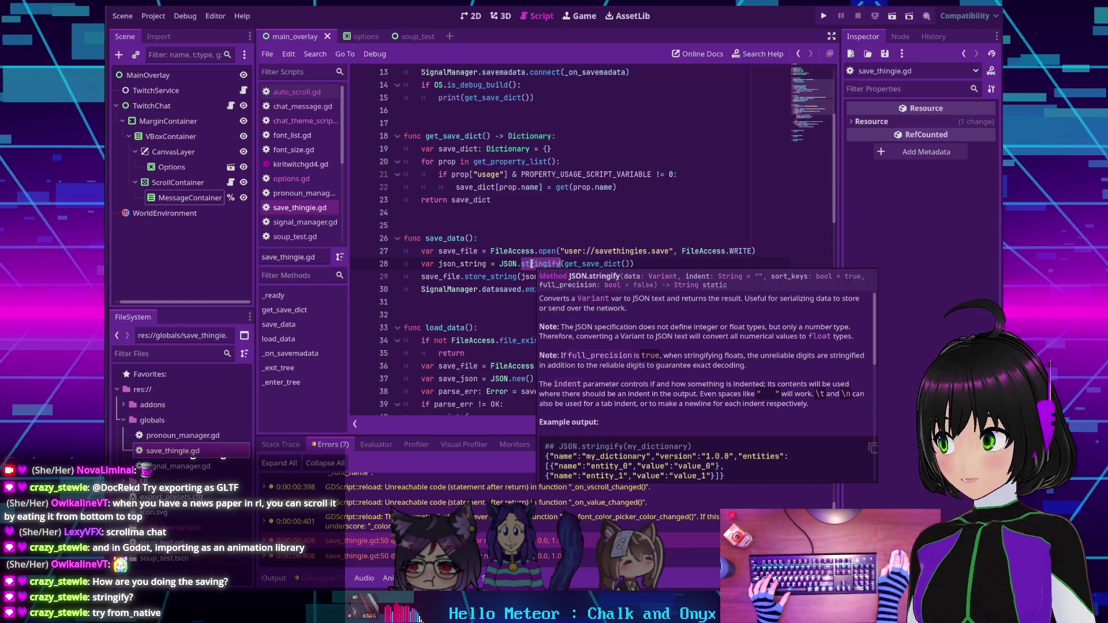
double_click(534, 264)
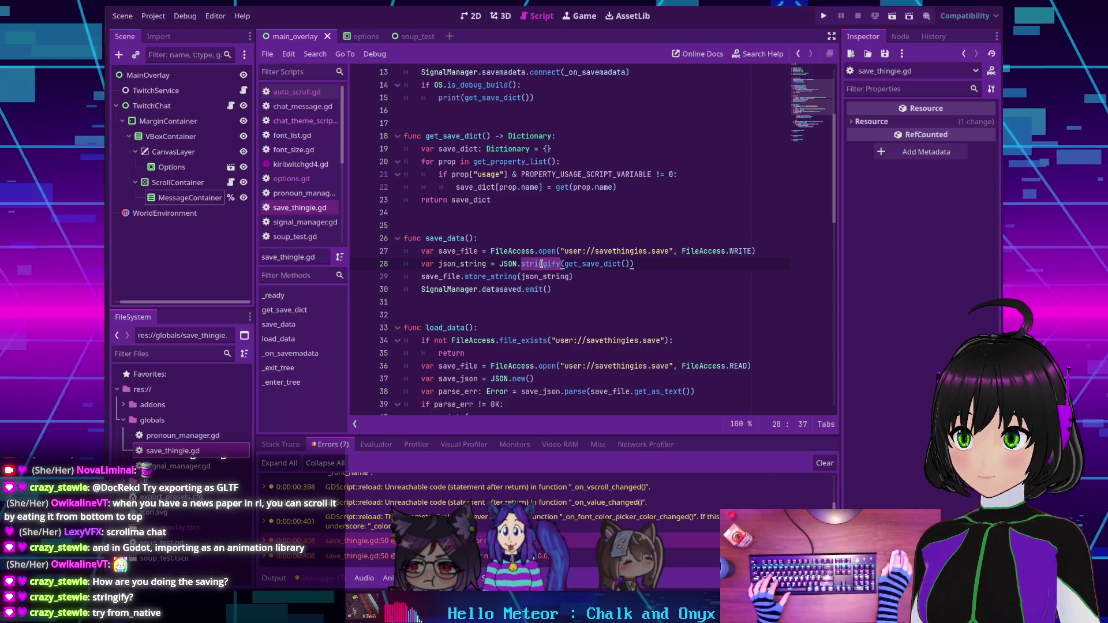
left_click(650, 265)
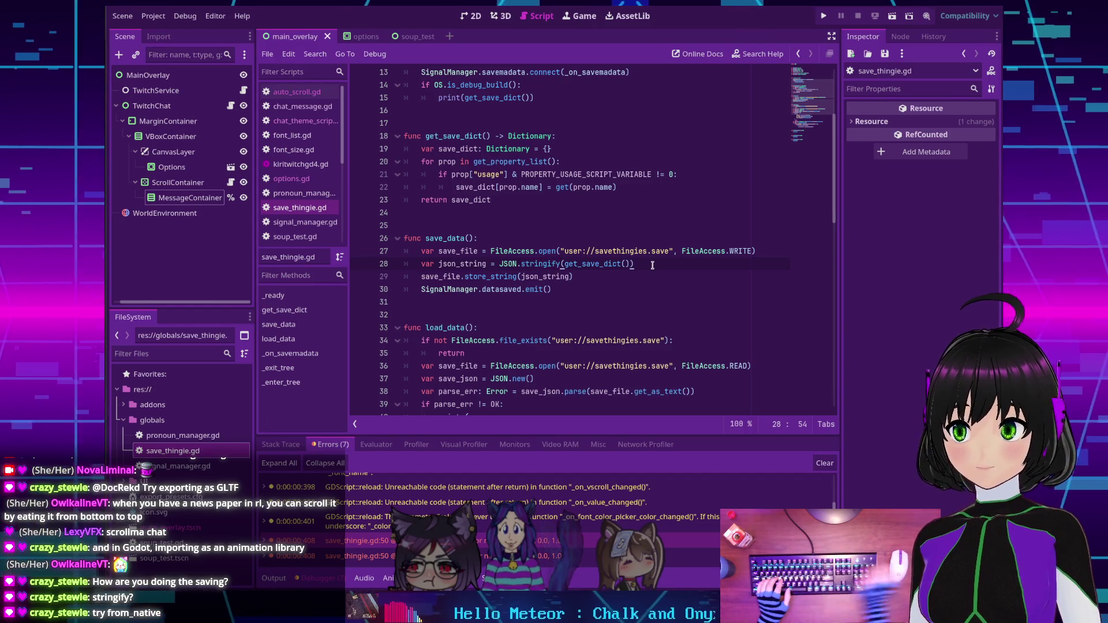
Highlight get_as_text on line 38 and bring up Search Help.
scroll(652, 265, "down", 3)
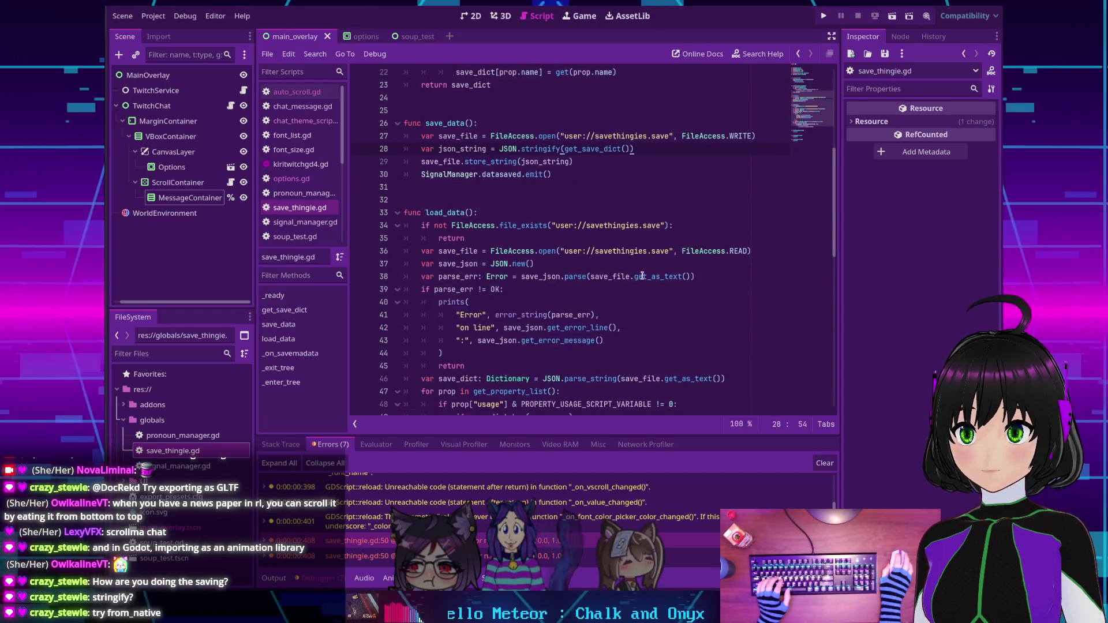
double_click(658, 278)
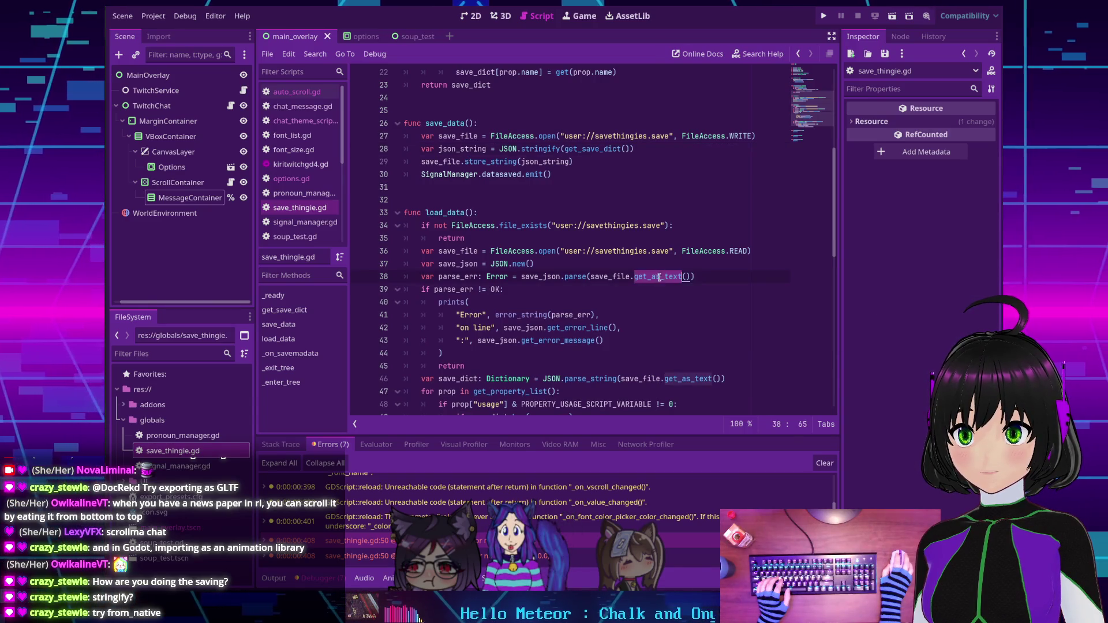
left_click(693, 276)
left_click(761, 54)
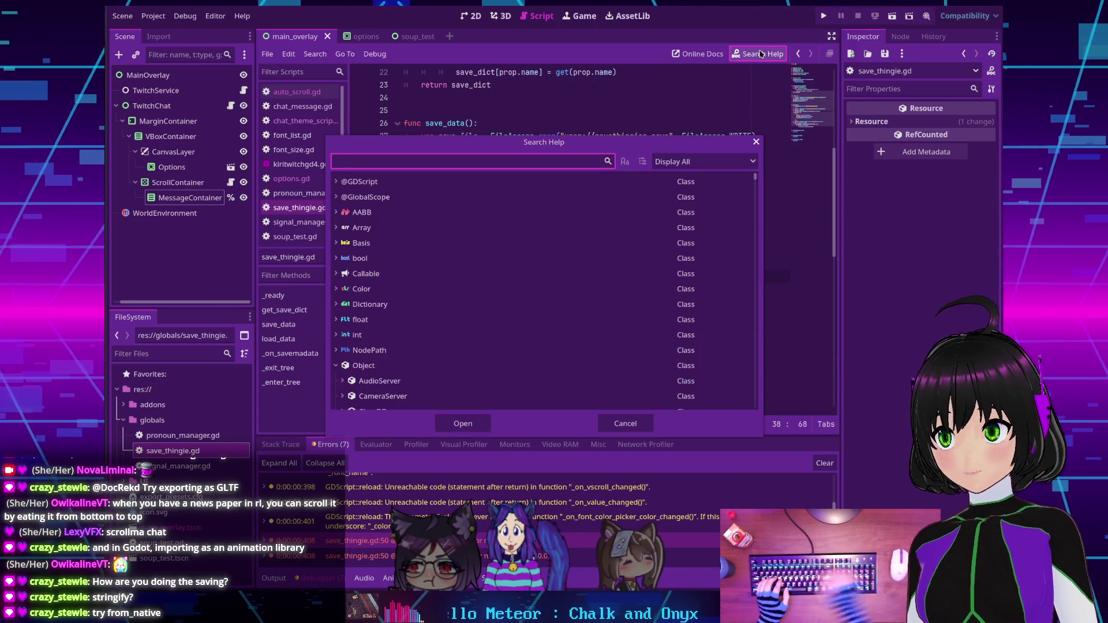
Read the JSON.from_native help page, then go back to save_thingie.gd.
type("from_")
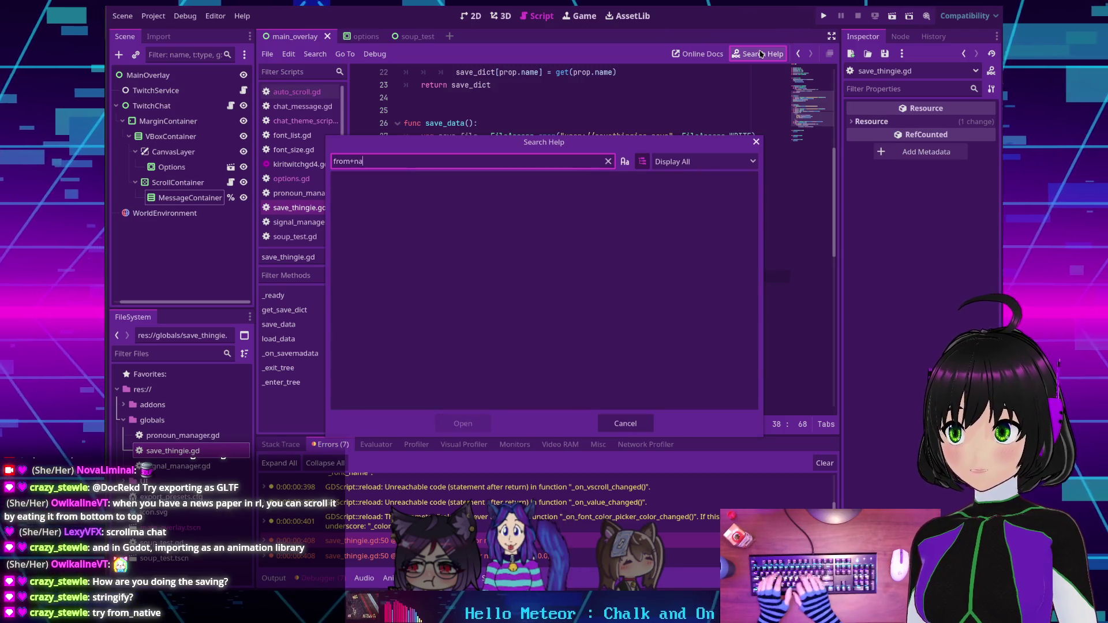
type("native")
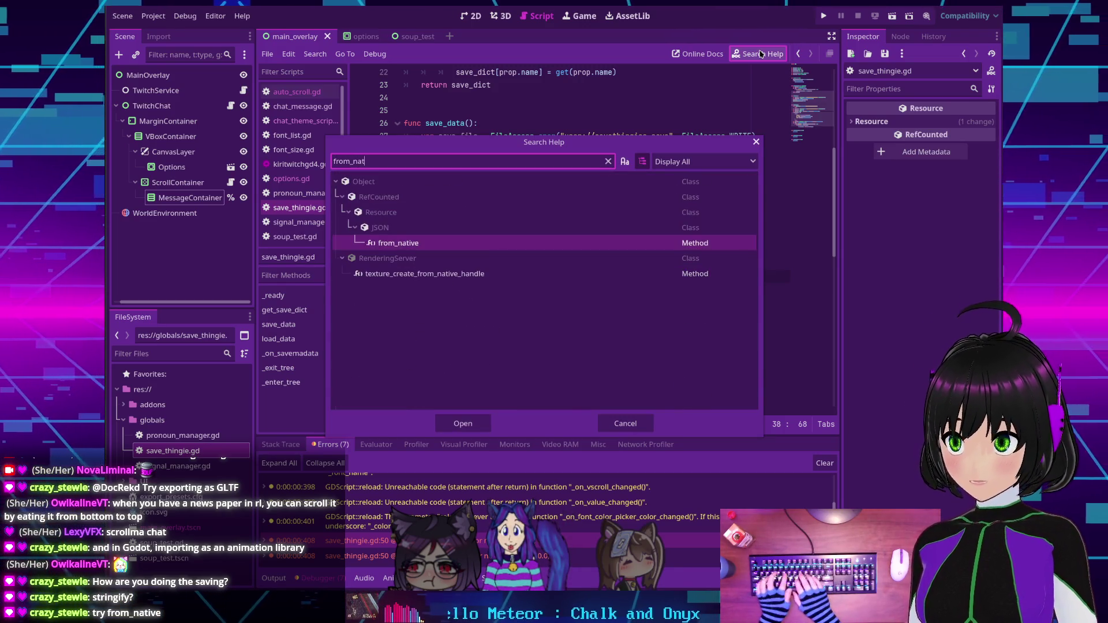
double_click(392, 243)
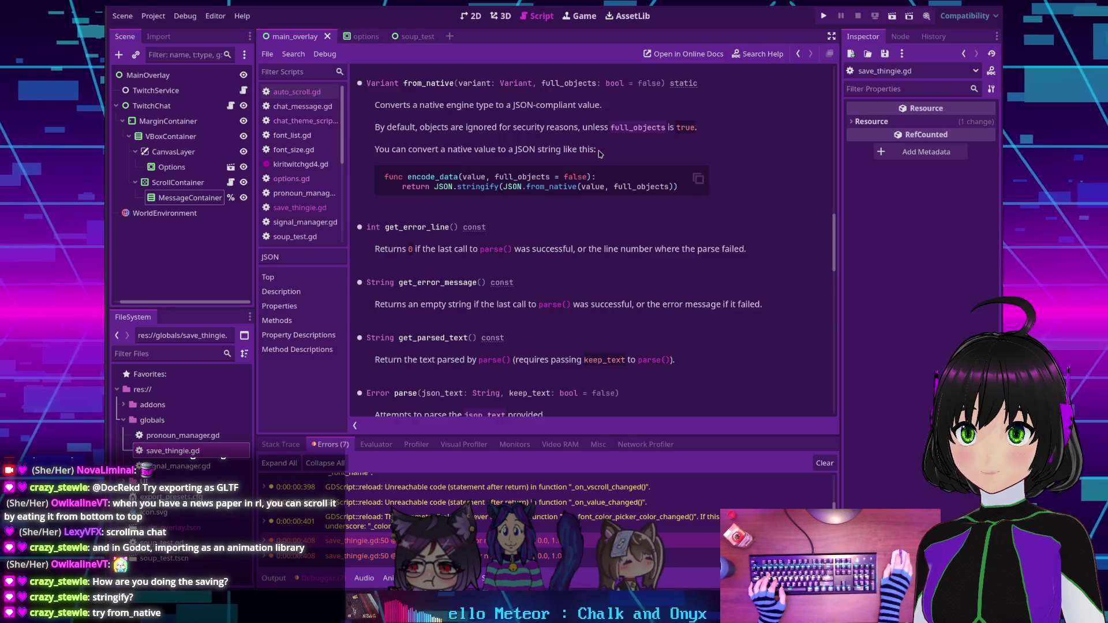
key("alt+Left")
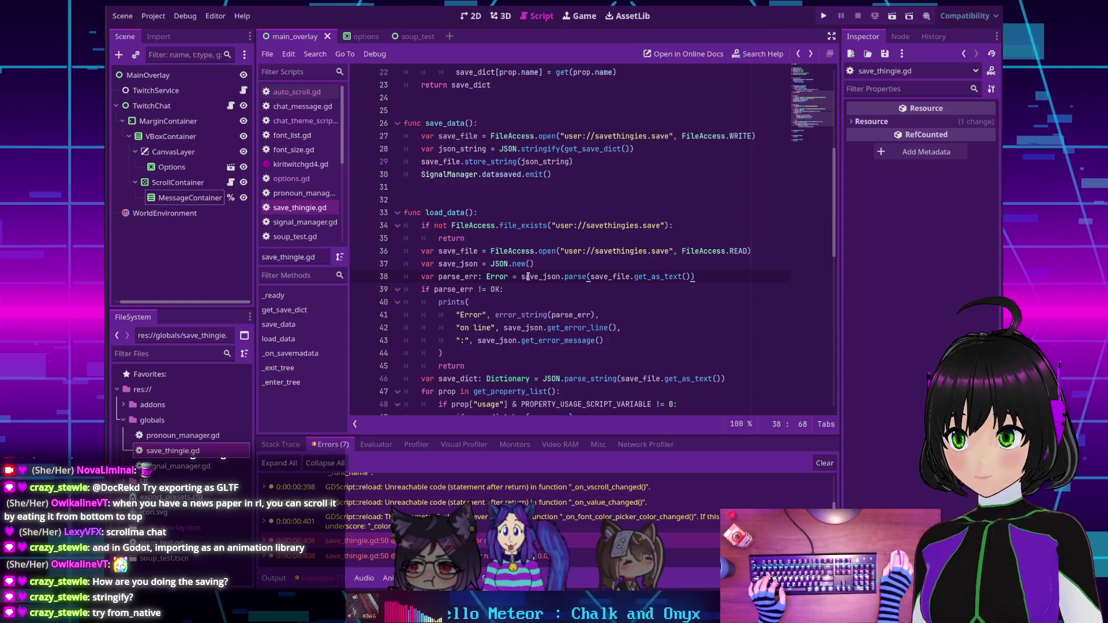
Replace get_as_text with from_native on line 46 and save the script.
scroll(594, 289, "down", 2)
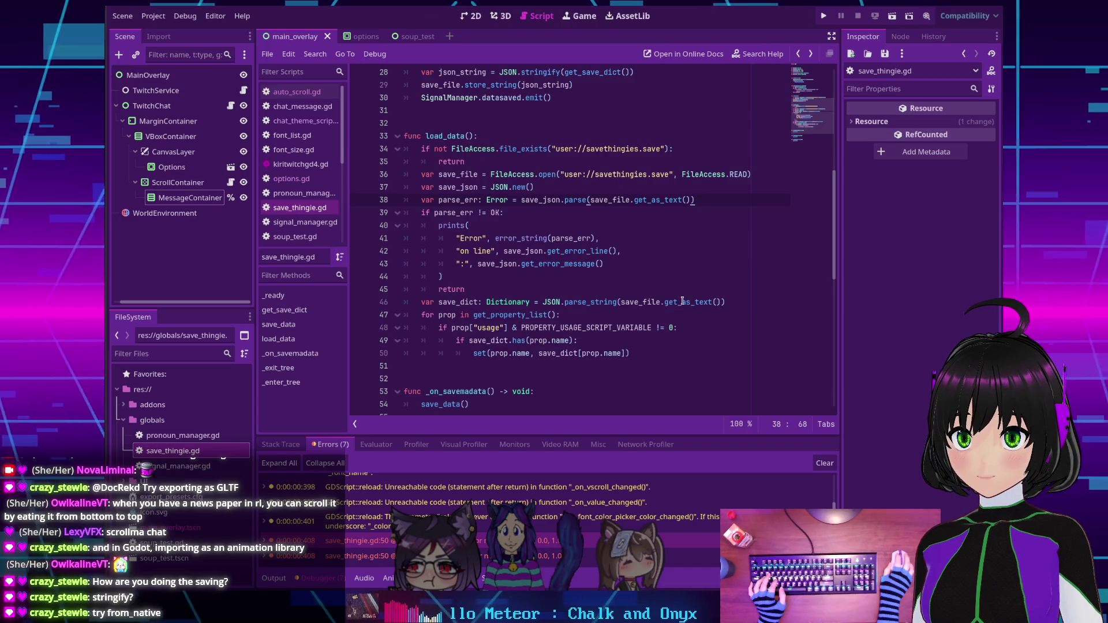
mouse_move(688, 304)
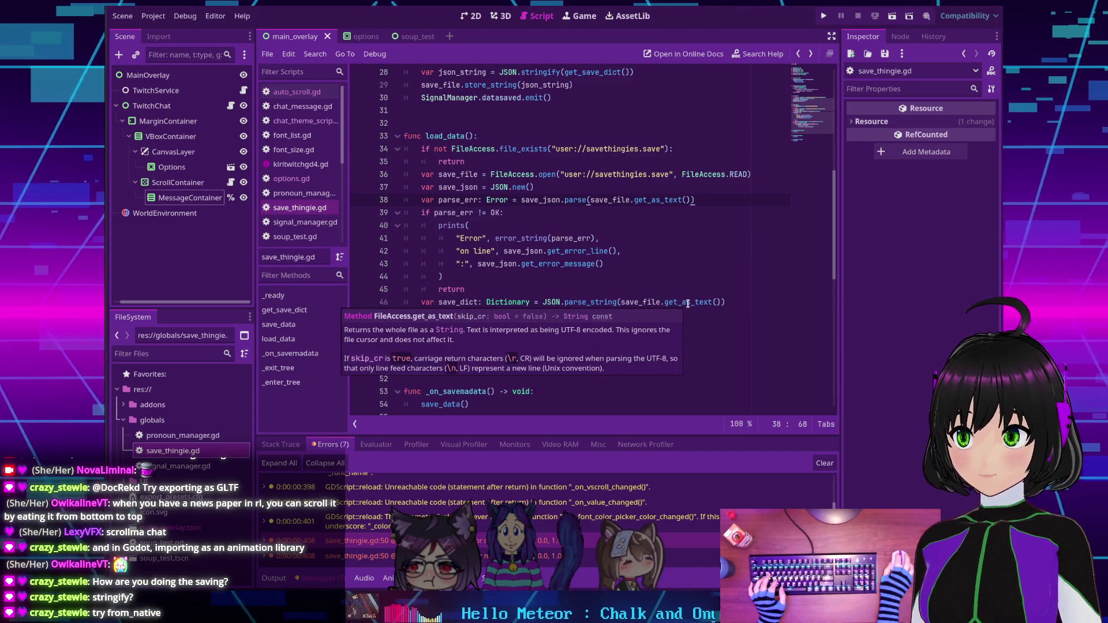
double_click(682, 302)
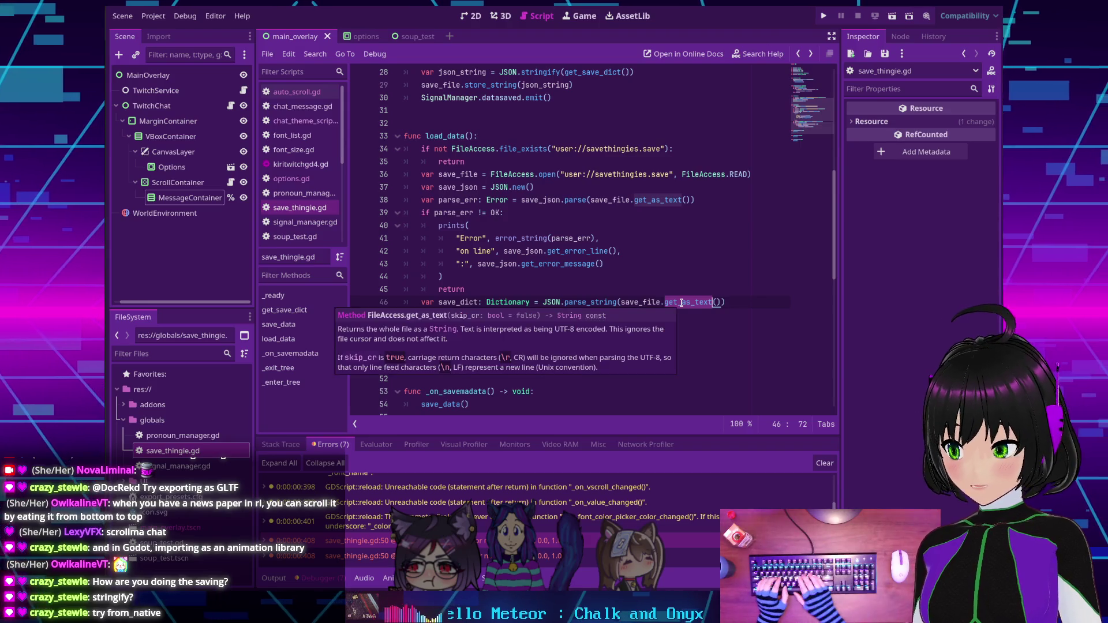
type("from_native")
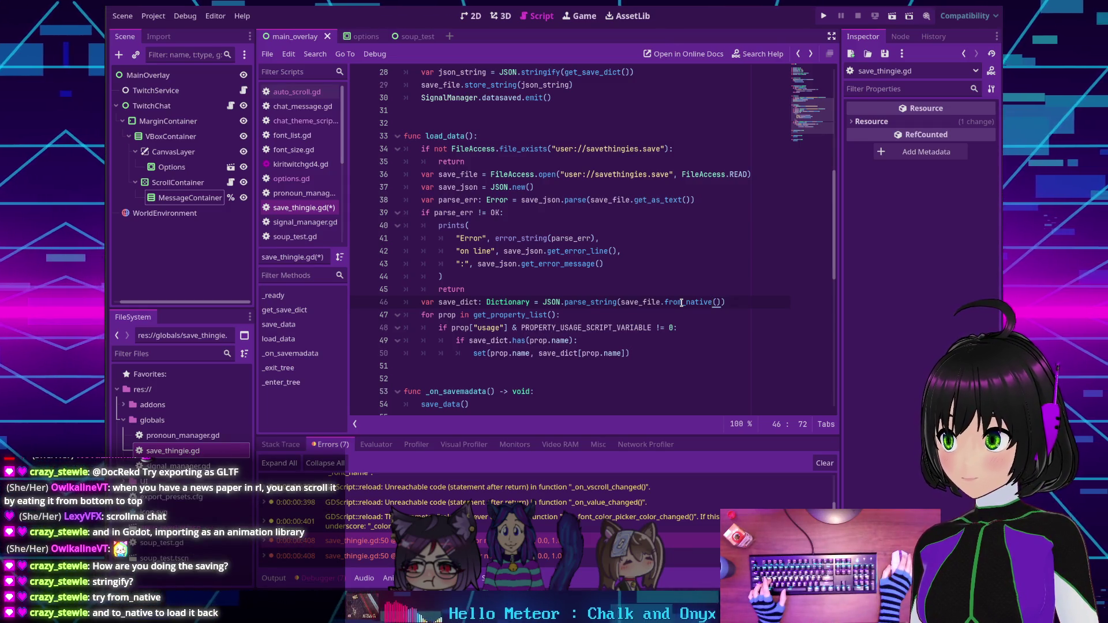
key("ctrl+s")
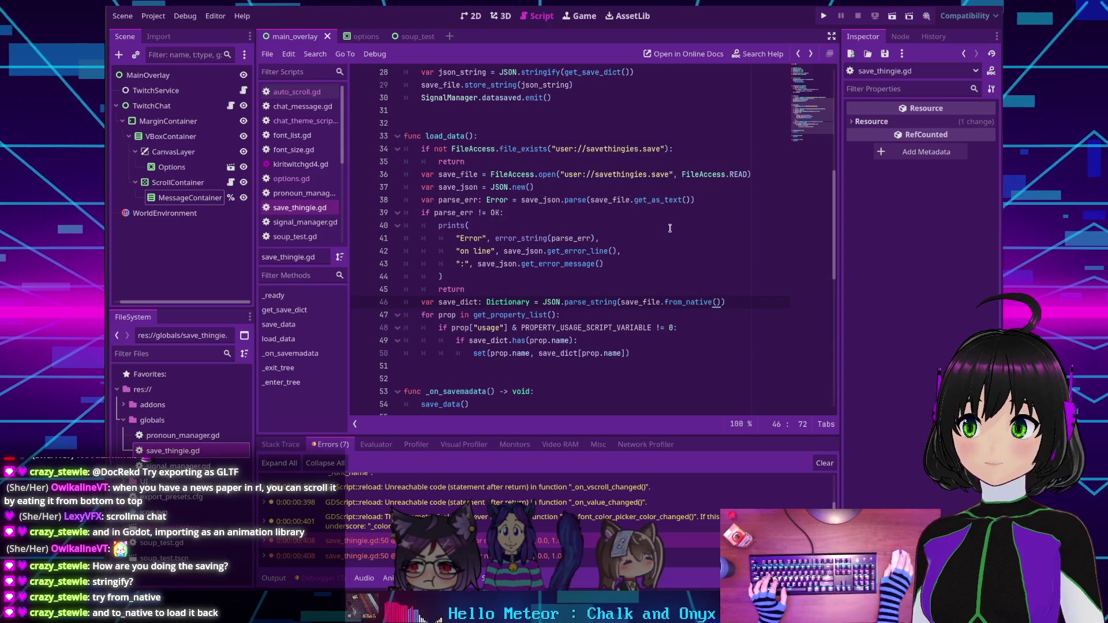
Undo the change so line 46 reads JSON.parse_string(save_file.get_as_text()) again.
scroll(670, 228, "up", 2)
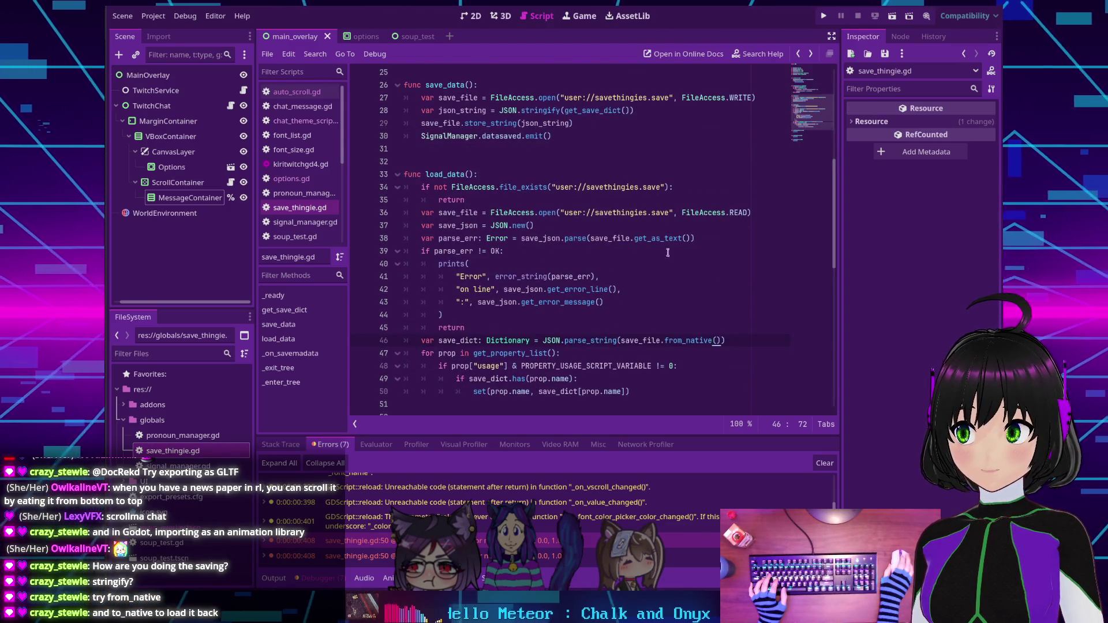
scroll(682, 341, "up", 3)
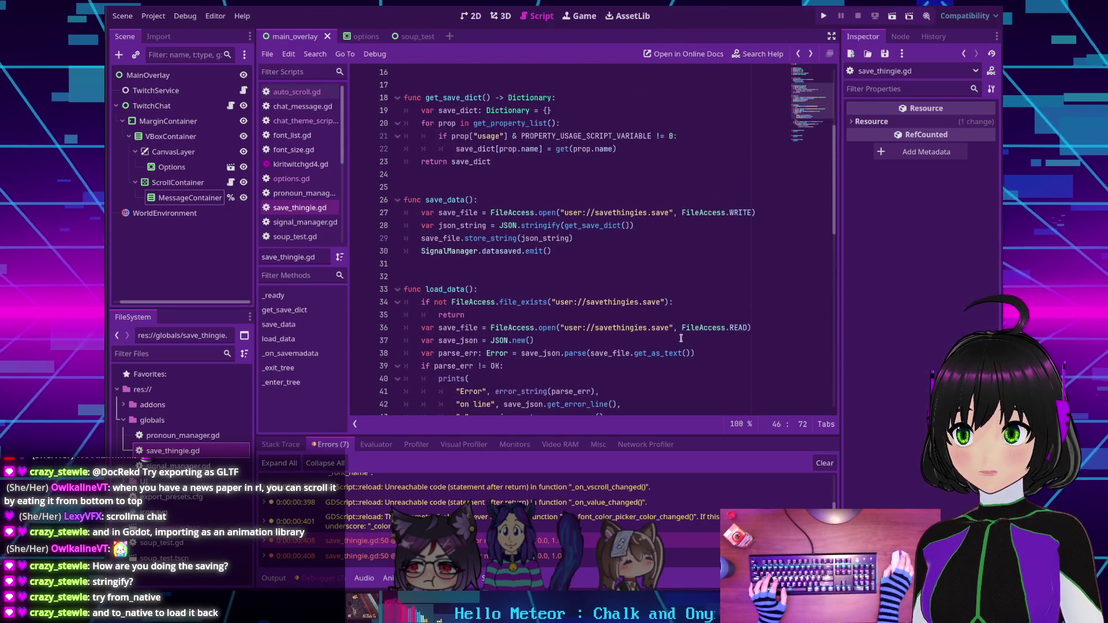
scroll(646, 306, "up", 1)
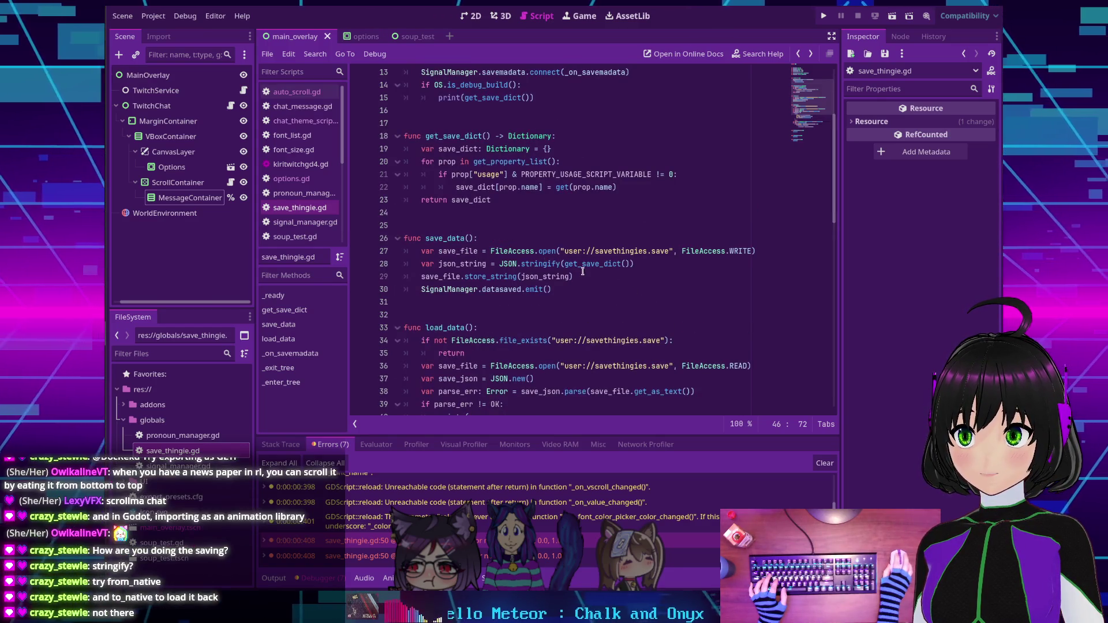
mouse_move(585, 264)
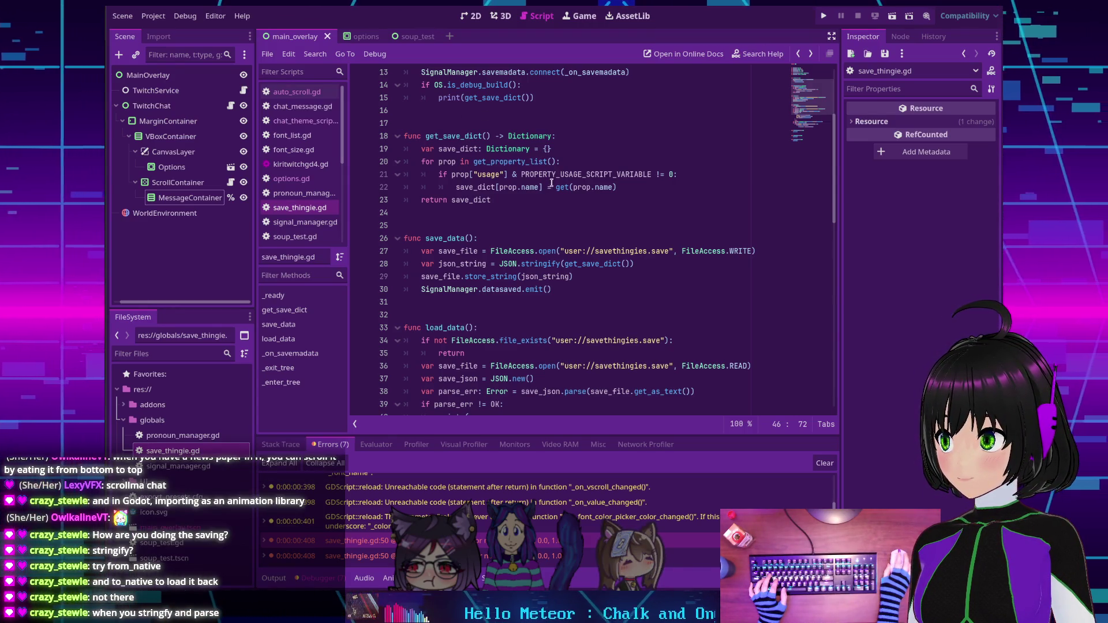
scroll(551, 184, "down", 2)
scroll(551, 183, "up", 2)
scroll(635, 271, "down", 6)
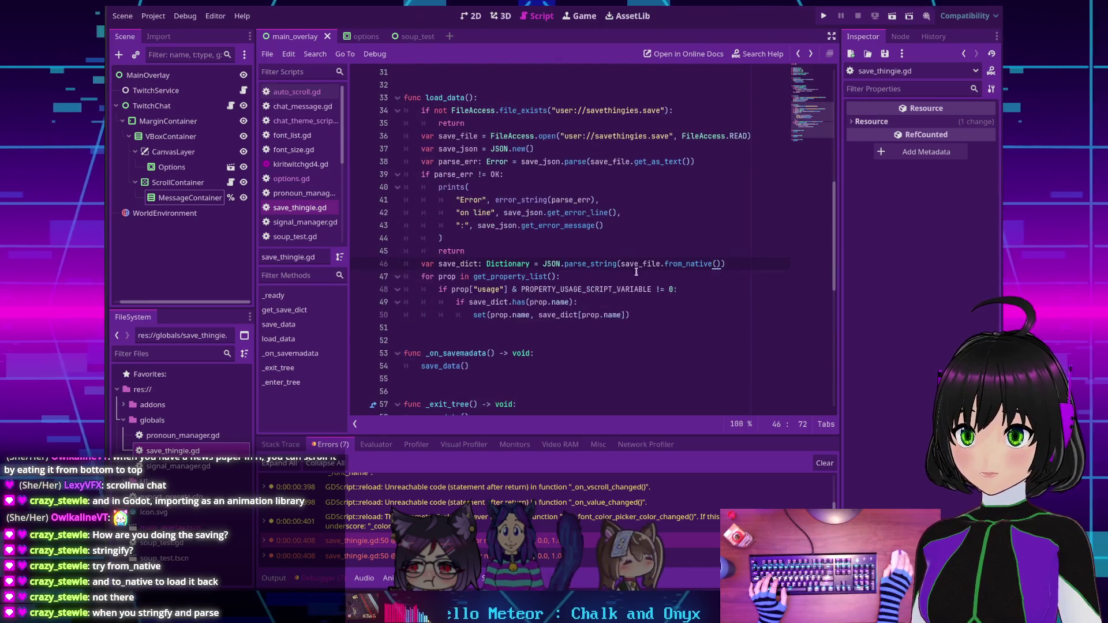
double_click(580, 264)
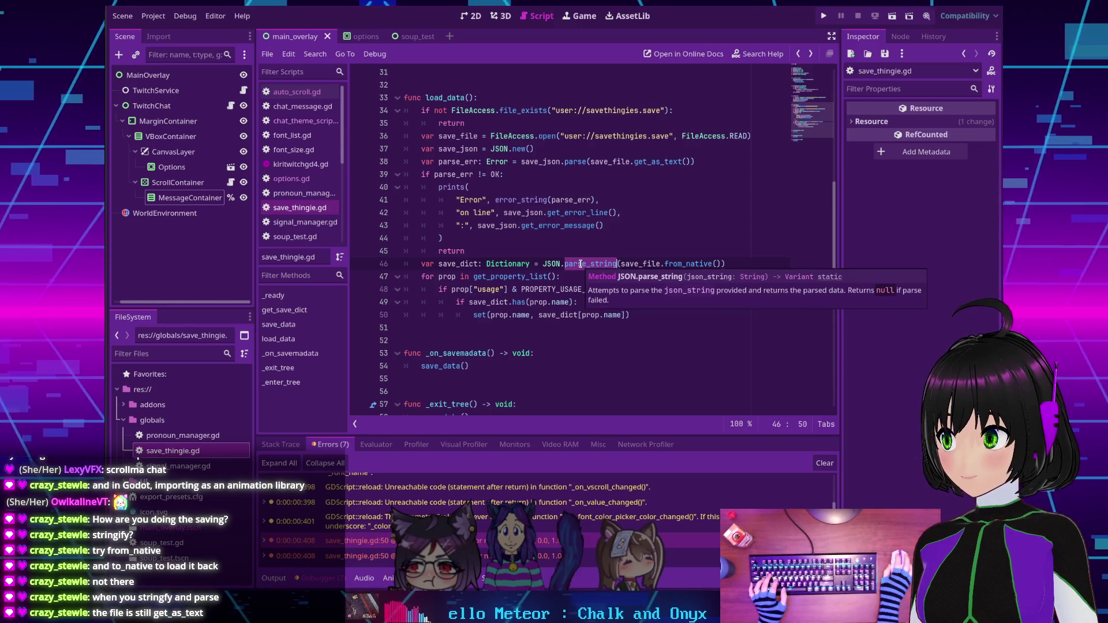
double_click(711, 264)
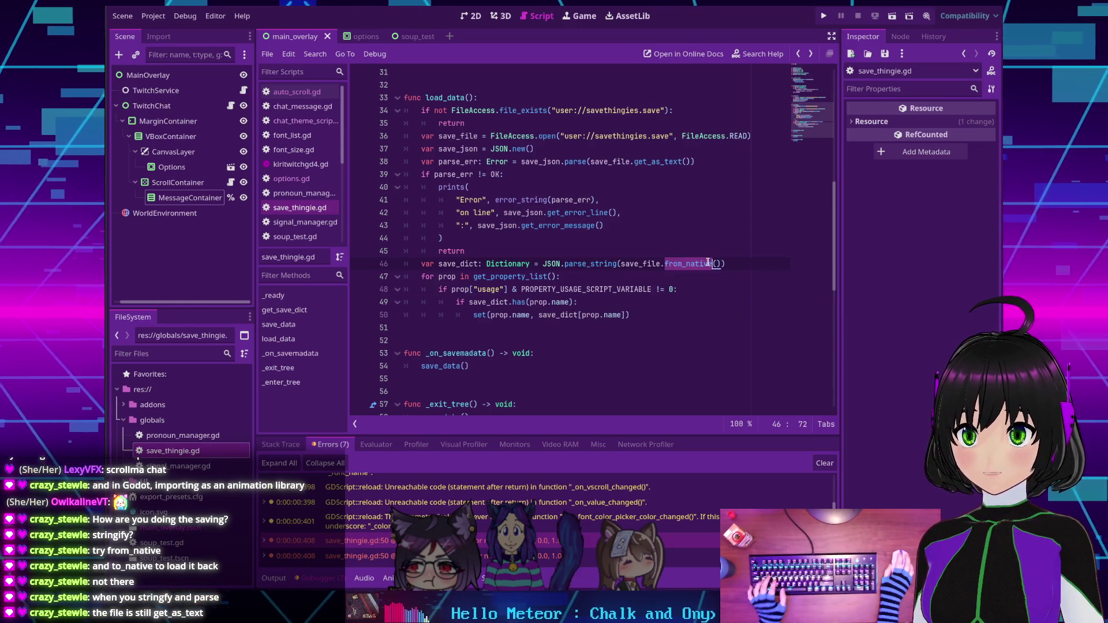
key("ctrl+z")
key("Up")
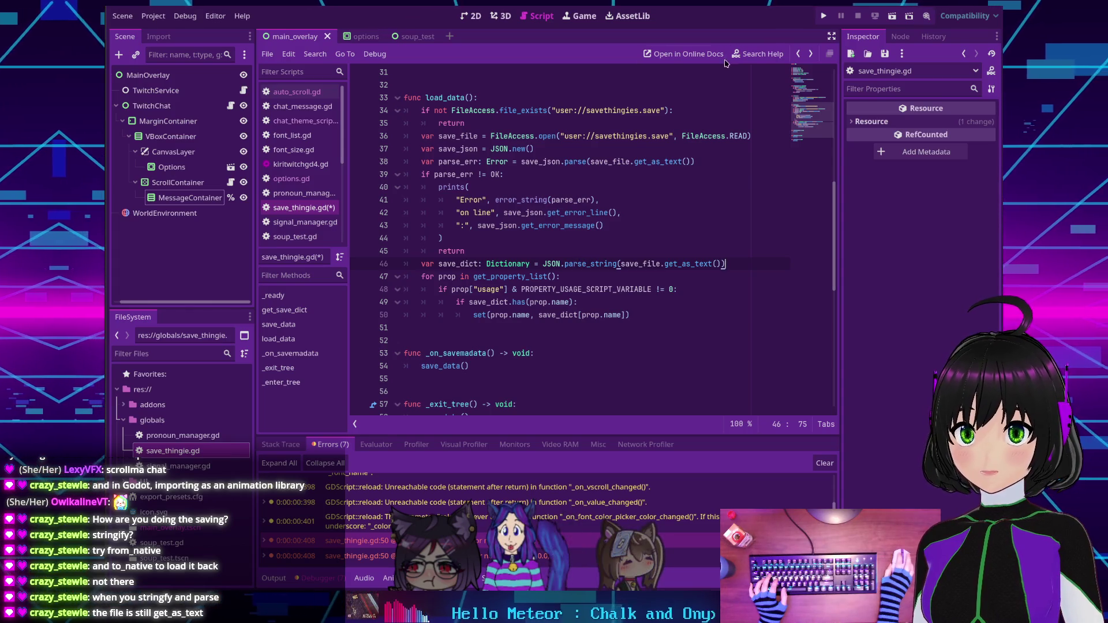
Search the help for from_native to reopen the JSON documentation.
left_click(750, 53)
type("from_native")
key("Return")
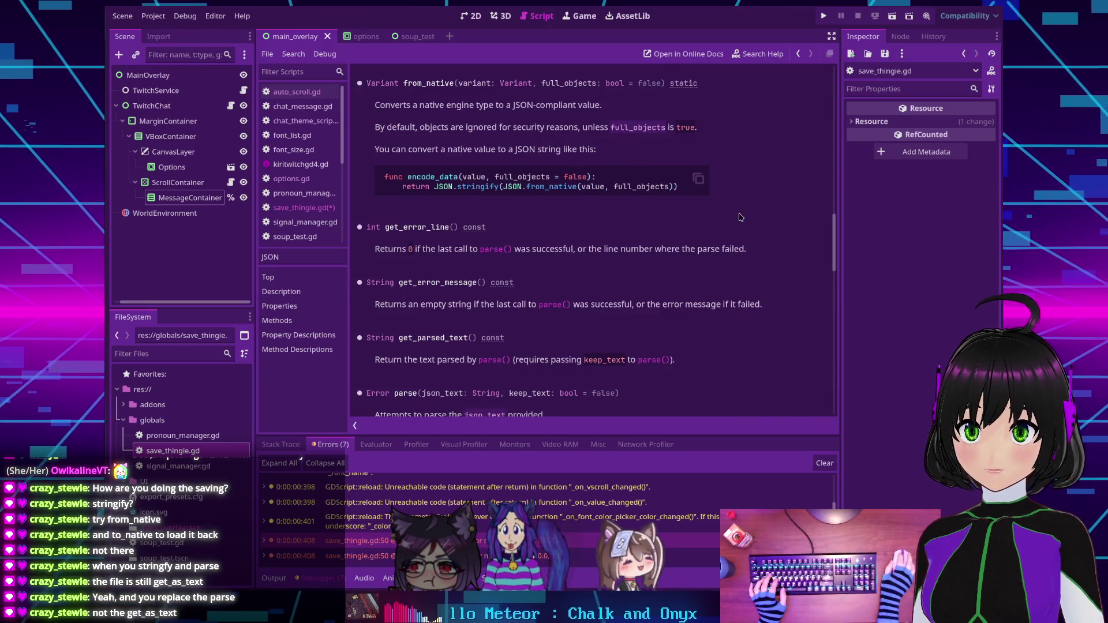
key("alt+Left")
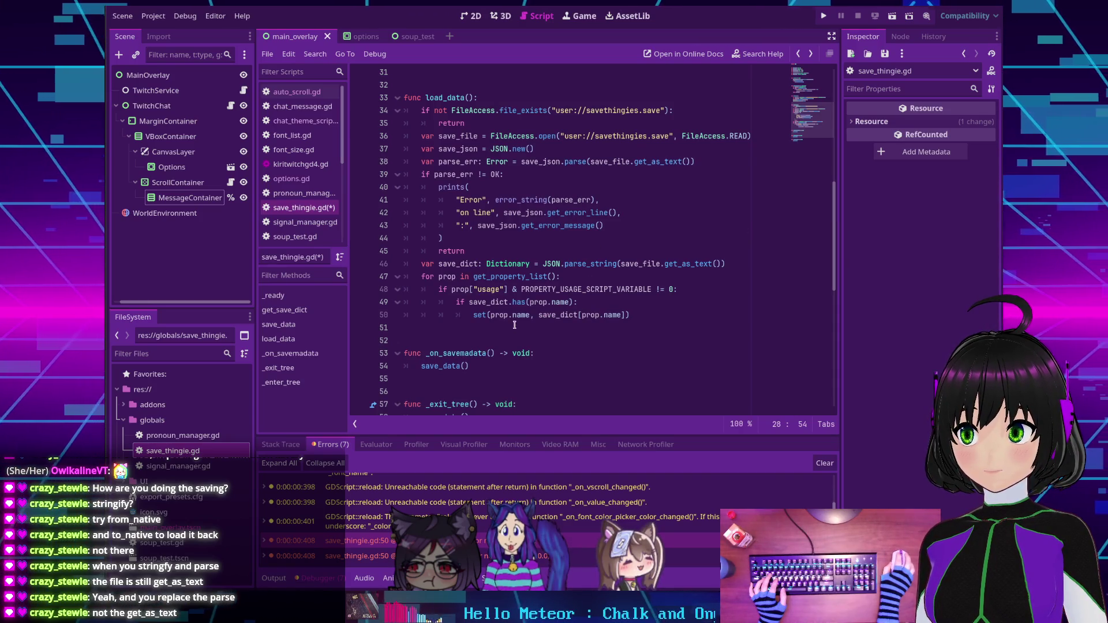
Replace parse_string with from_native on line 46.
double_click(589, 263)
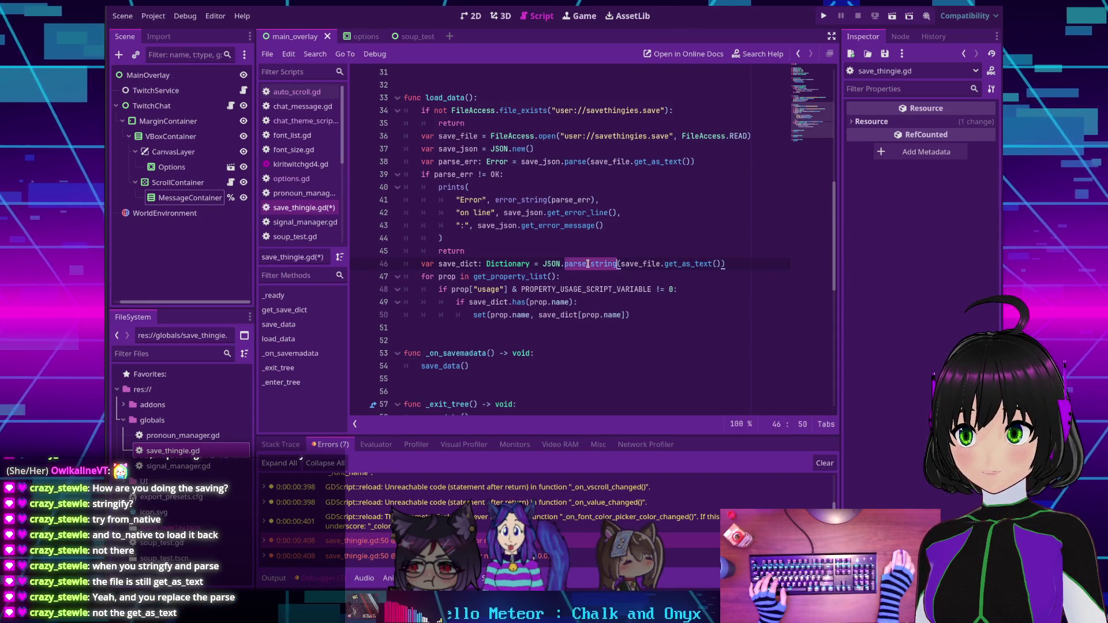
type("from_nativ")
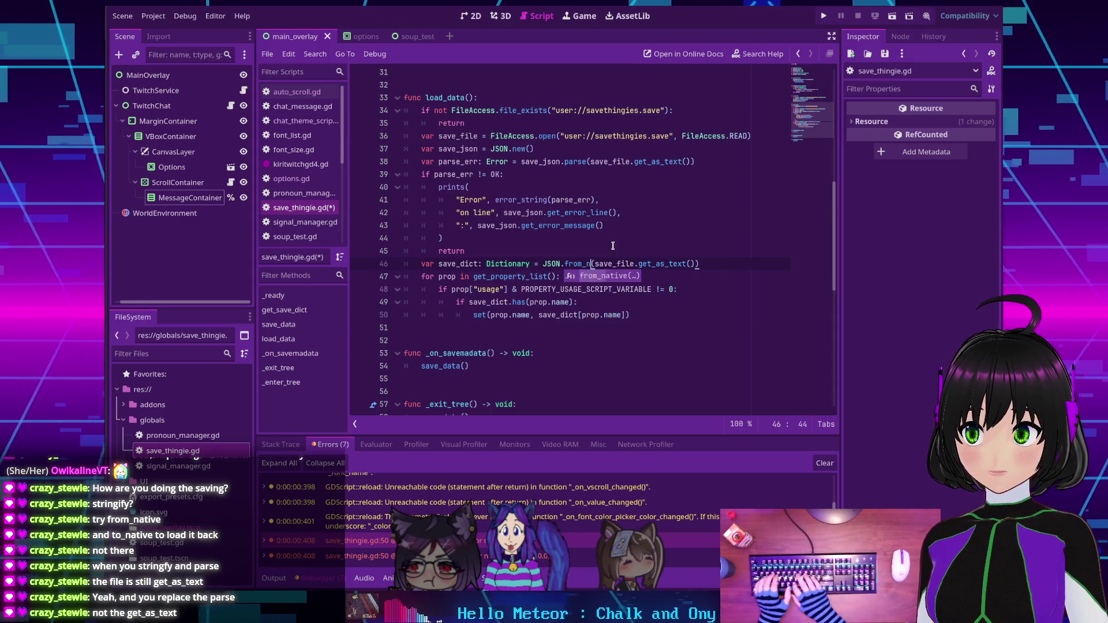
type("e")
left_click(611, 242)
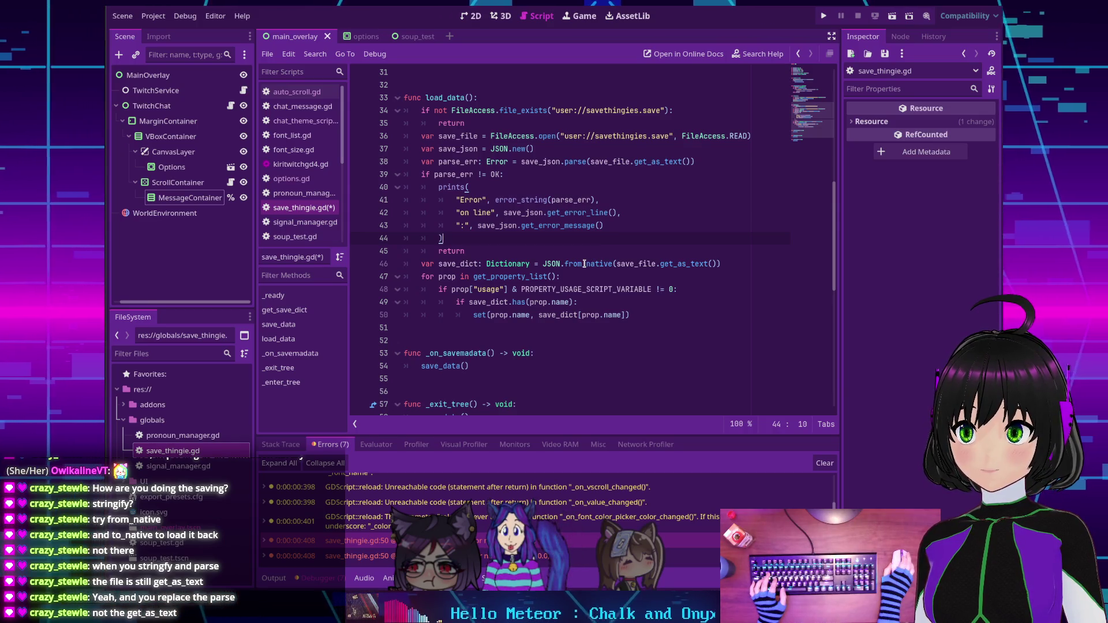
mouse_move(589, 263)
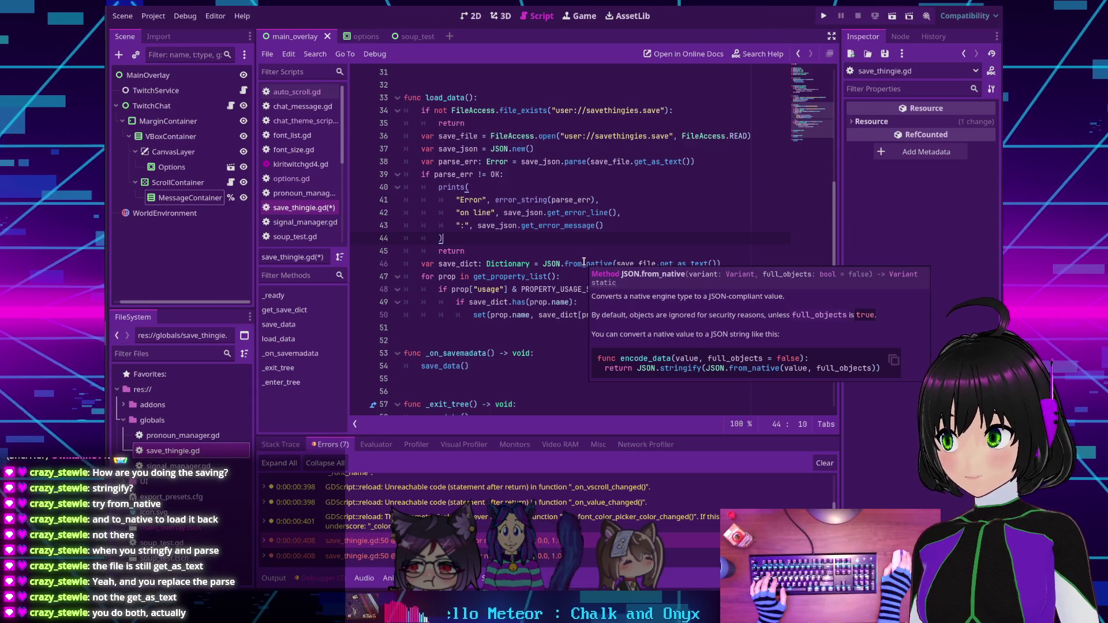
Wrap the call as JSON.parse_string(from_native(save_file.get_as_text())) with a closing parenthesis.
left_click(540, 263)
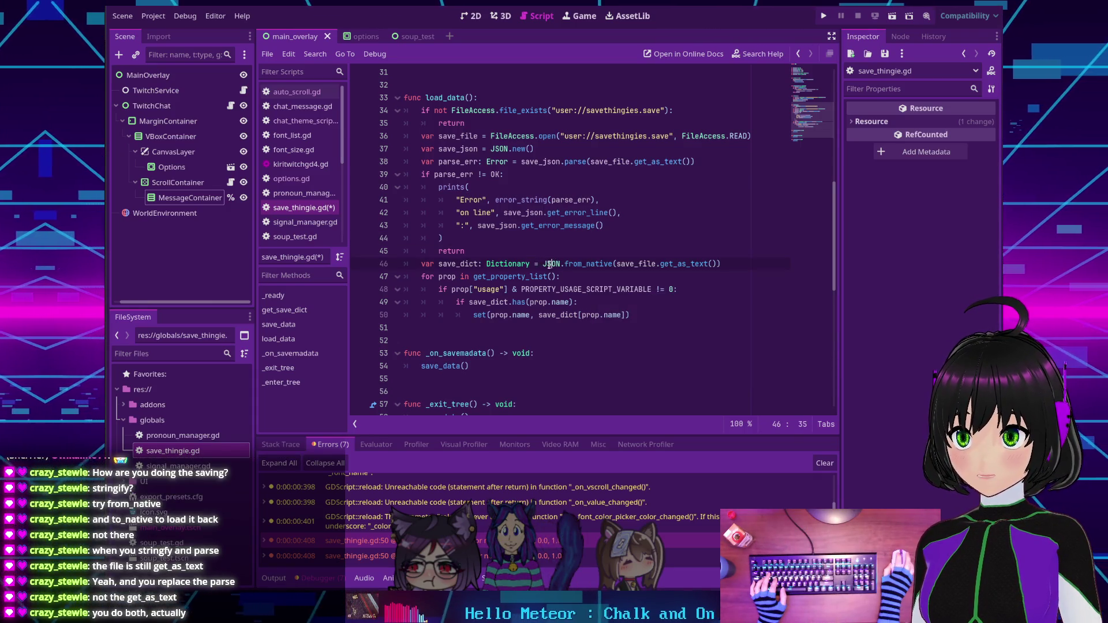
type("J")
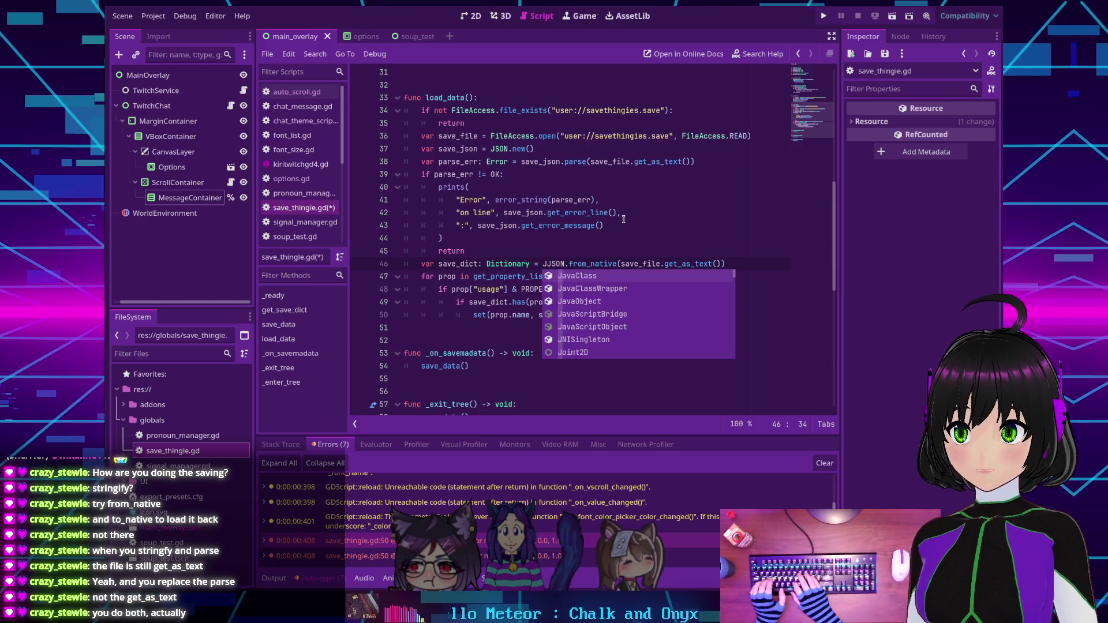
type("SON.parse_string(")
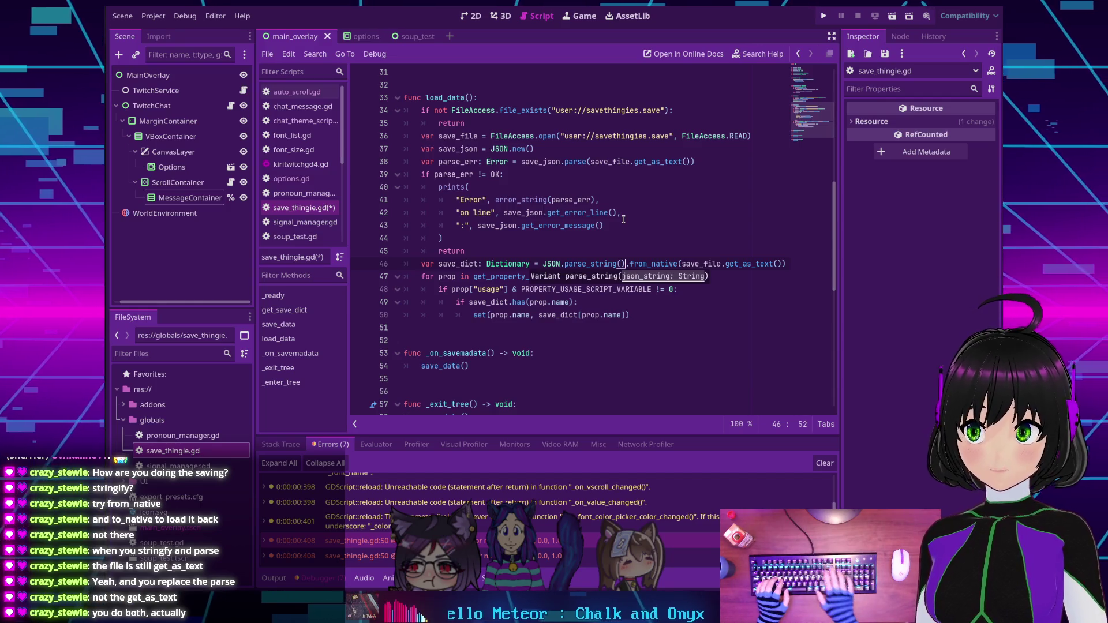
key("Tab")
key("BackSpace")
key("End")
type(")")
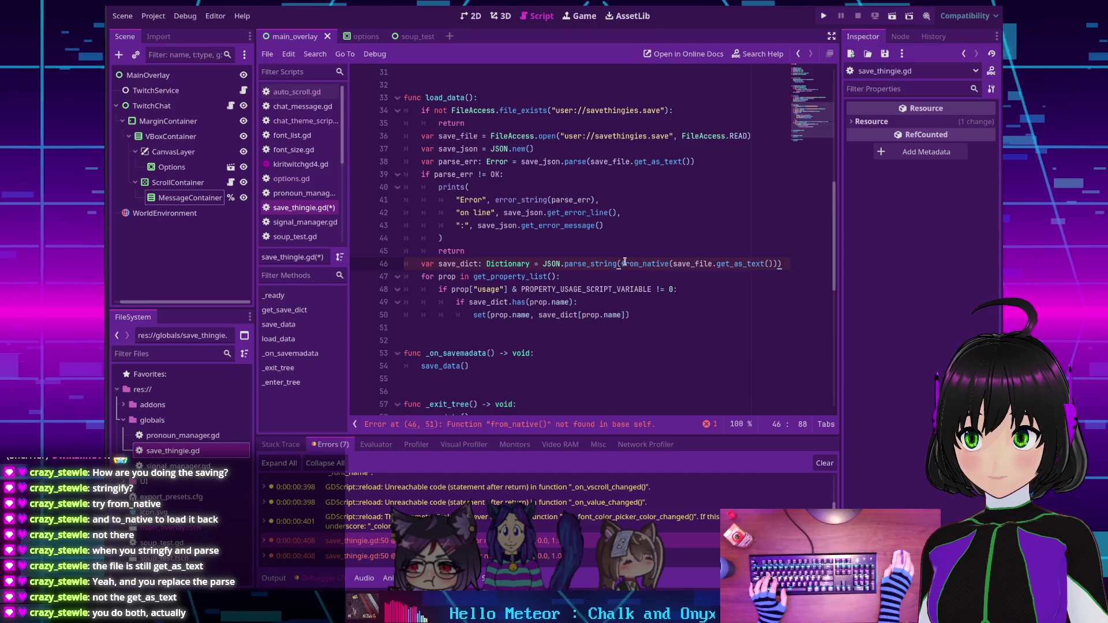
Prefix from_native with JSON. and move the parse_string expression onto an indented line 47.
type("JSON.")
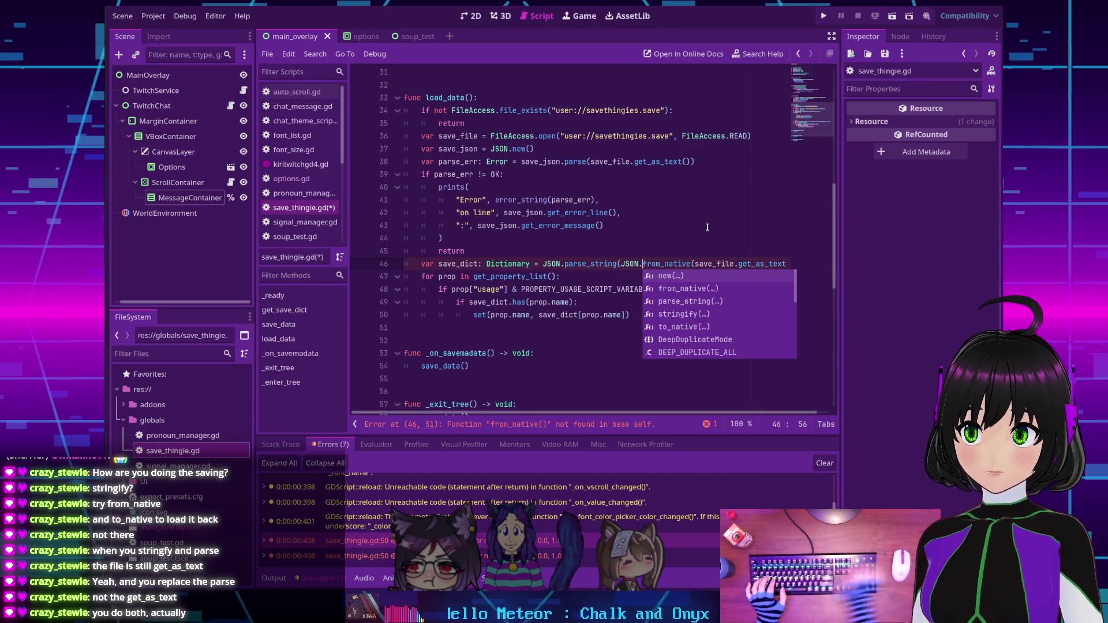
left_click(706, 229)
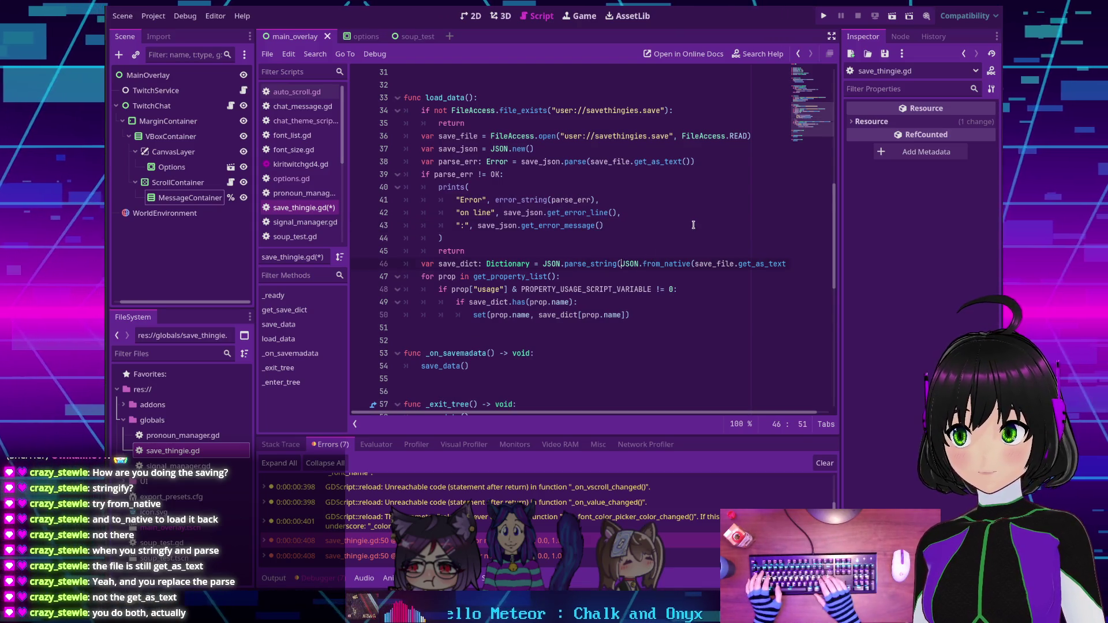
key("Return")
key("BackSpace")
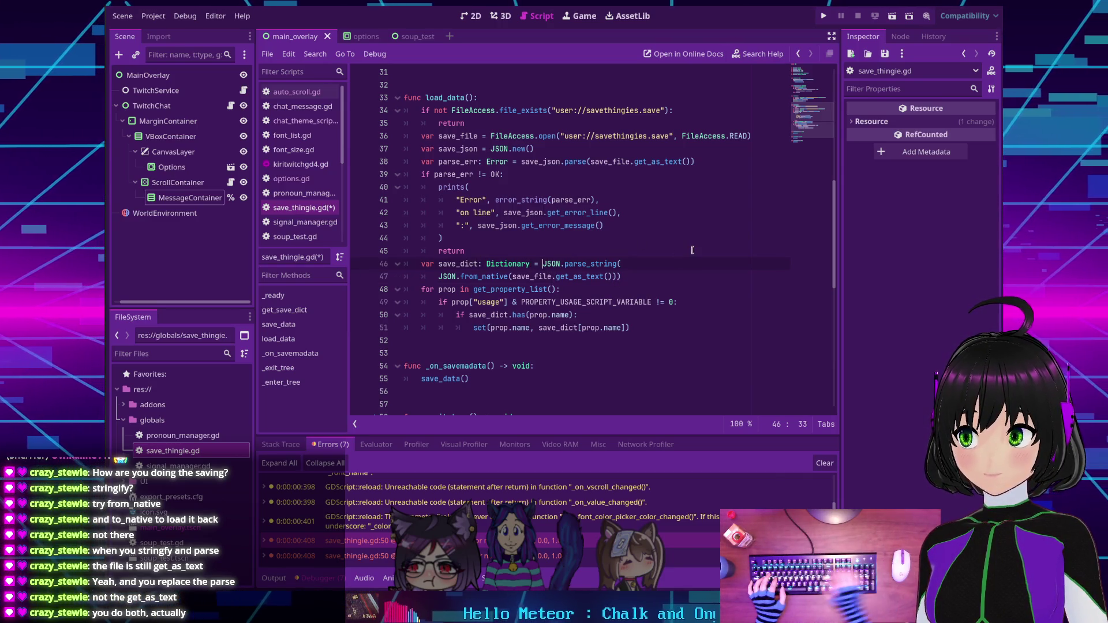
key("Return")
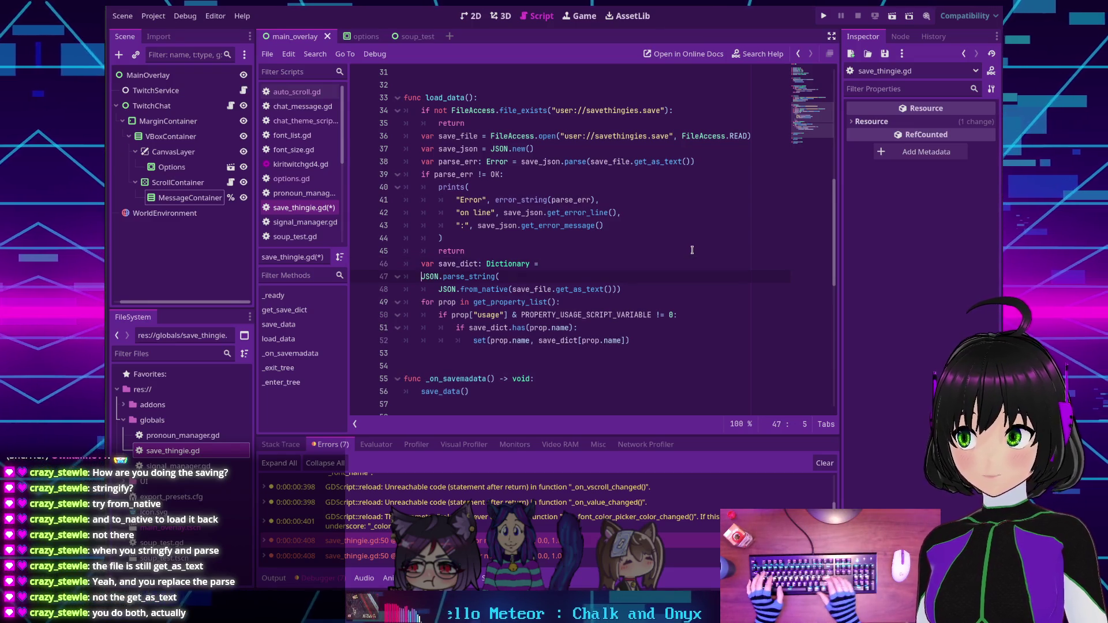
key("Down")
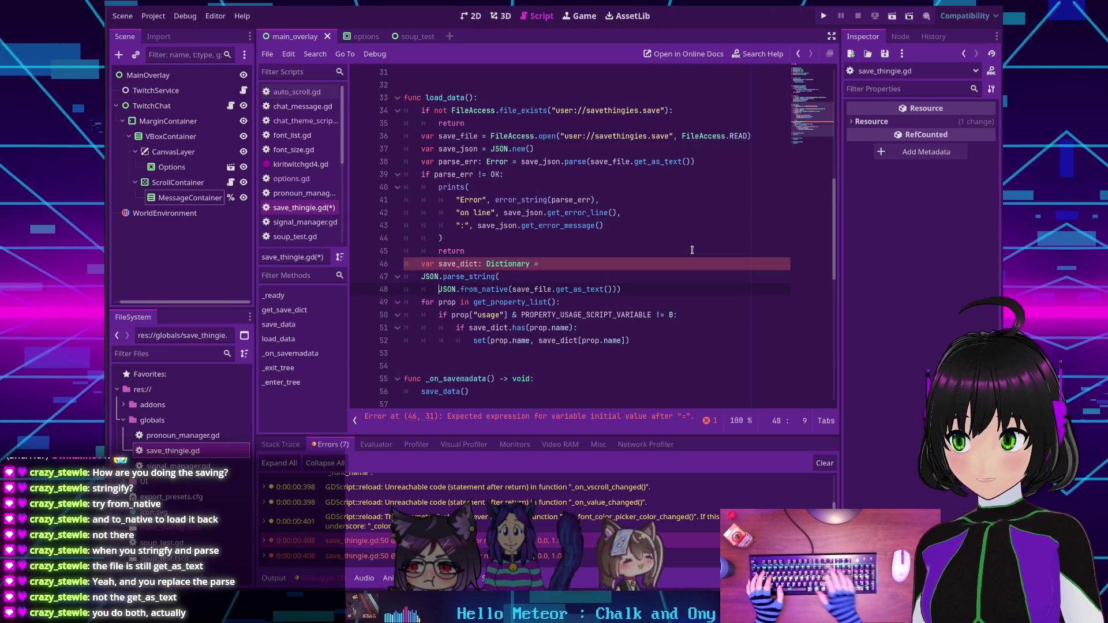
key("Home")
key("BackSpace")
key("BackSpace")
key("BackSpace")
key("Home")
key("Tab")
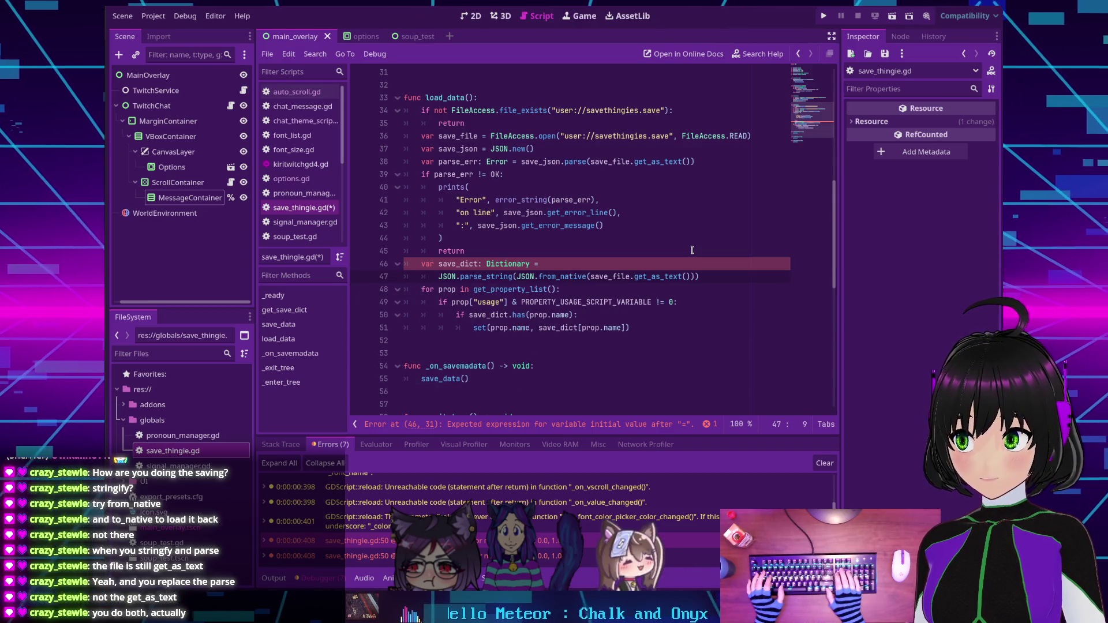
Try adding a line continuation at the end of line 46, ending with \+.
key("Up")
key("End")
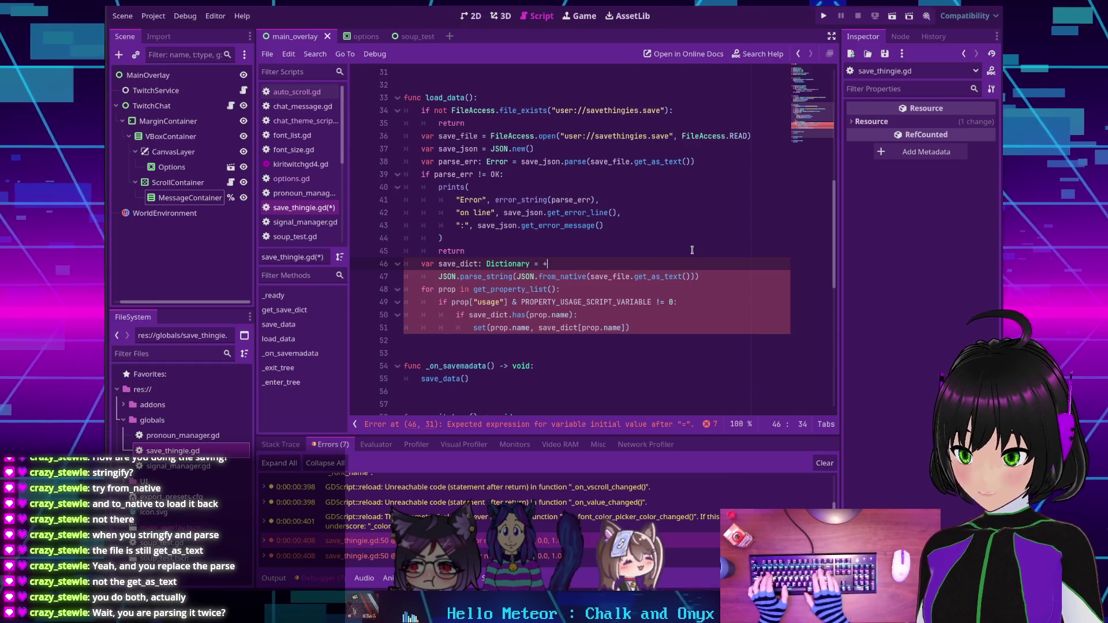
type("+=")
key("BackSpace")
key("BackSpace")
type("\\")
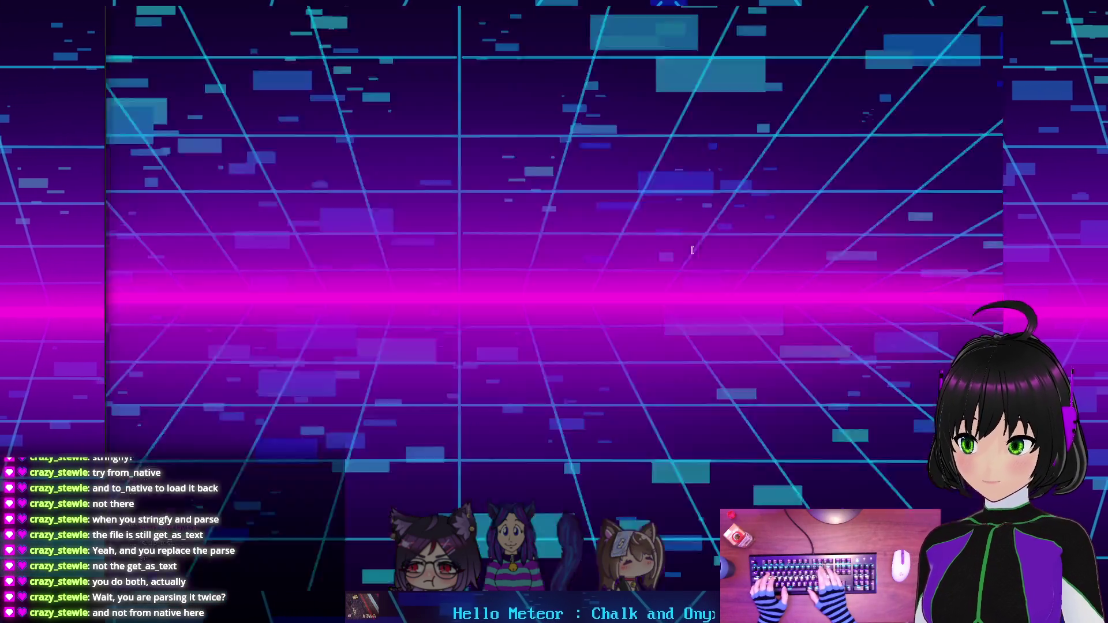
type("+")
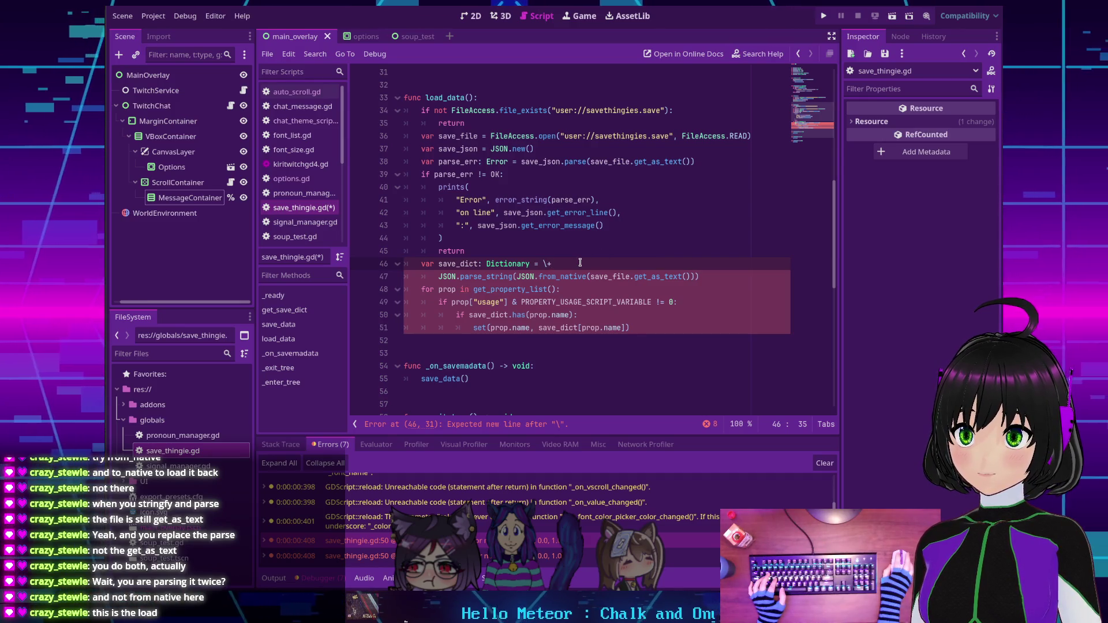
Change the continuation at the end of line 46 to +\.
key("BackSpace")
key("BackSpace")
type("+")
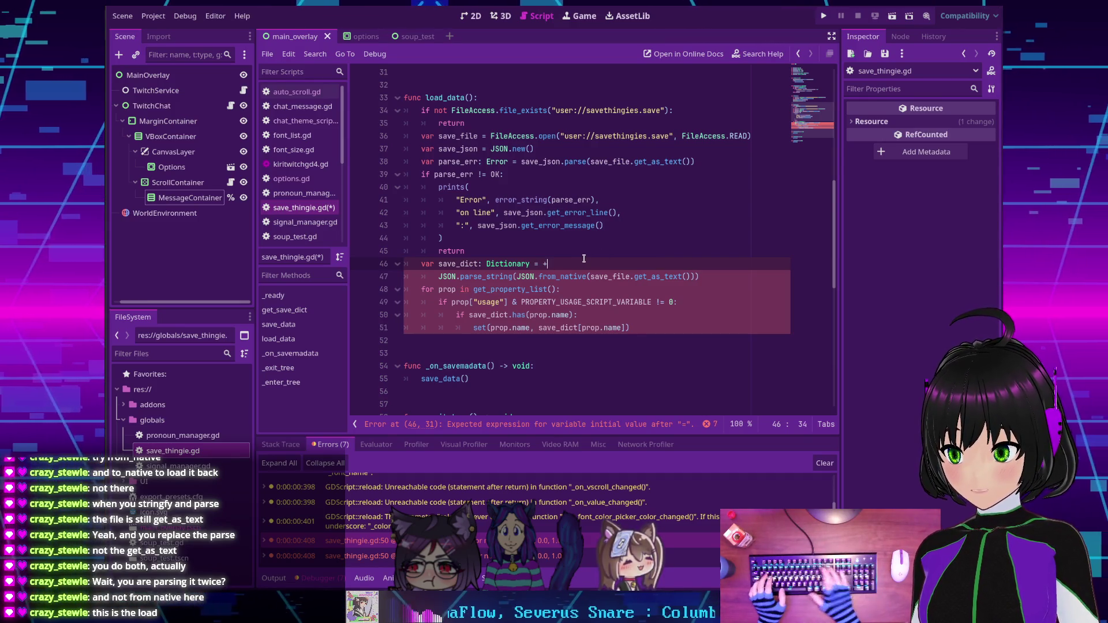
type("\\")
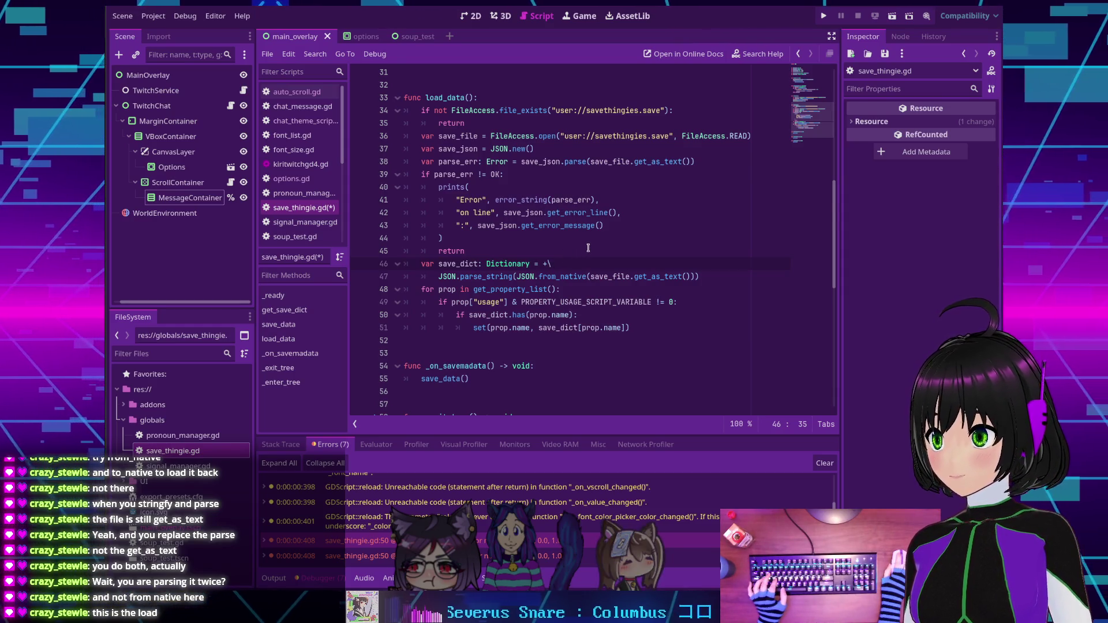
mouse_move(577, 229)
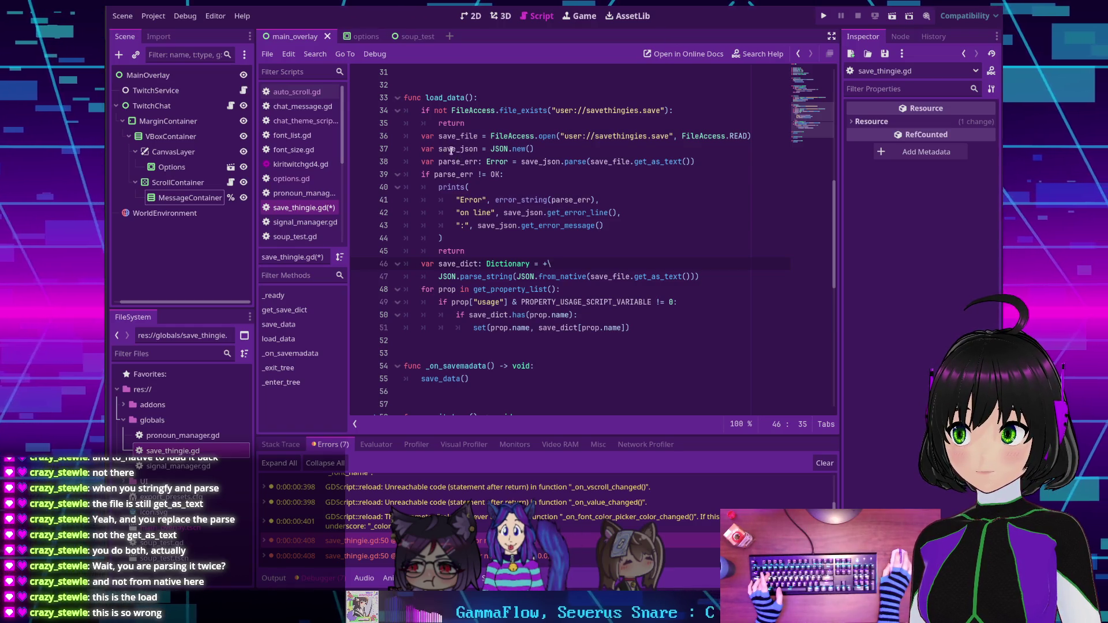
Highlight save_json uses, add then remove a blank line after return, and select parse_string.
double_click(461, 150)
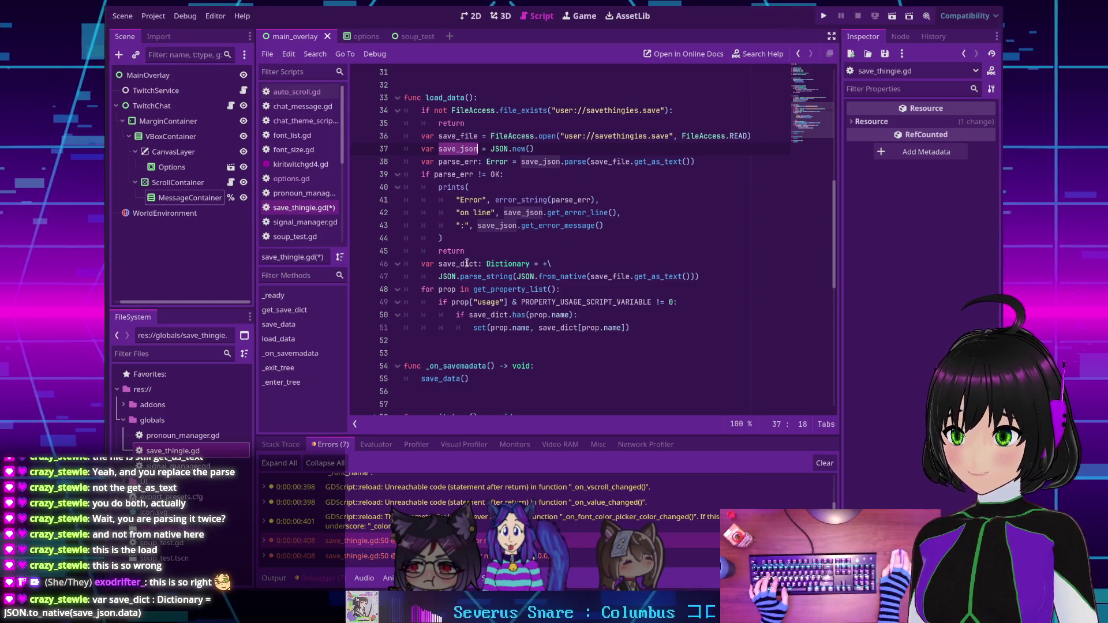
left_click(498, 250)
key("Return")
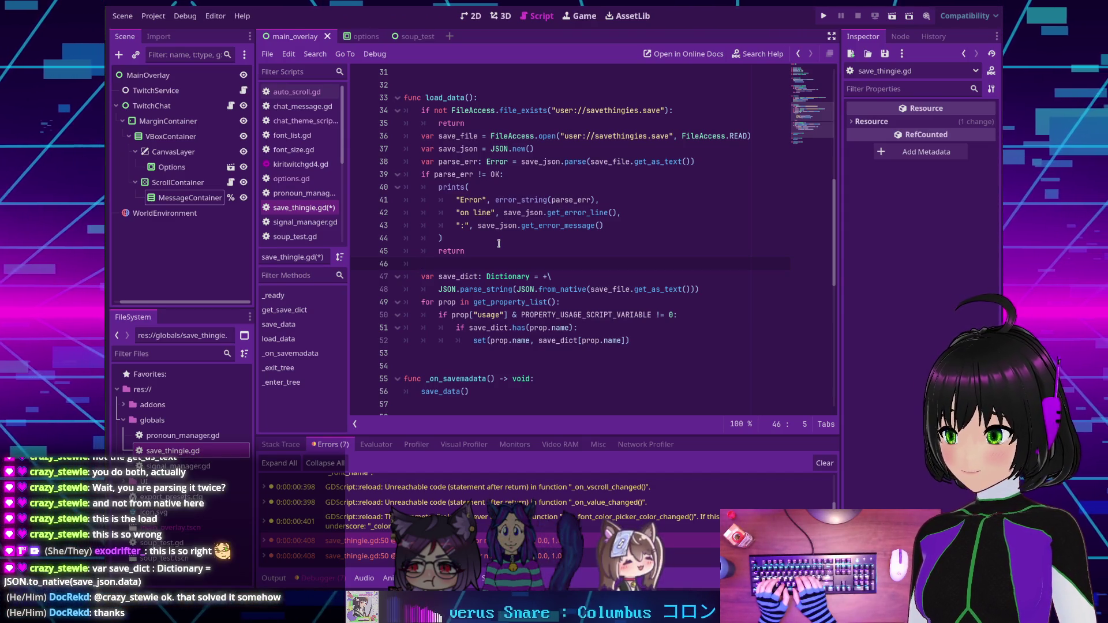
key("BackSpace")
key("BackSpace")
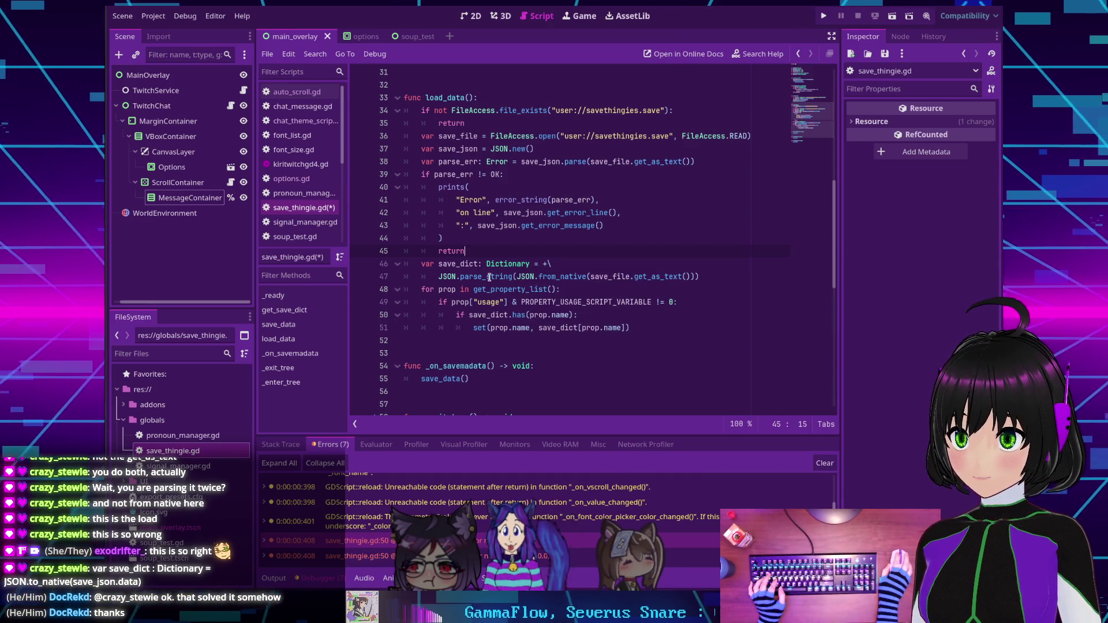
mouse_move(489, 277)
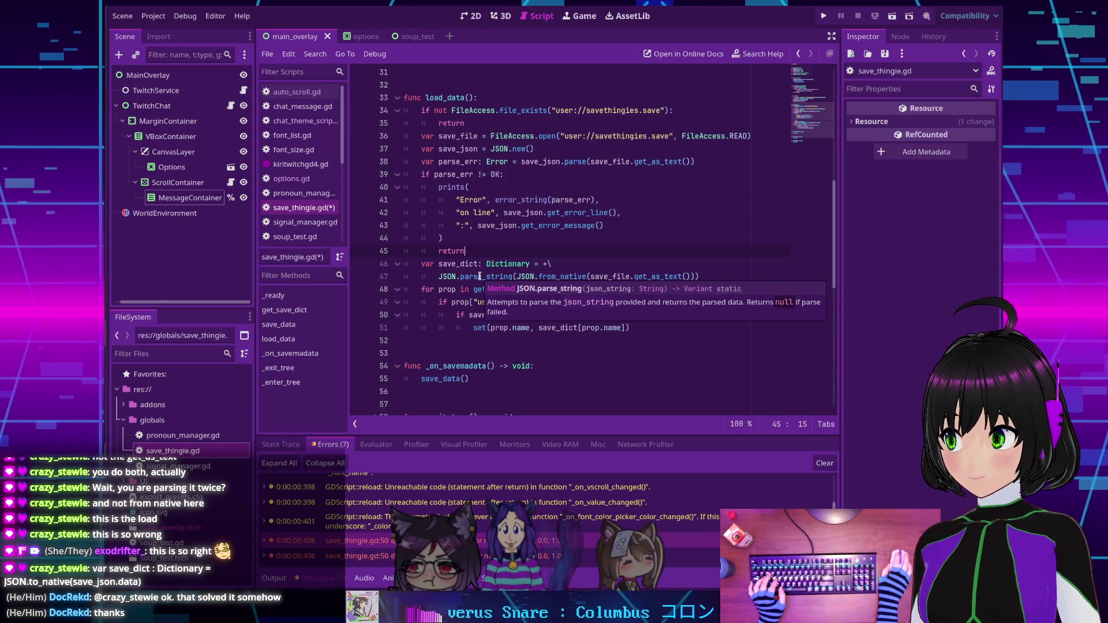
double_click(480, 277)
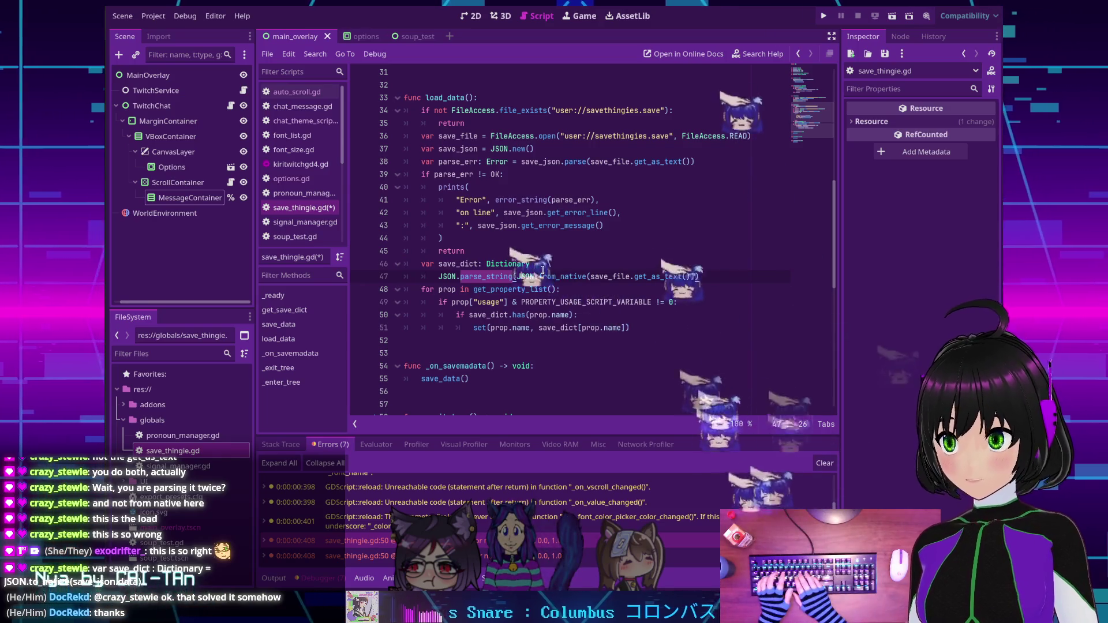
Rewrite line 47 to call JSON.to_native on save_json.data instead of get_as_text().
type("to_nativ")
key("Return")
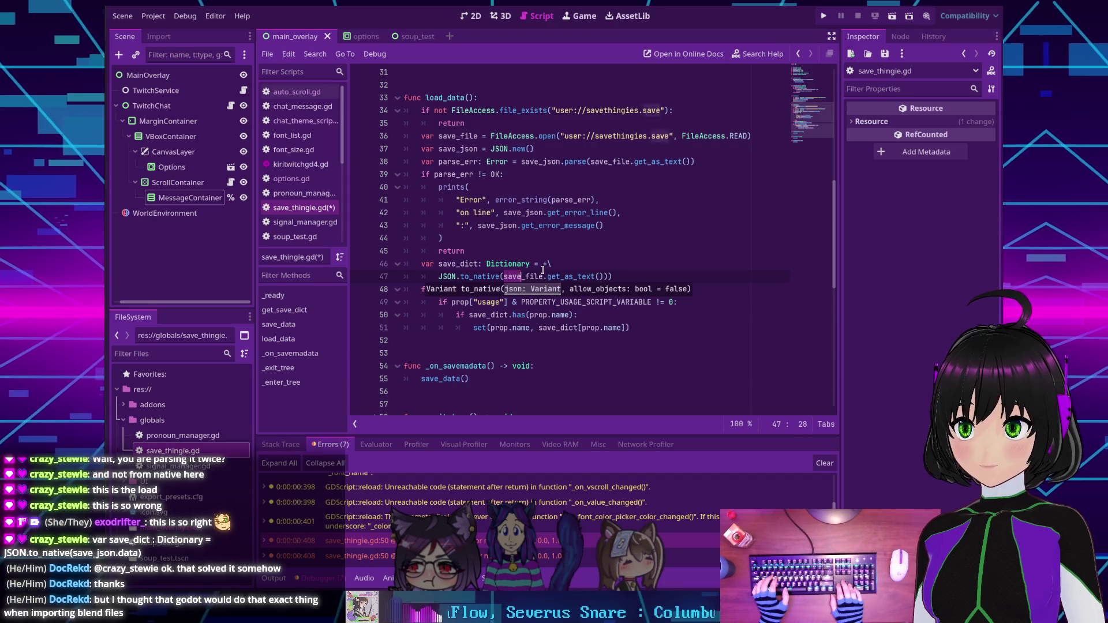
left_click(542, 271)
type("j")
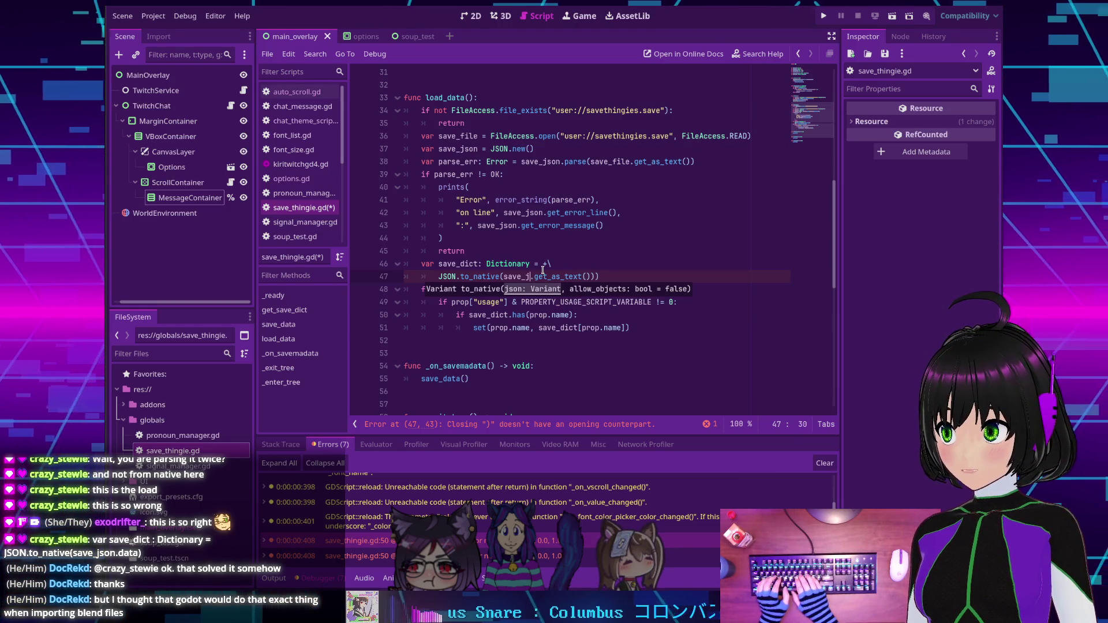
type("son.")
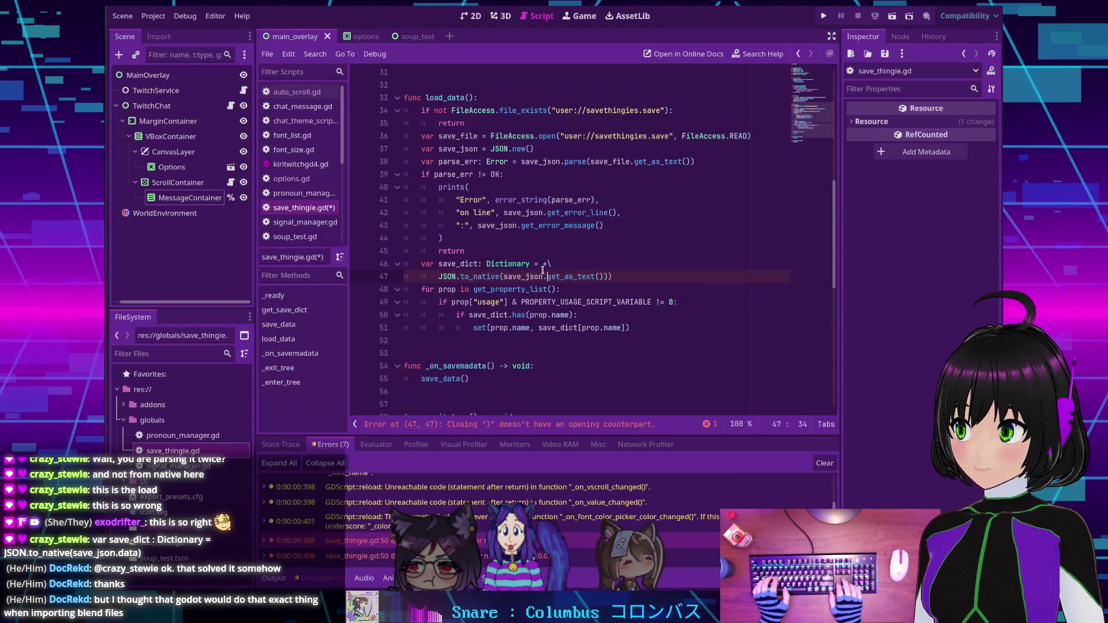
key("Right")
key("shift+Right")
key("shift+Right")
key("shift+Right")
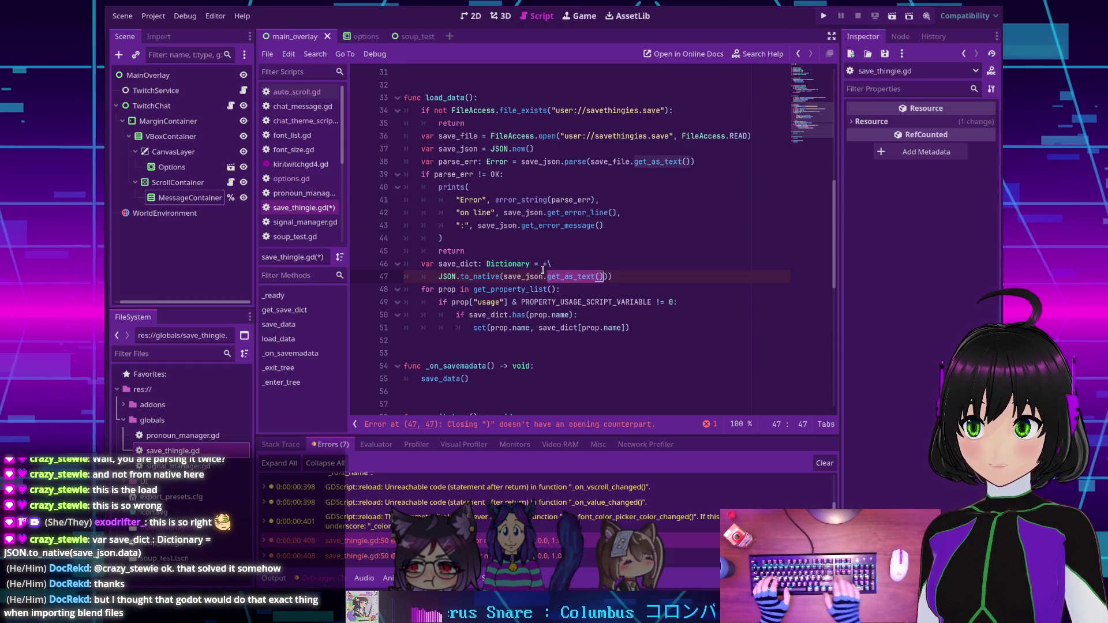
type("data")
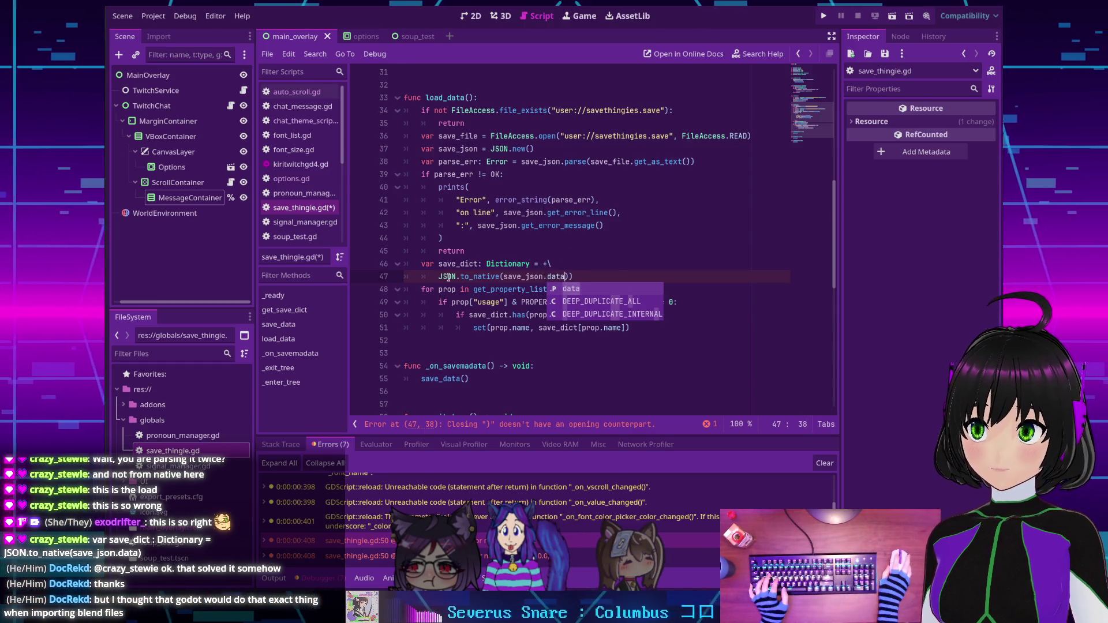
Join line 47 onto save_dict, drop the backslash and extra parenthesis, and open to_native docs.
key("Home")
key("BackSpace")
key("BackSpace")
key("BackSpace")
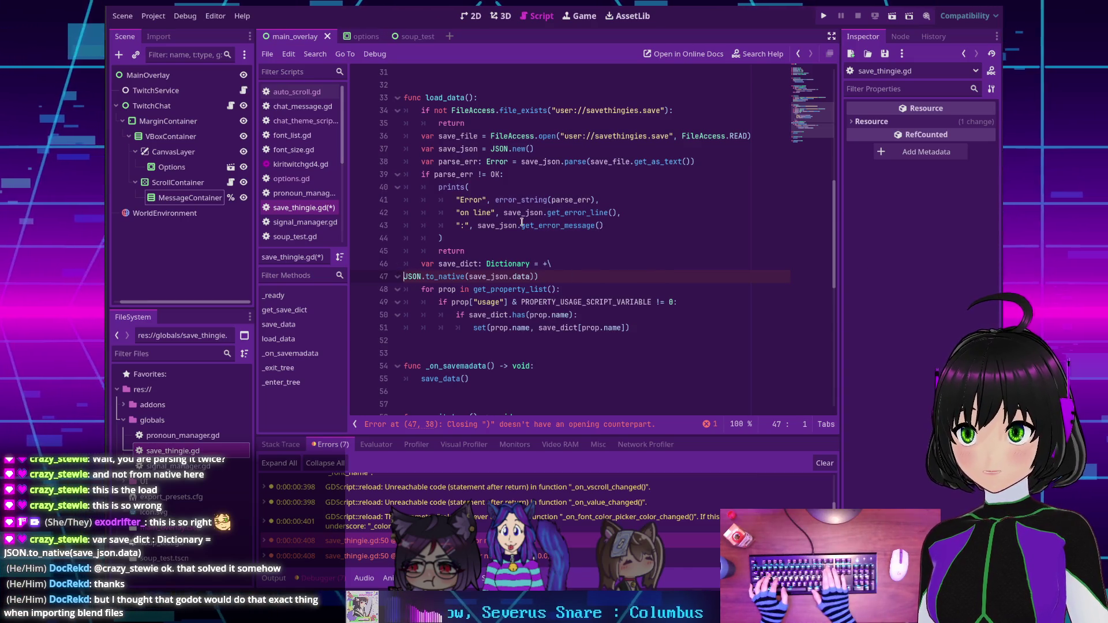
key("BackSpace")
key("End")
key("BackSpace")
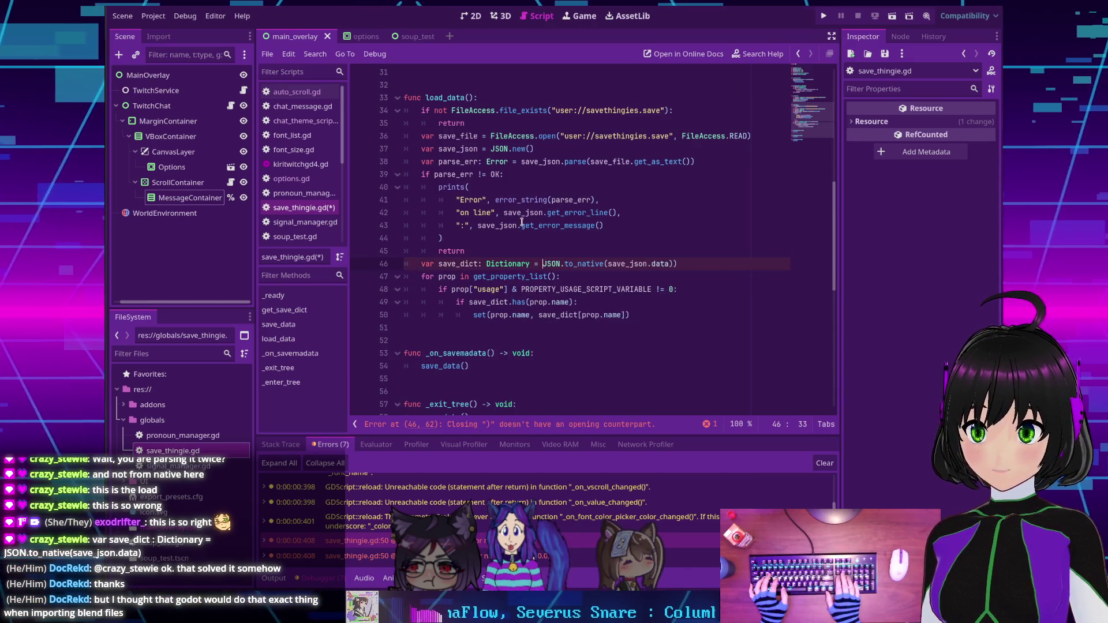
key("Down")
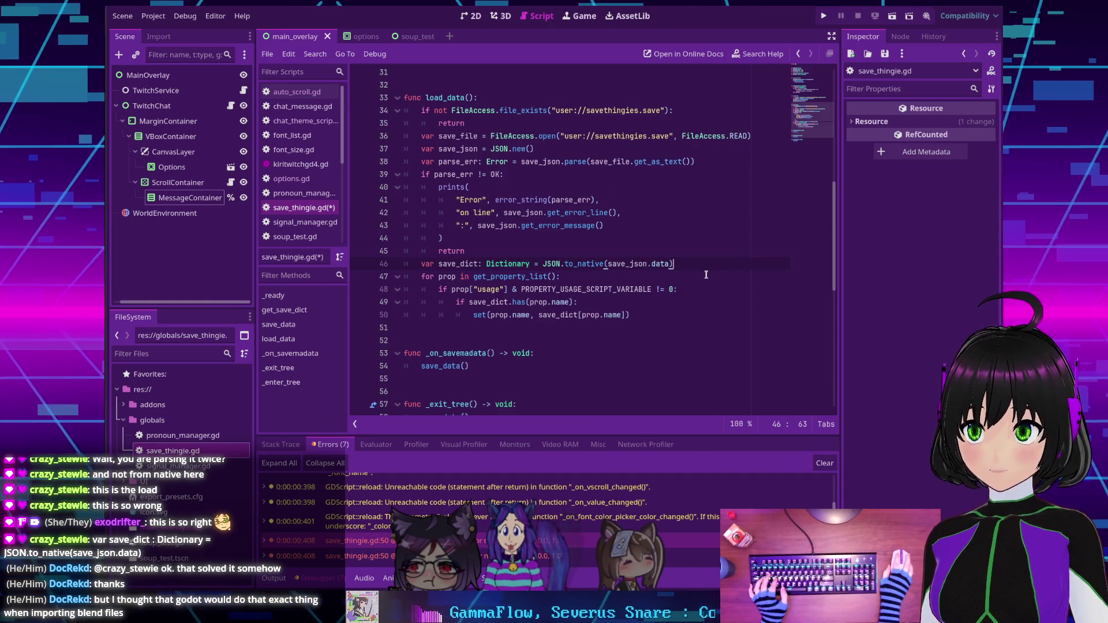
left_click(584, 267, "ctrl")
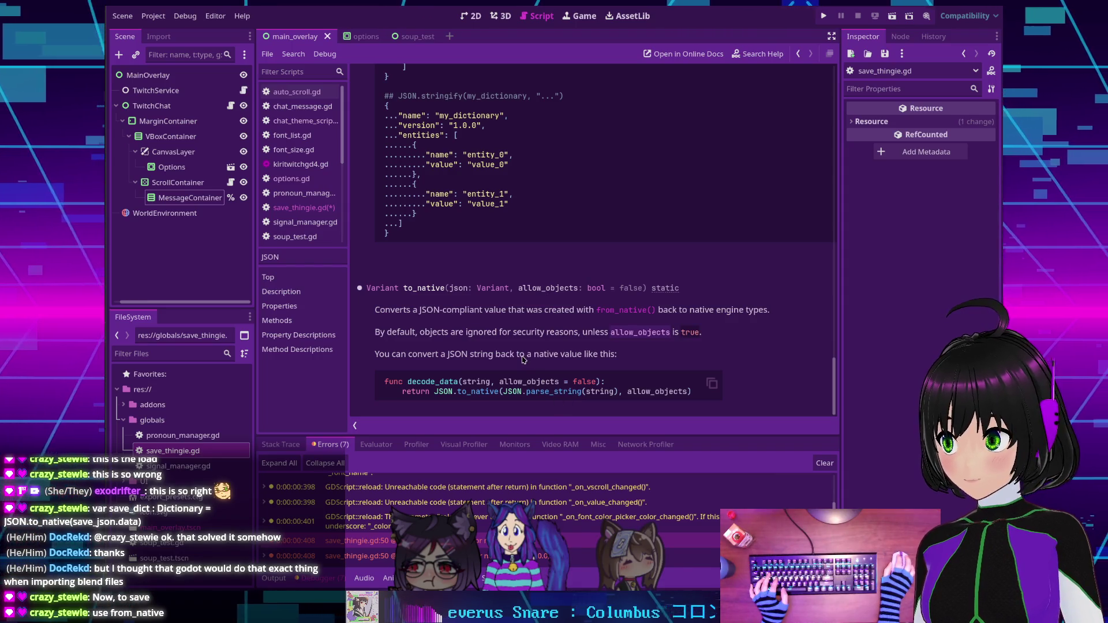
Leave the JSON help for save_thingie.gd and scroll to the save_data function.
key("alt+Left")
scroll(529, 326, "down", 5)
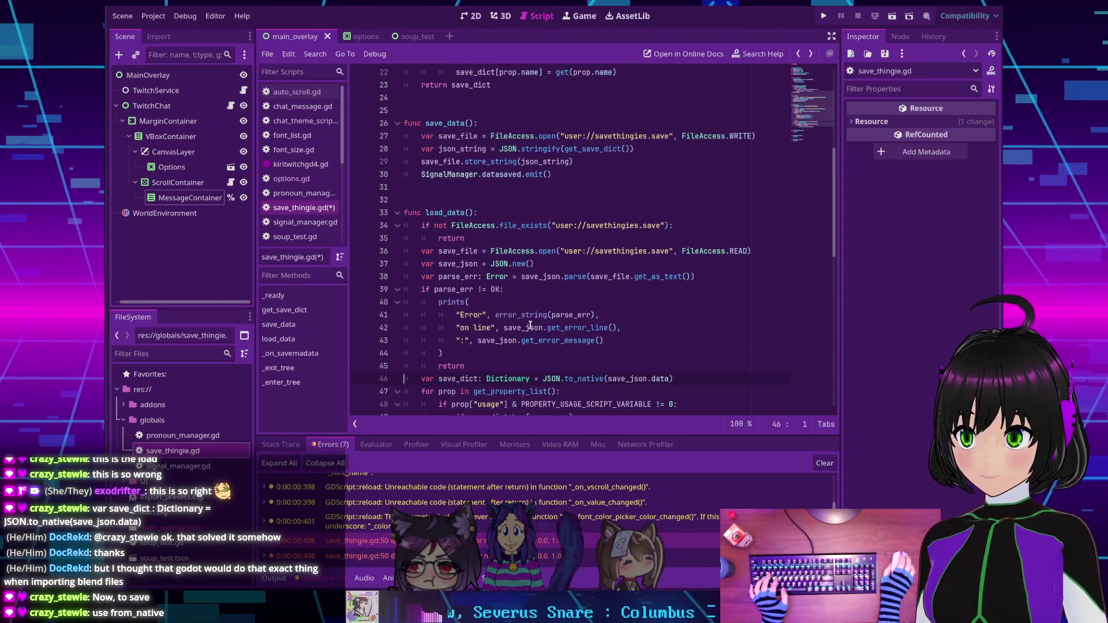
scroll(530, 326, "up", 3)
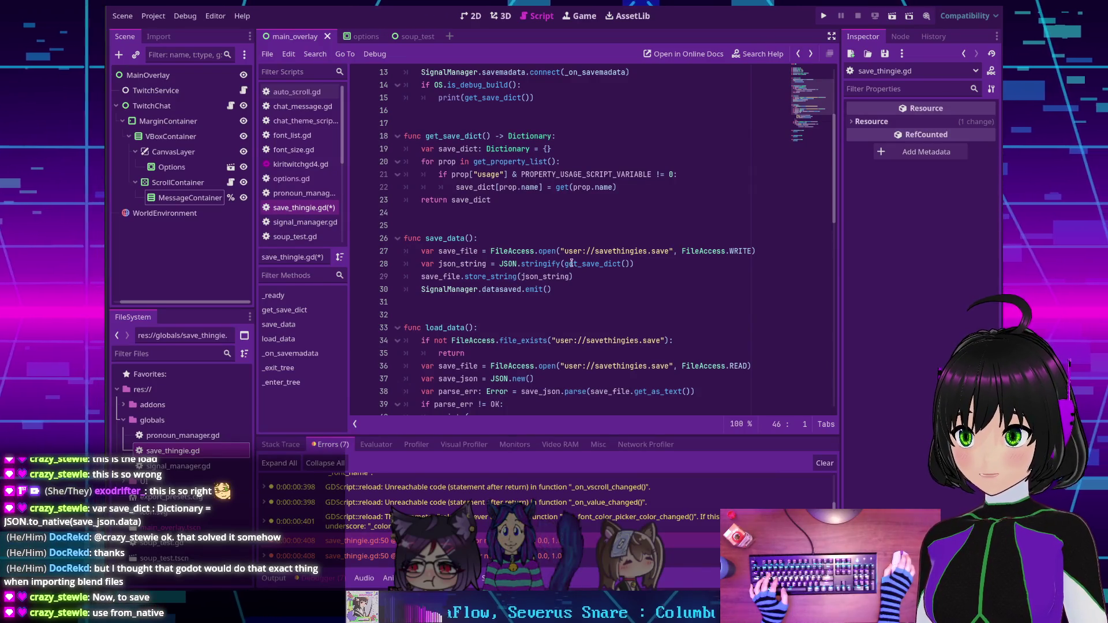
scroll(534, 266, "down", 1)
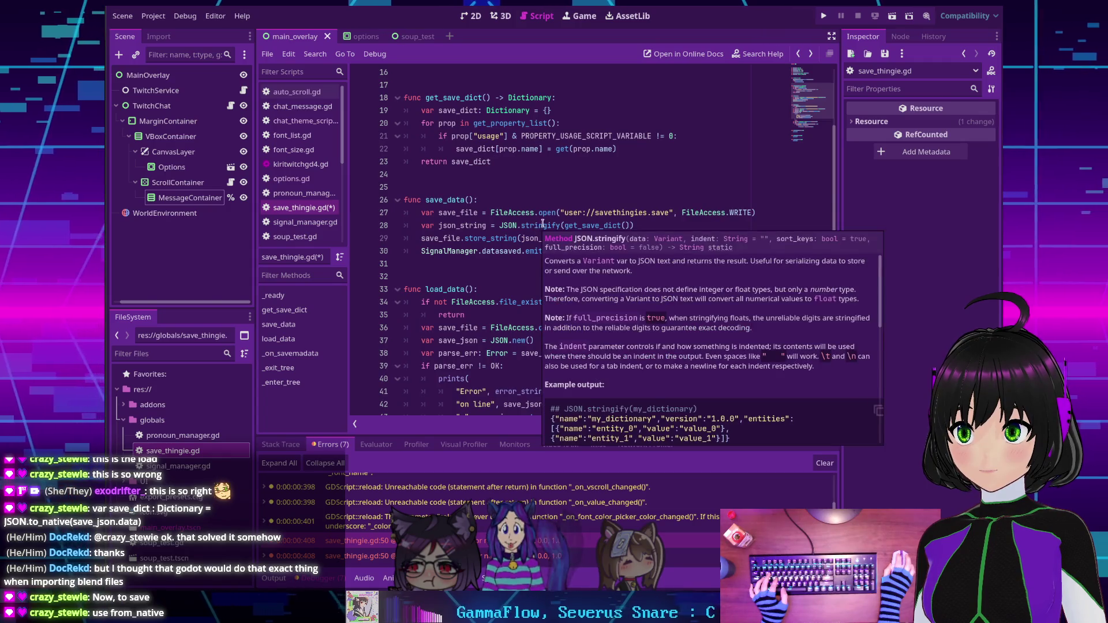
Replace stringify with from_native on line 28.
double_click(542, 225)
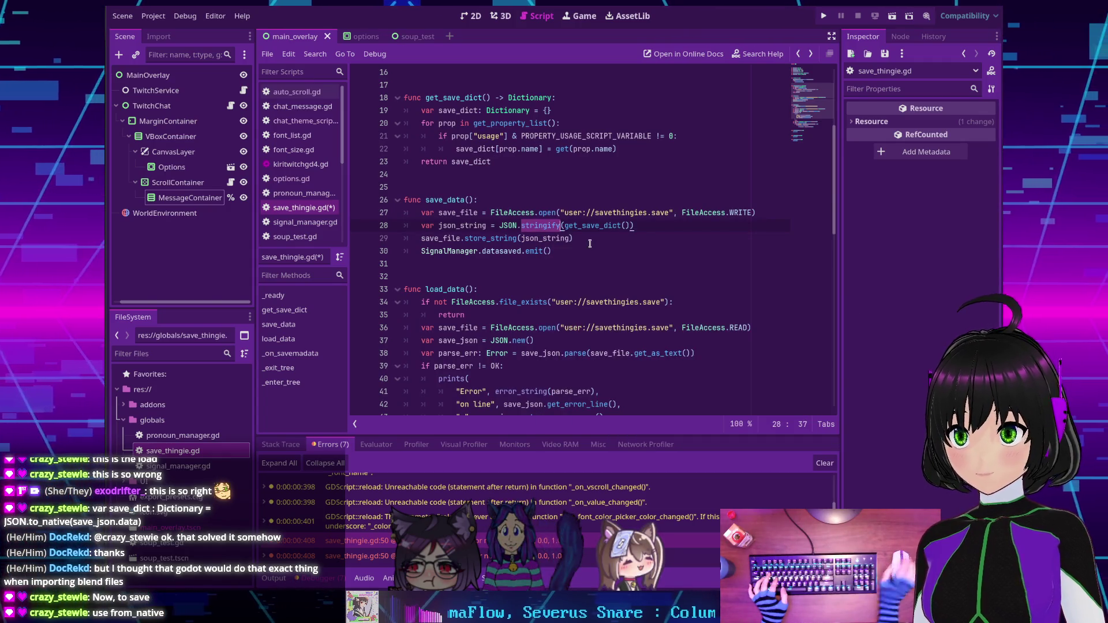
type("to")
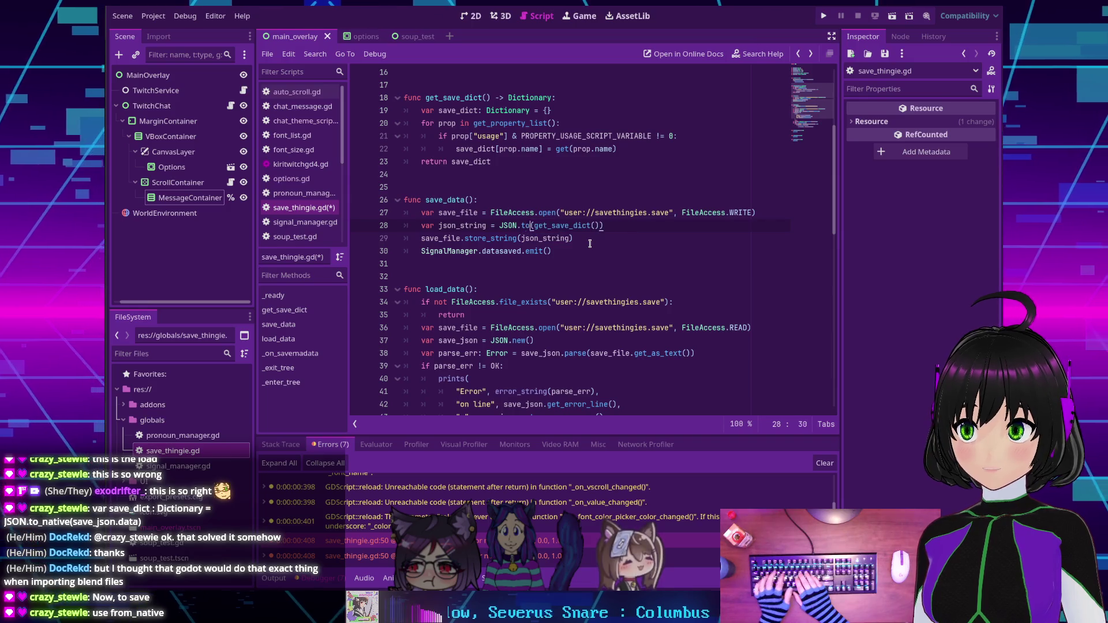
key("BackSpace")
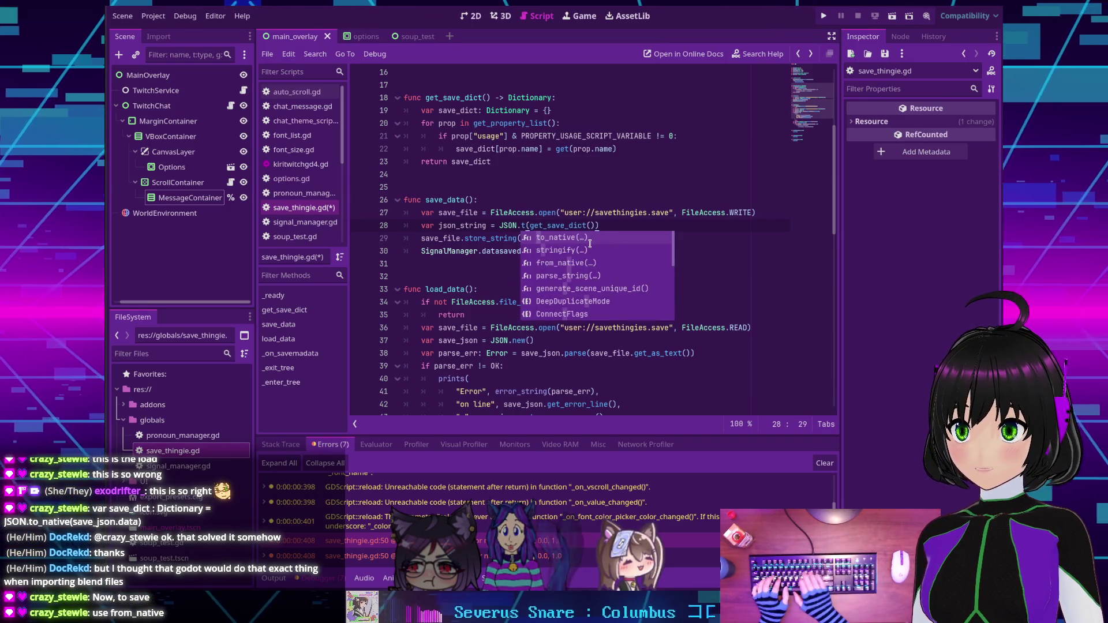
key("BackSpace")
type("from_native")
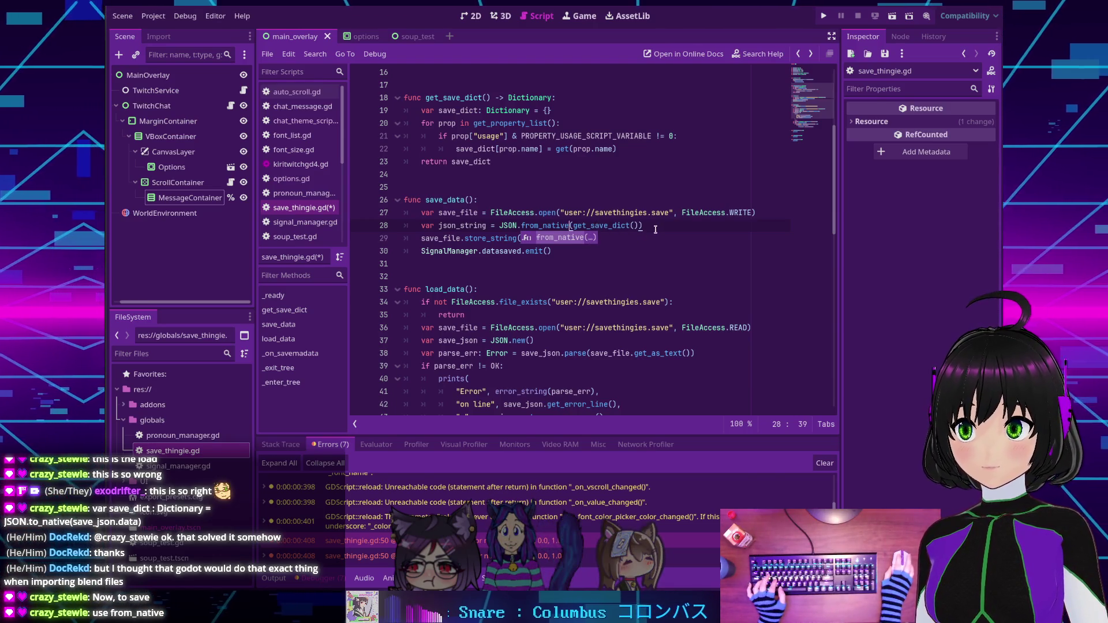
left_click(642, 226)
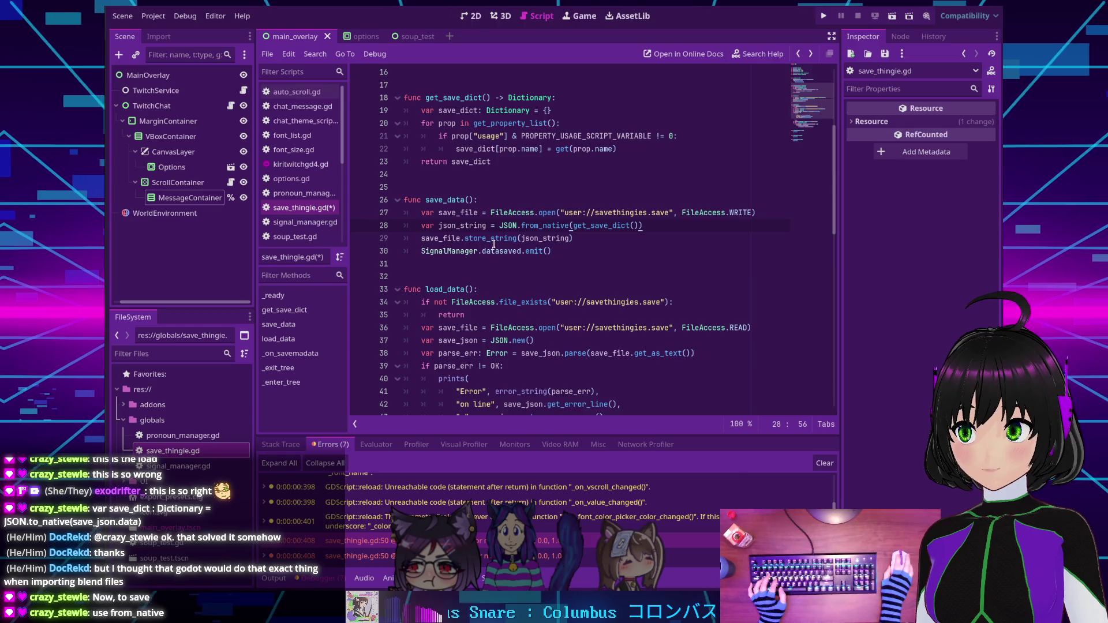
mouse_move(502, 229)
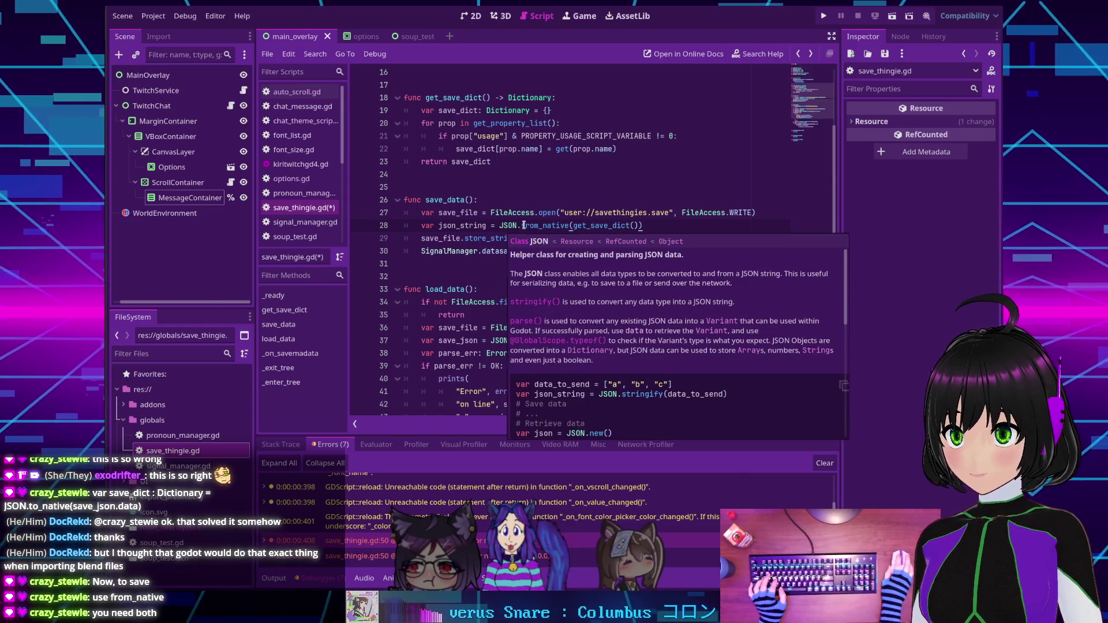
scroll(528, 225, "down", 3)
scroll(534, 224, "up", 2)
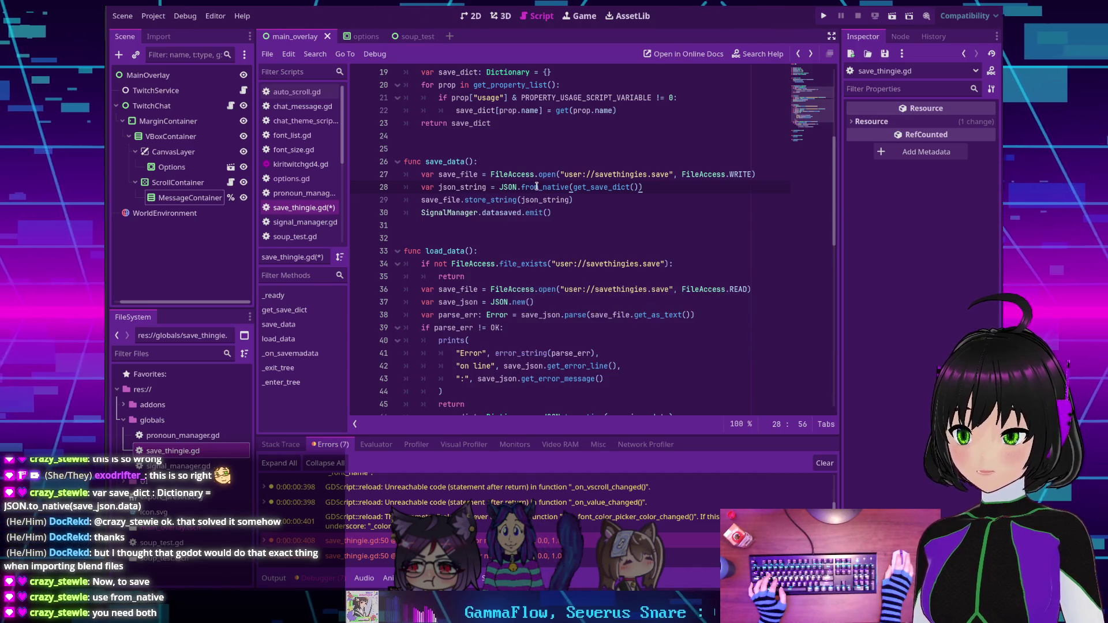
mouse_move(539, 189)
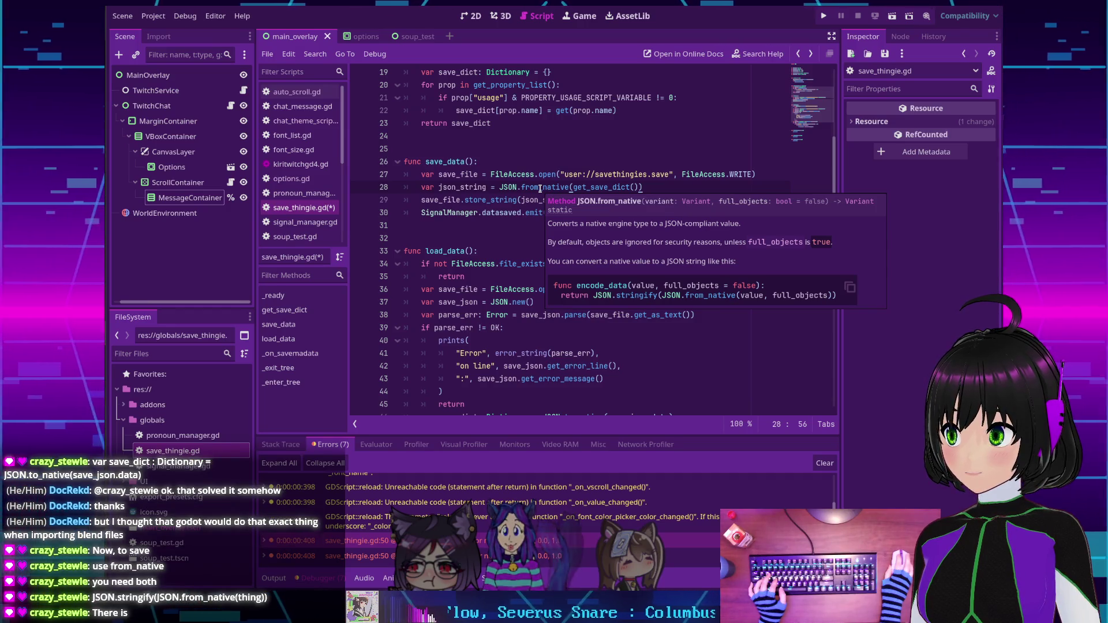
Wrap it as JSON.stringify(JSON.from_native(get_save_dict())) with the closing parenthesis.
left_click(500, 188)
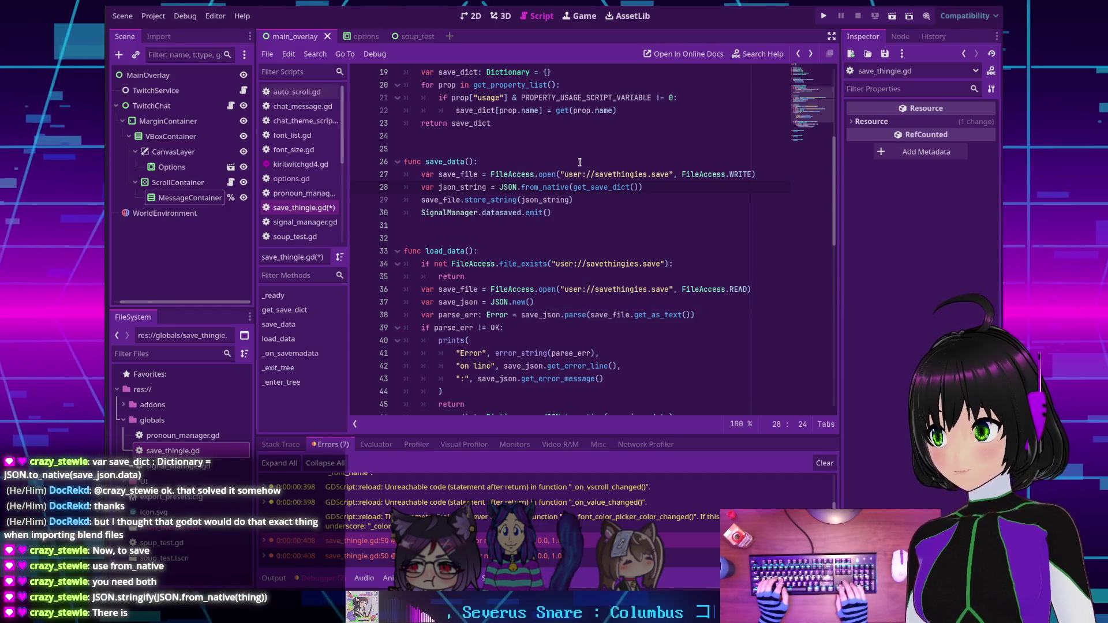
type("JSON.st")
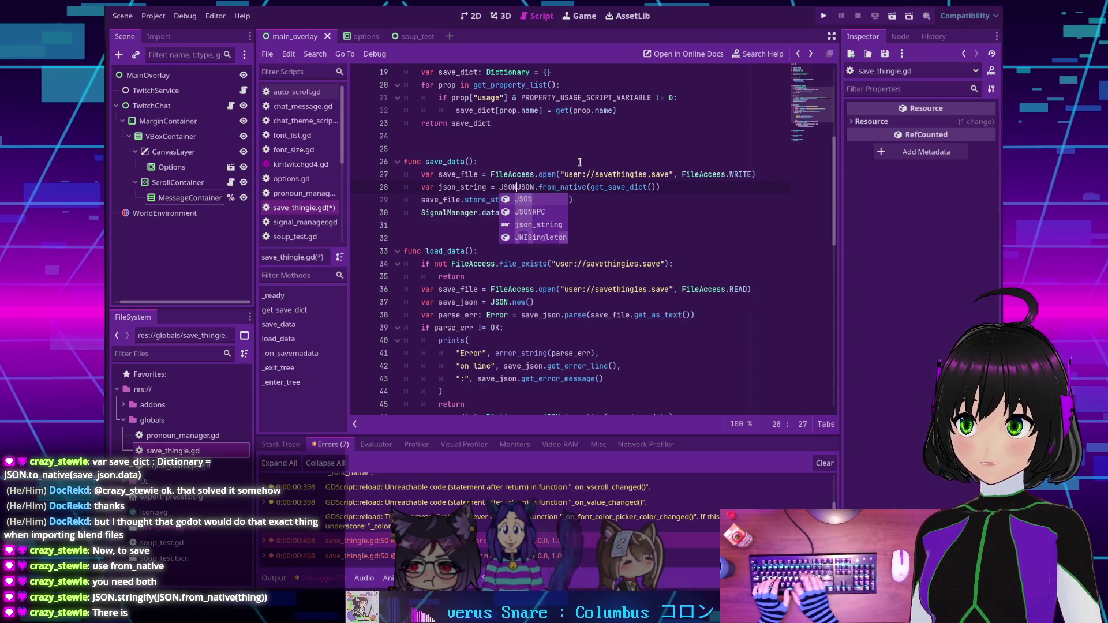
key("Return")
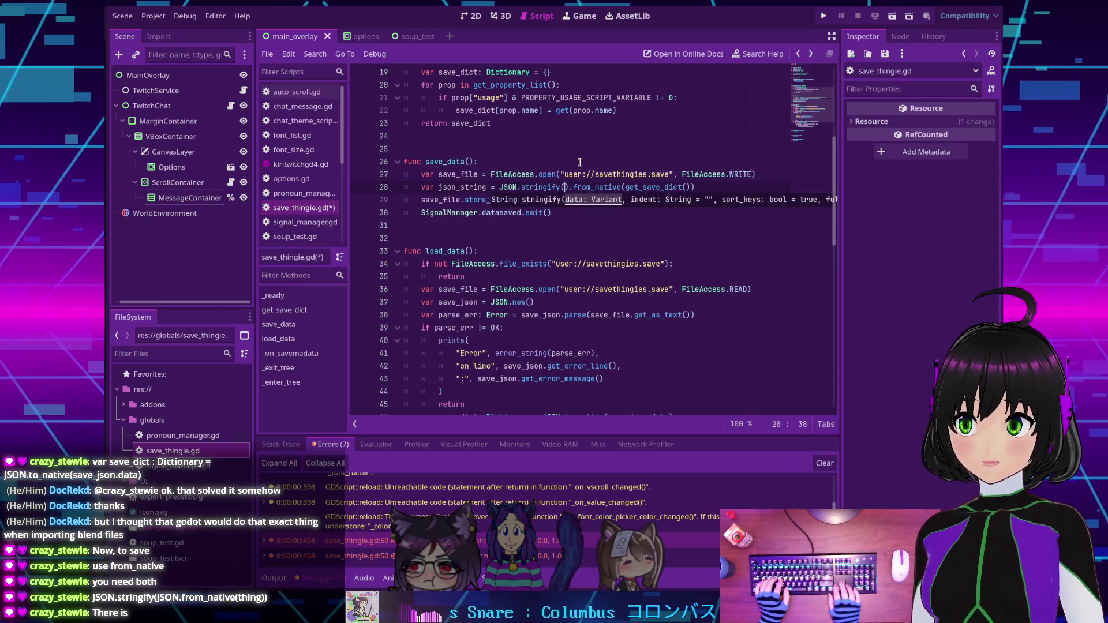
type("J")
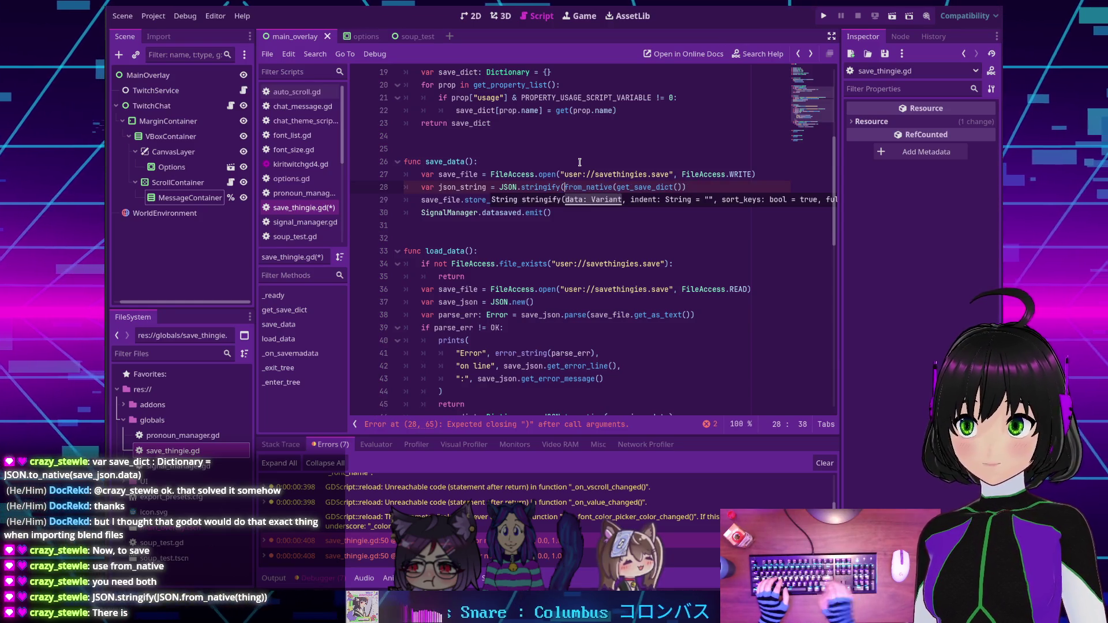
type("SON.")
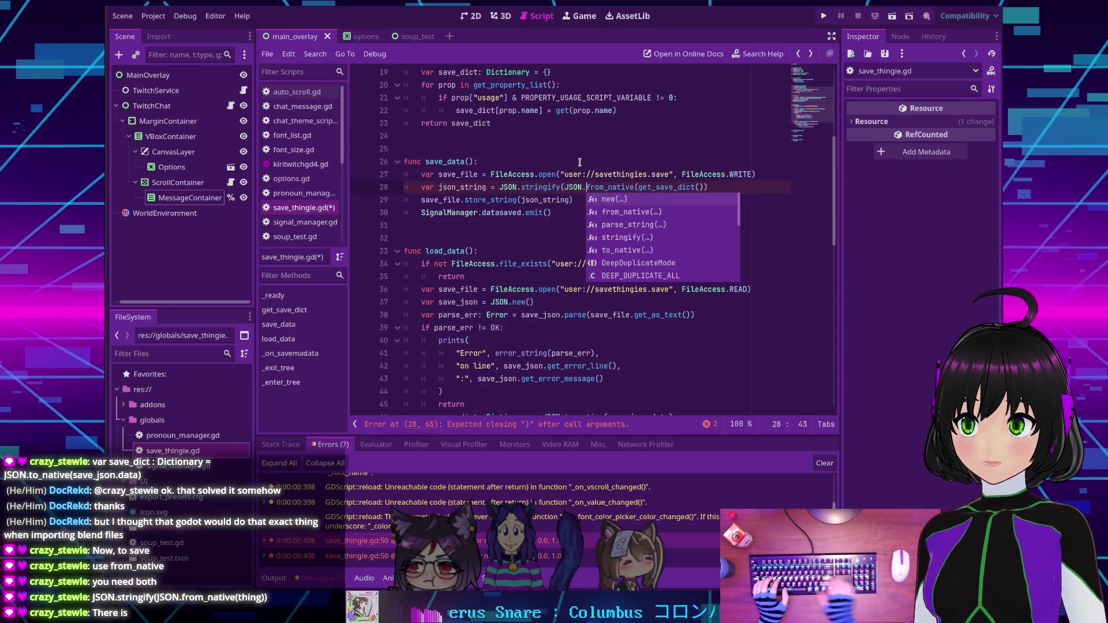
key("End")
type(")")
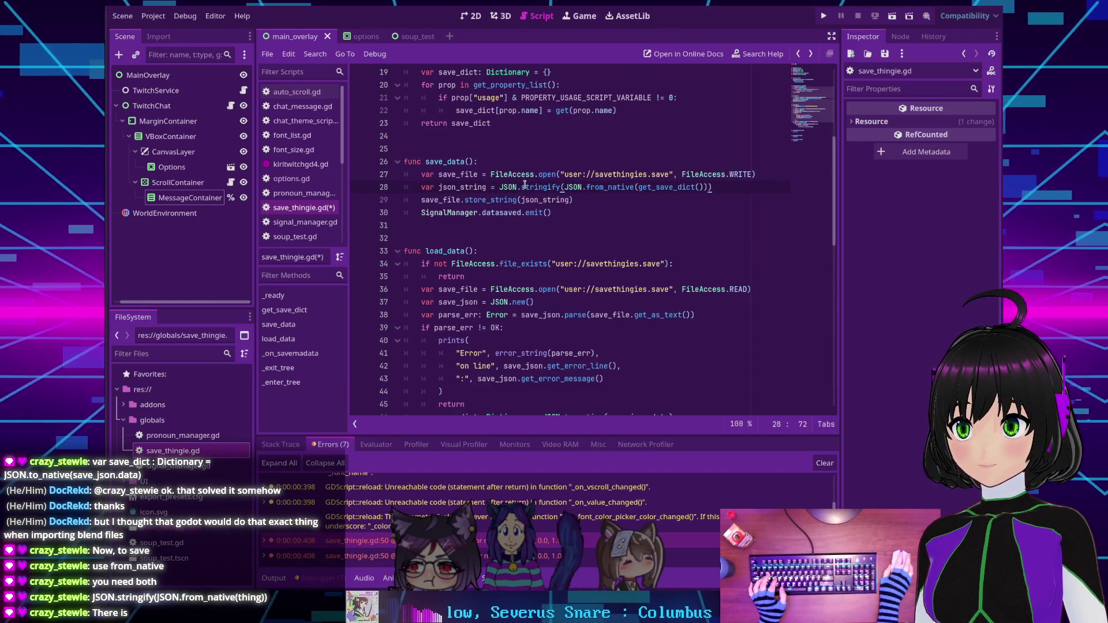
scroll(589, 188, "down", 3)
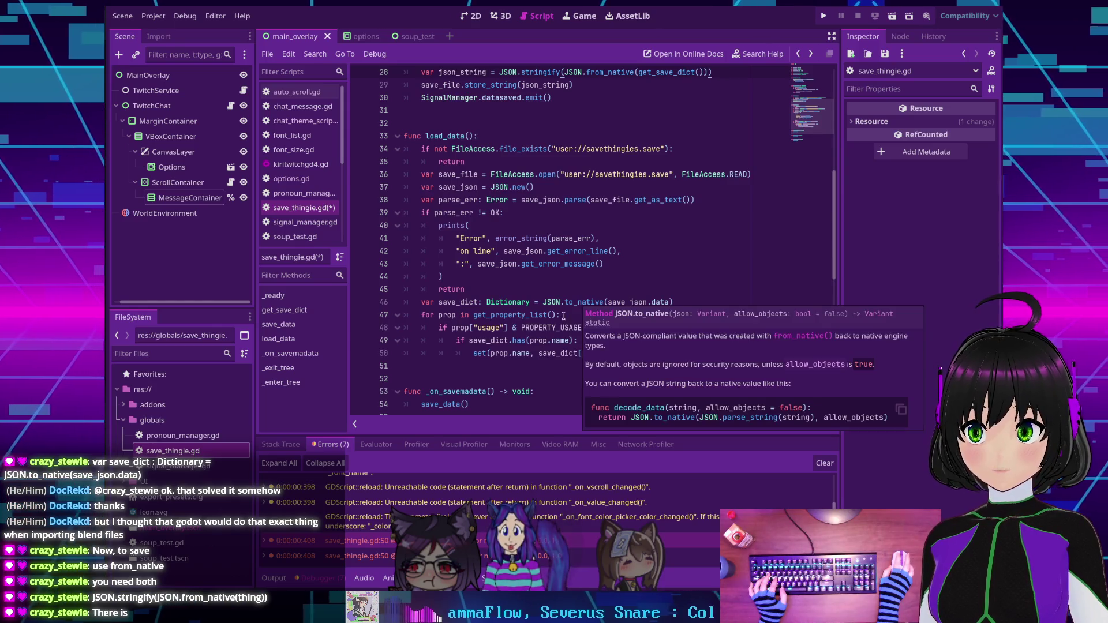
Save save_thingie.gd and run the project, which halts on line 46's Nil assignment.
mouse_move(587, 304)
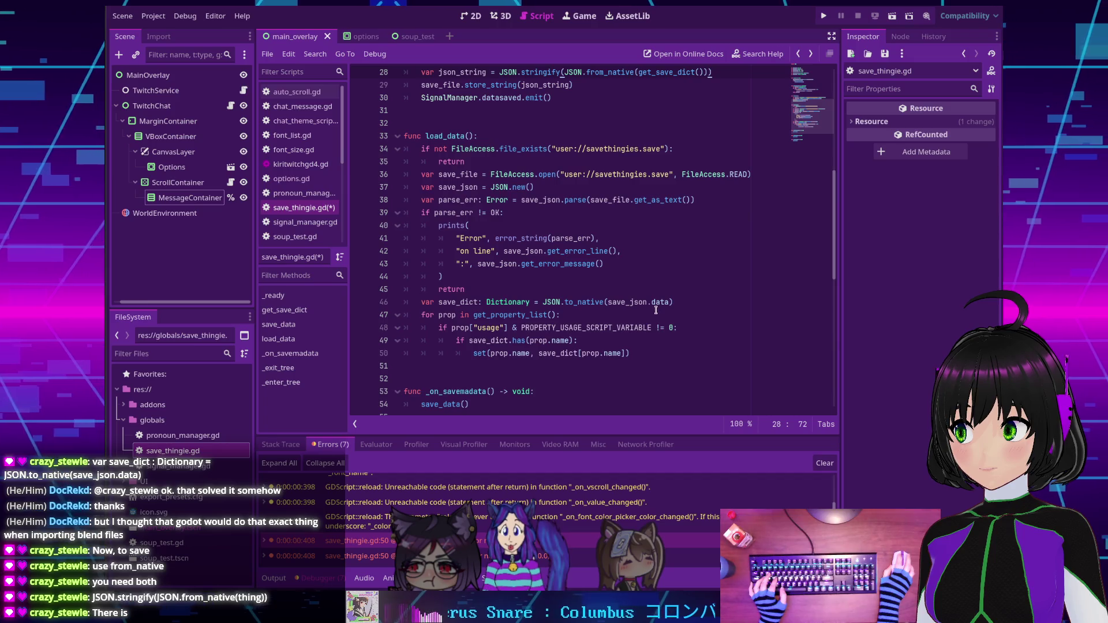
scroll(650, 301, "up", 3)
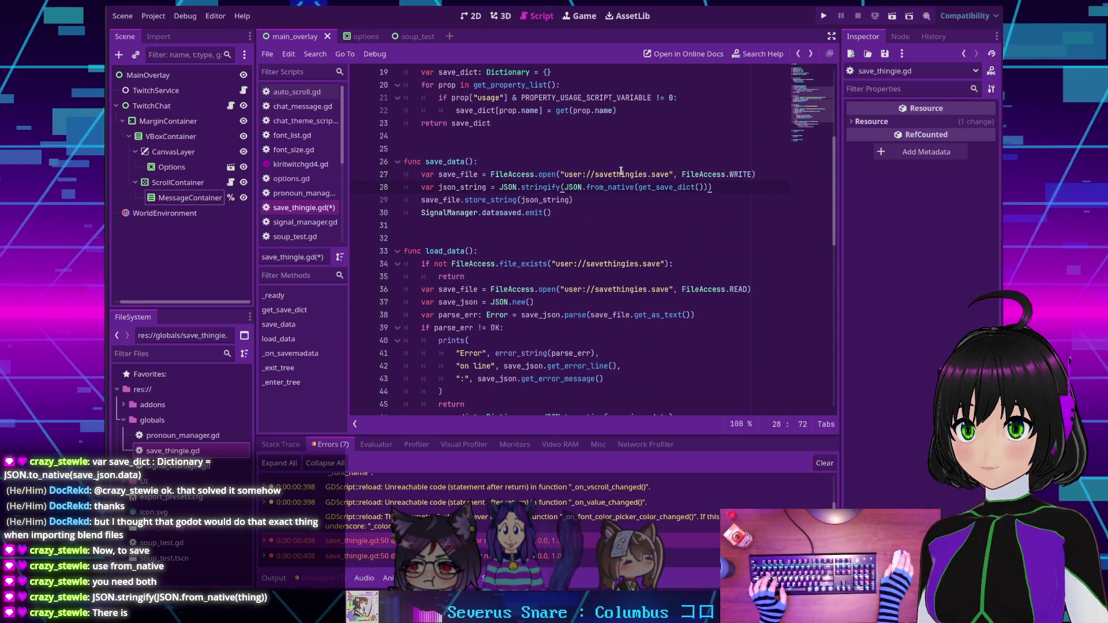
key("ctrl+s")
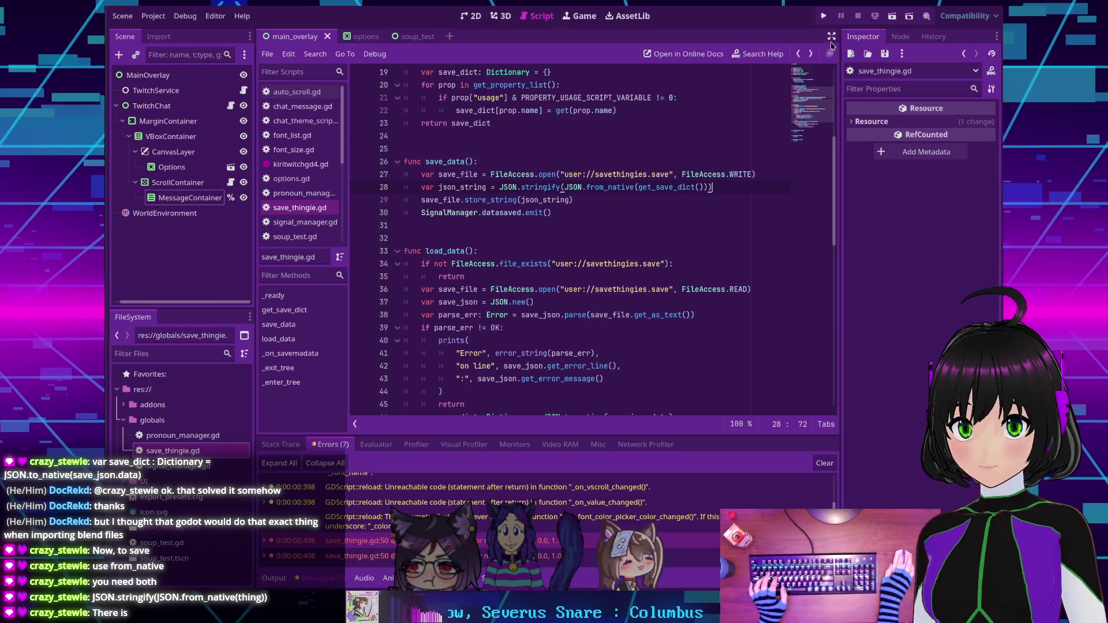
left_click(818, 19)
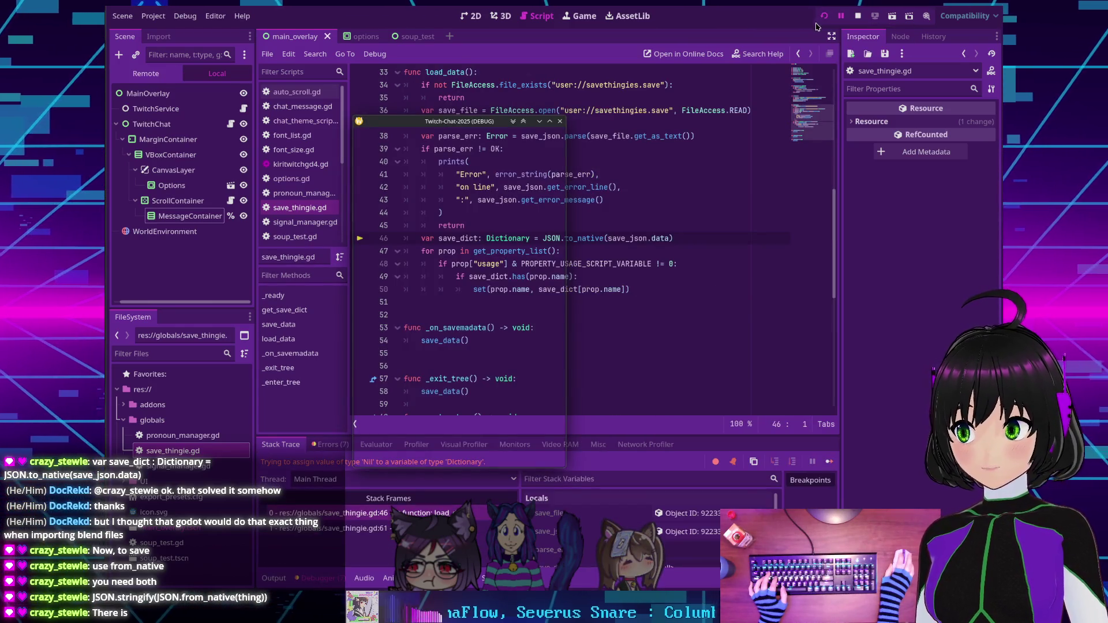
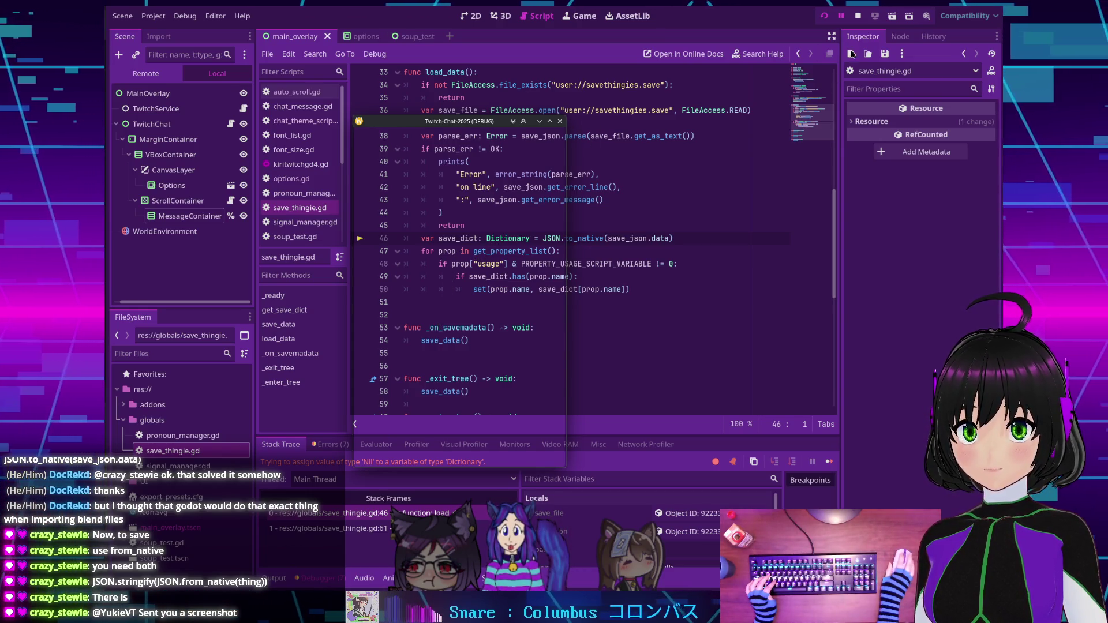
Stop the overlay, check JSON.to_native's documentation, then open the project's user data folder.
key("F8")
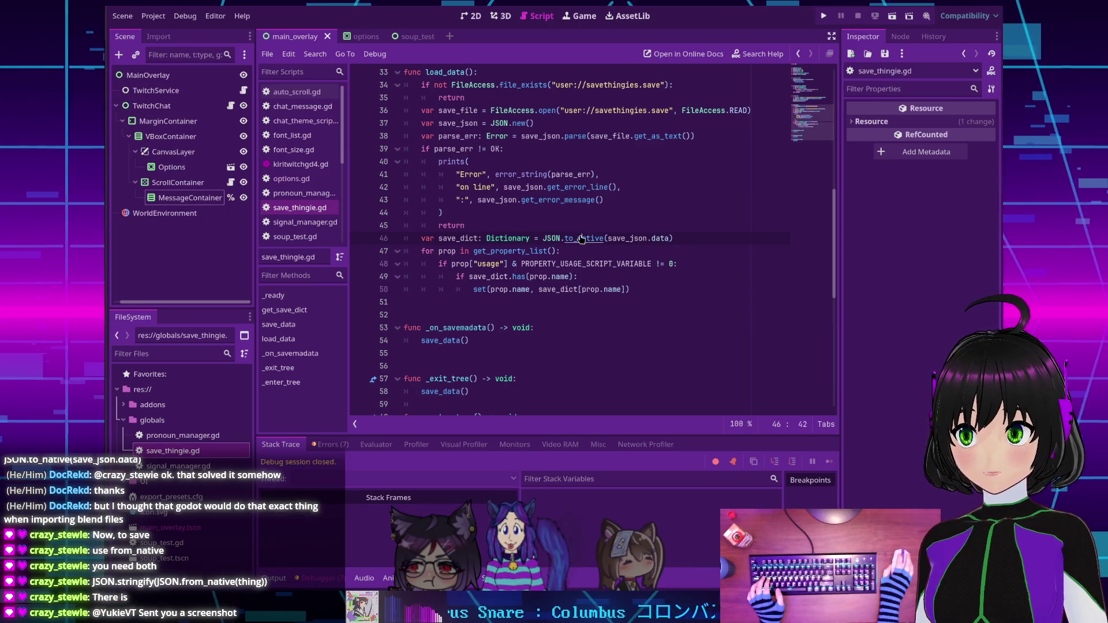
left_click(581, 239, "ctrl")
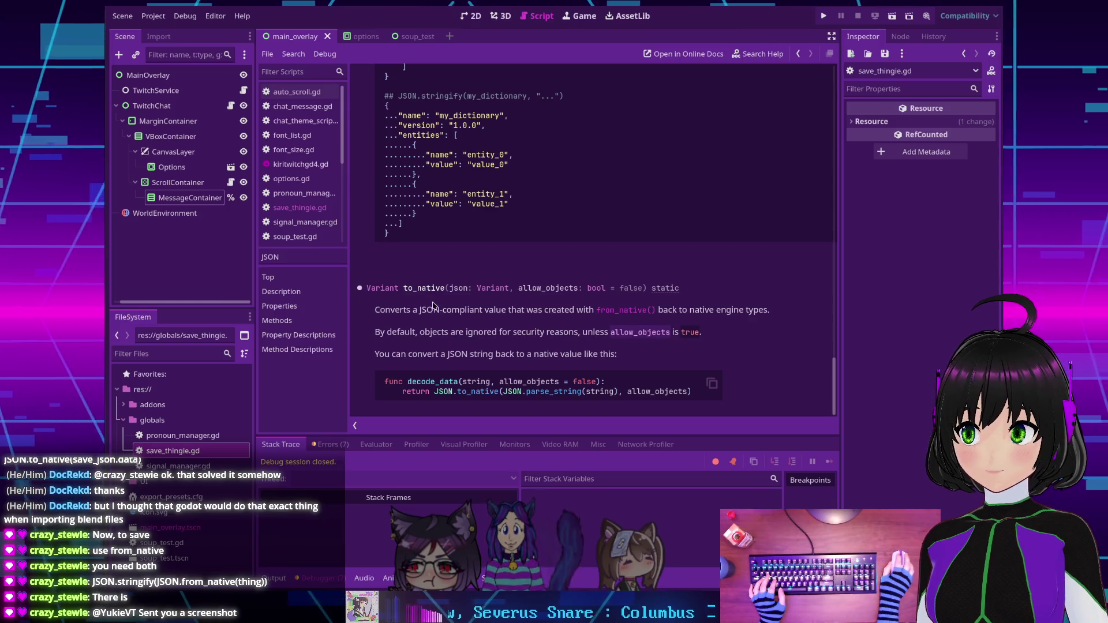
key("alt+Left")
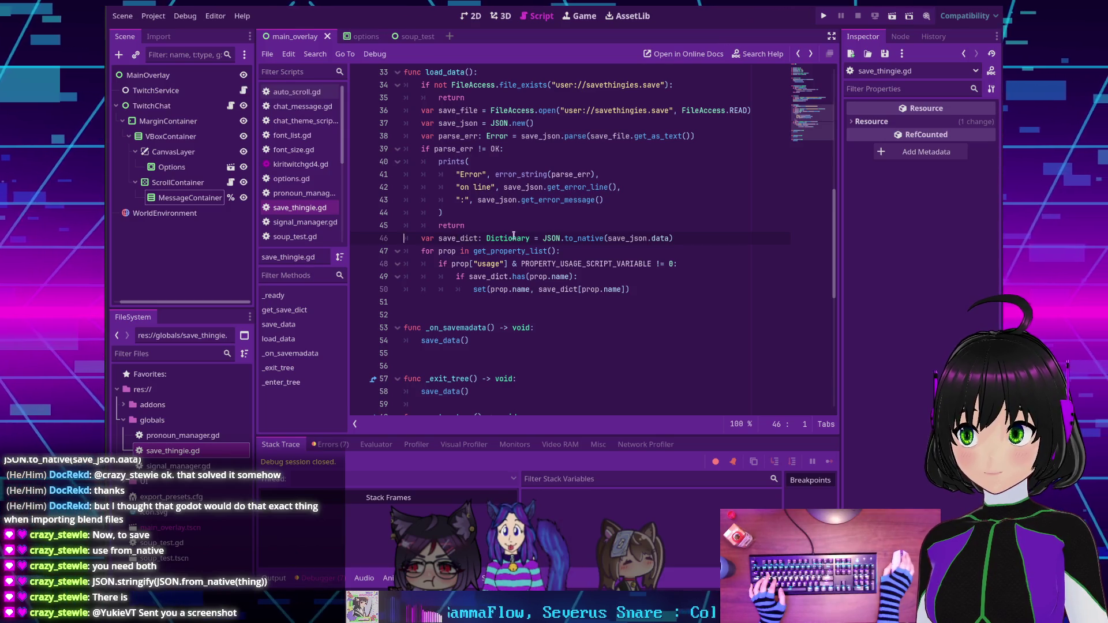
left_click(153, 16)
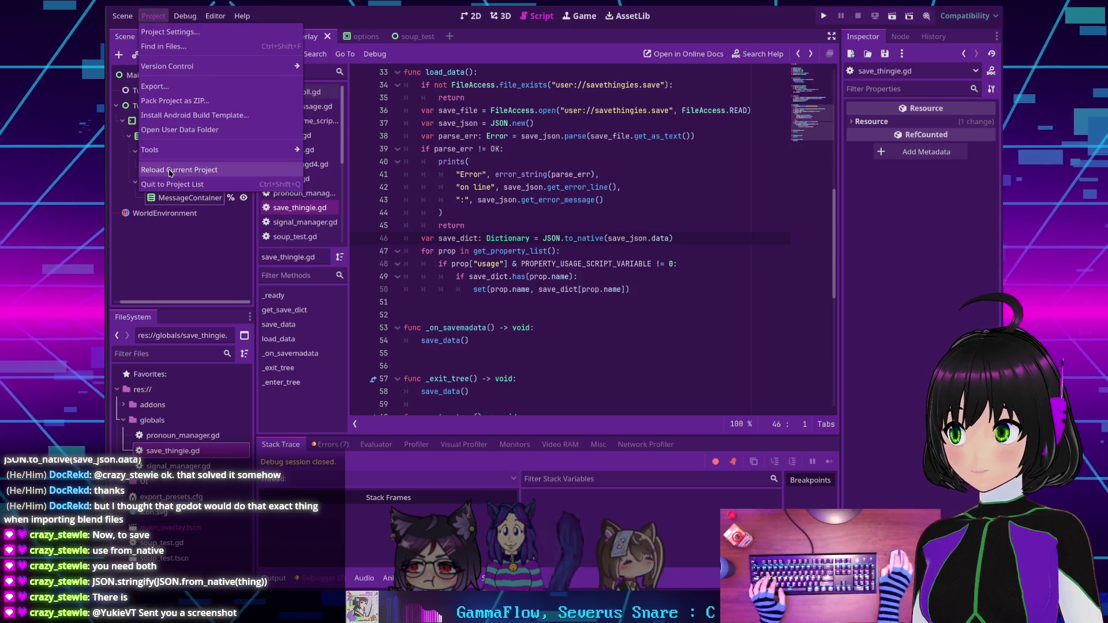
left_click(174, 130)
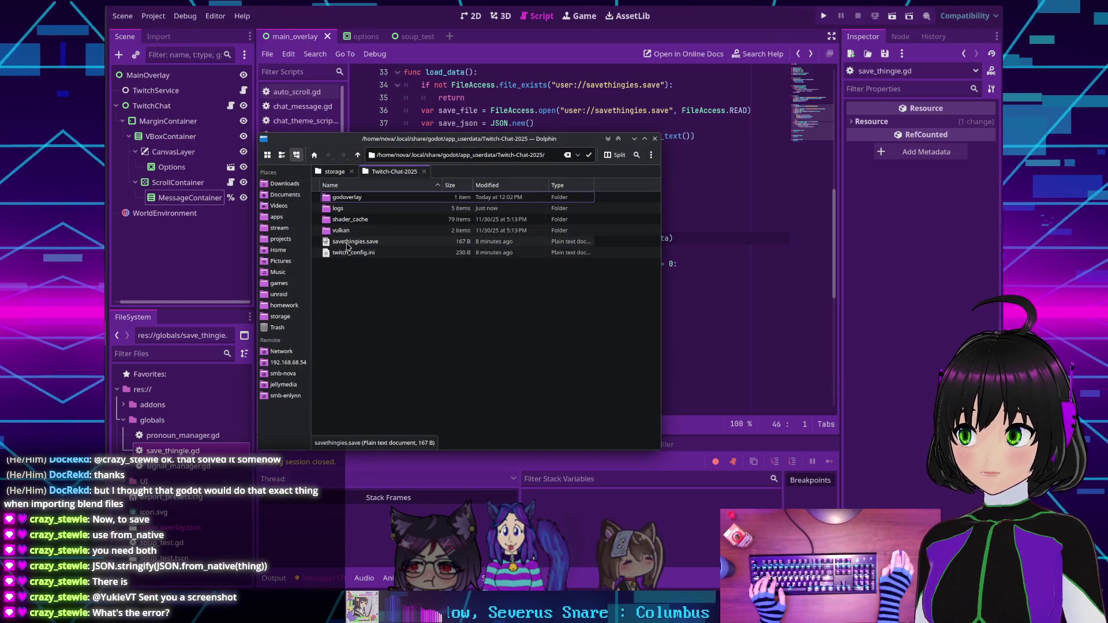
View savethingies.save in Kate, delete it from the user data folder, and close Dolphin.
double_click(352, 242)
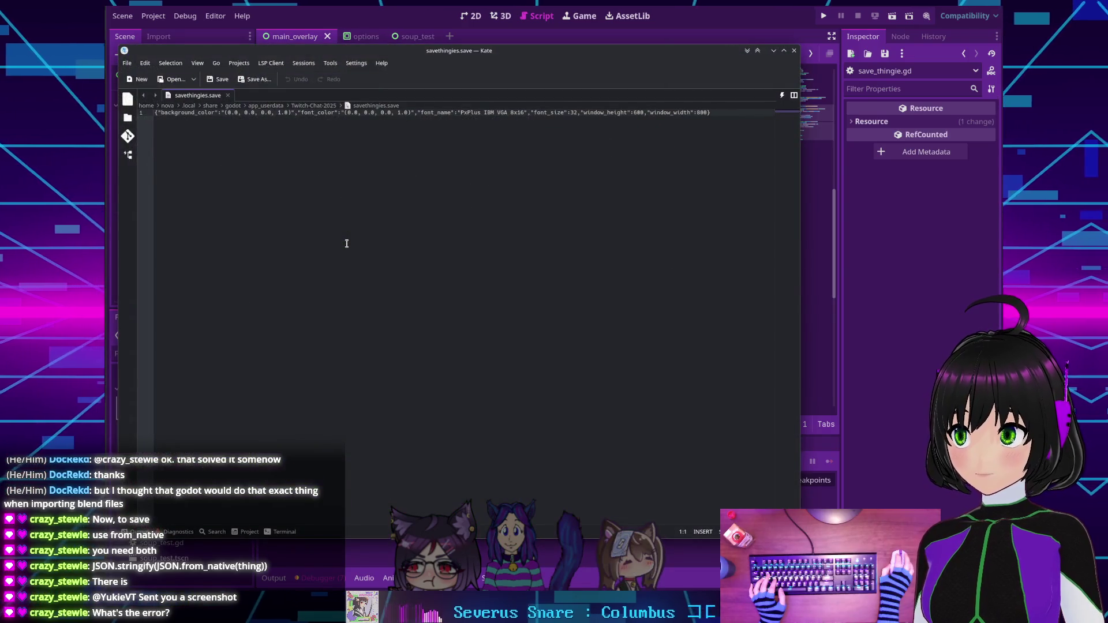
left_click(794, 50)
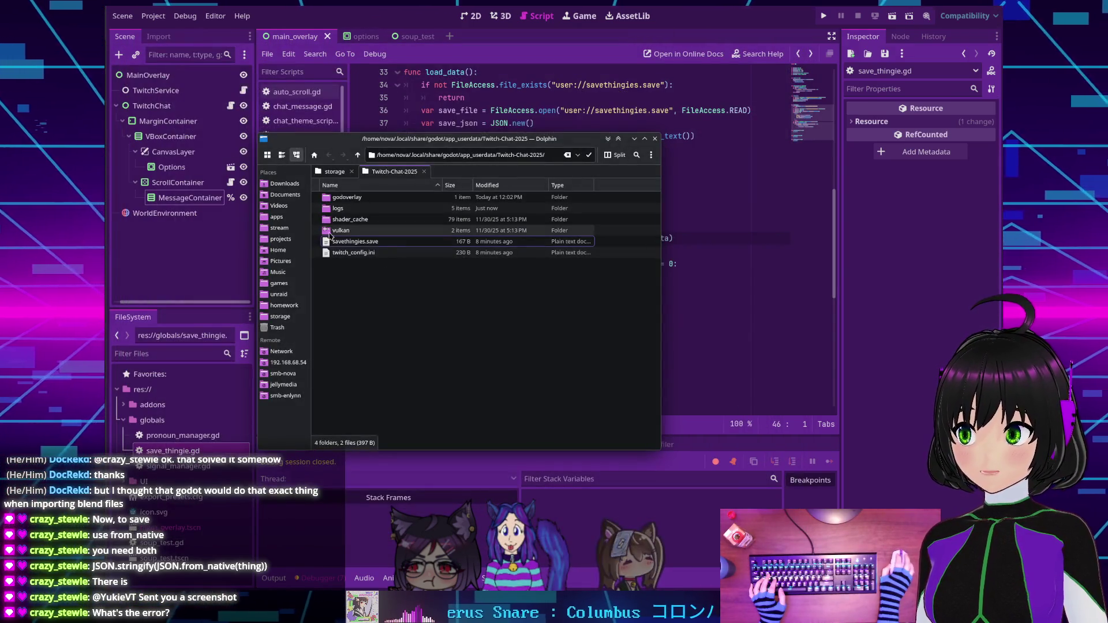
key("Delete")
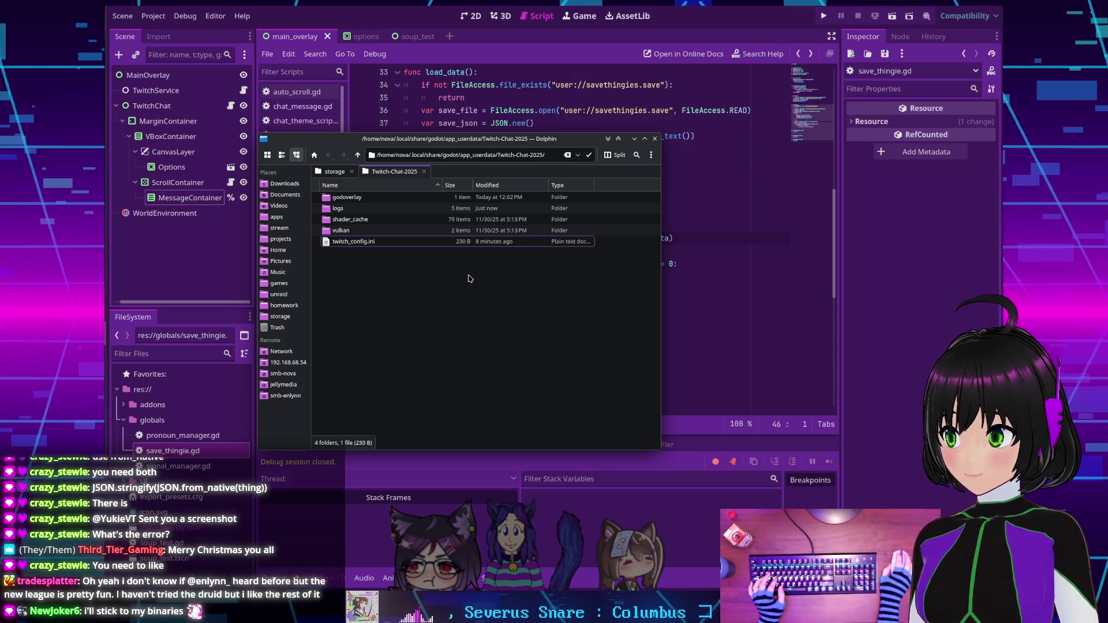
left_click(655, 139)
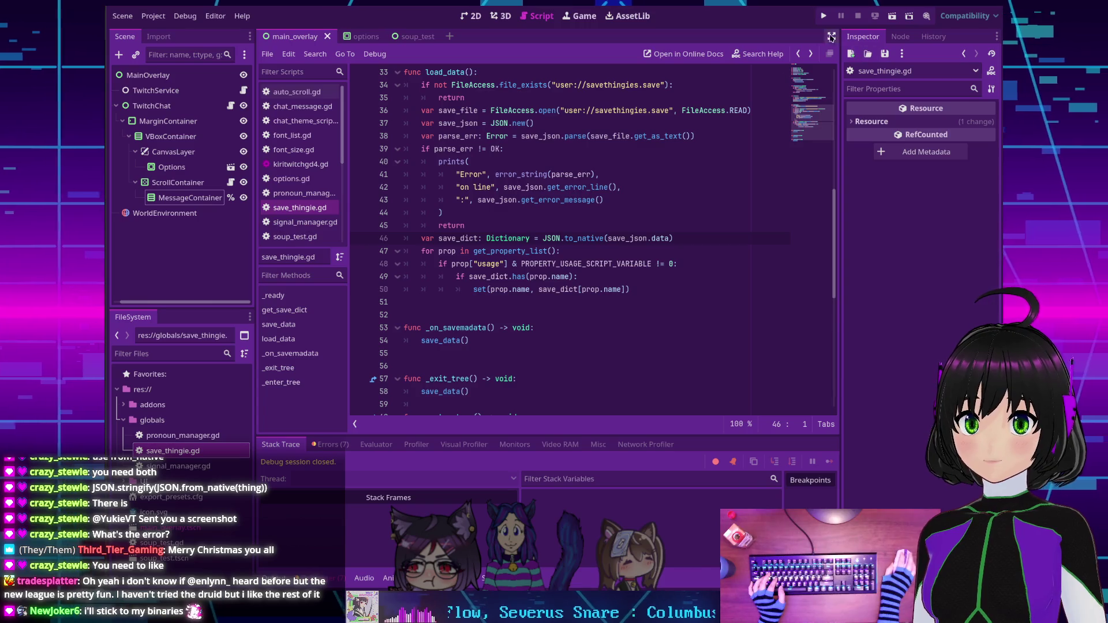
Run the overlay, choose the C059 font, and close the game window.
left_click(824, 16)
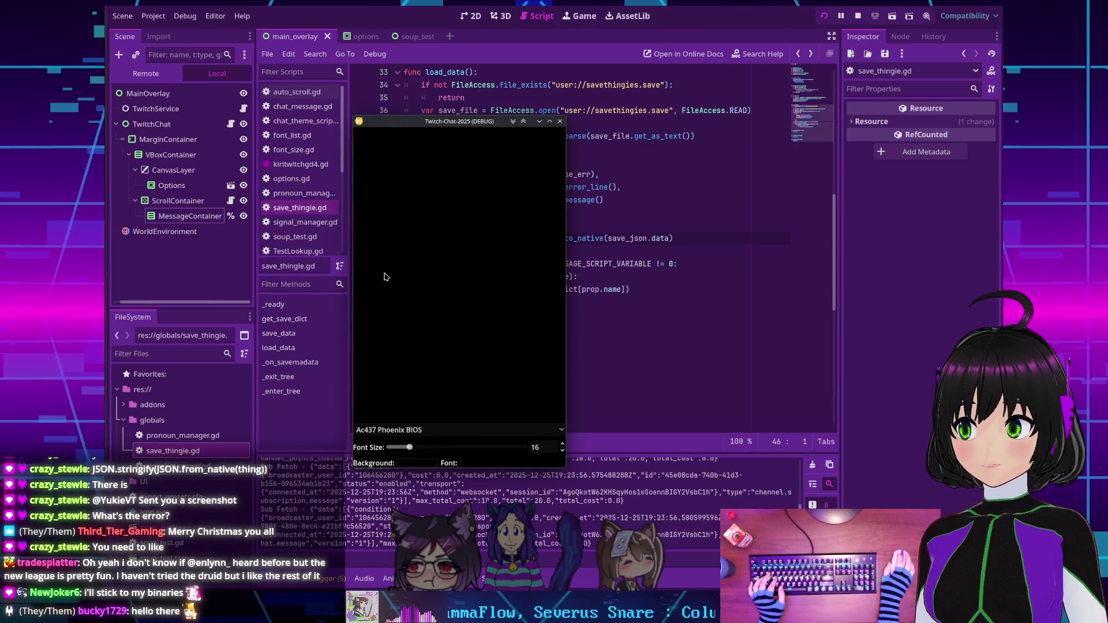
left_click(429, 427)
scroll(403, 451, "down", 3)
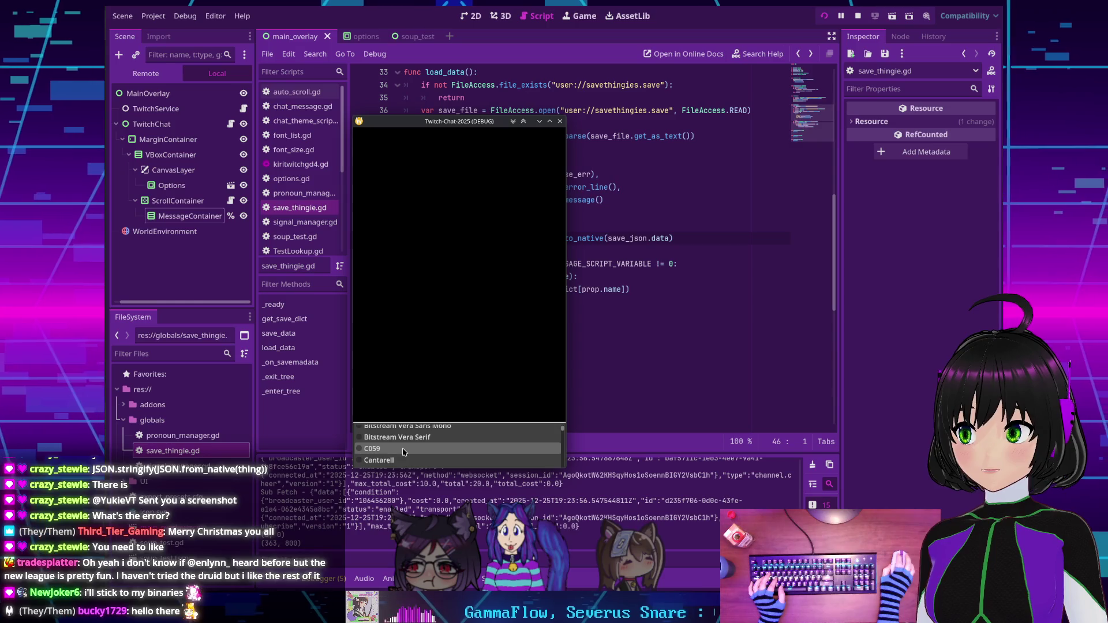
left_click(403, 454)
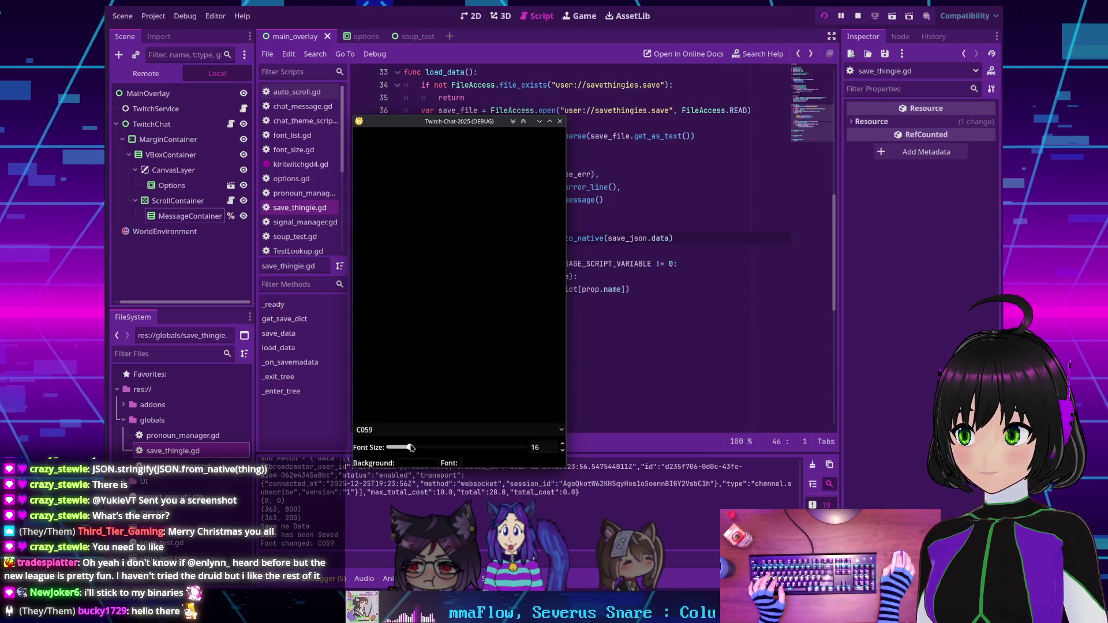
scroll(402, 449, "up", 8)
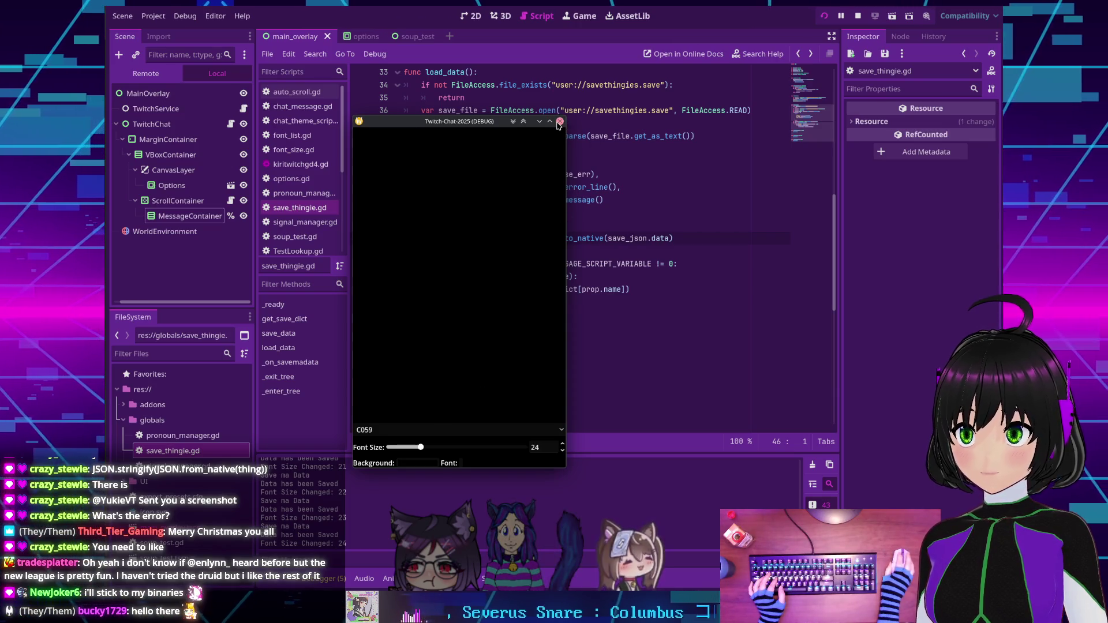
left_click(858, 16)
Relaunch the overlay, set a green background and magenta font colour, then stop it.
left_click(823, 17)
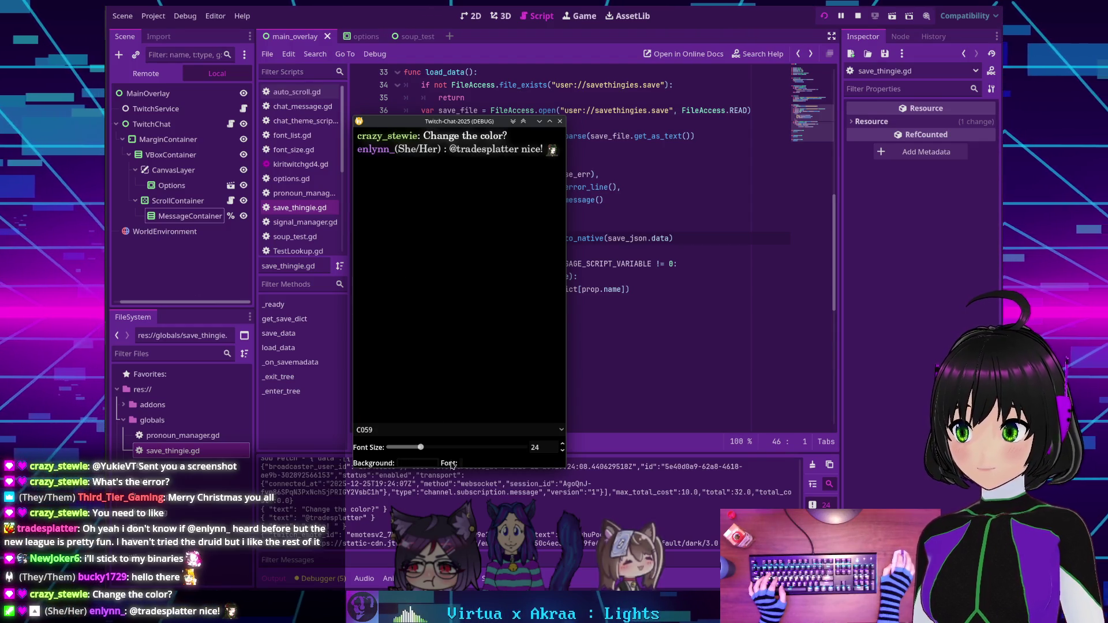
left_click(417, 463)
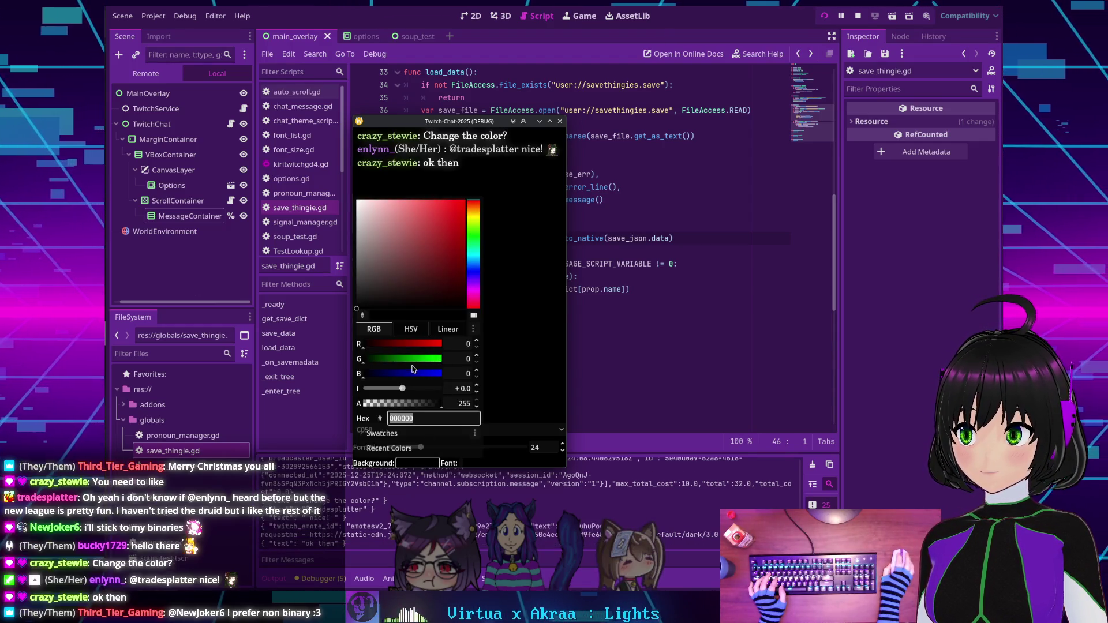
left_click(438, 359)
left_click(515, 367)
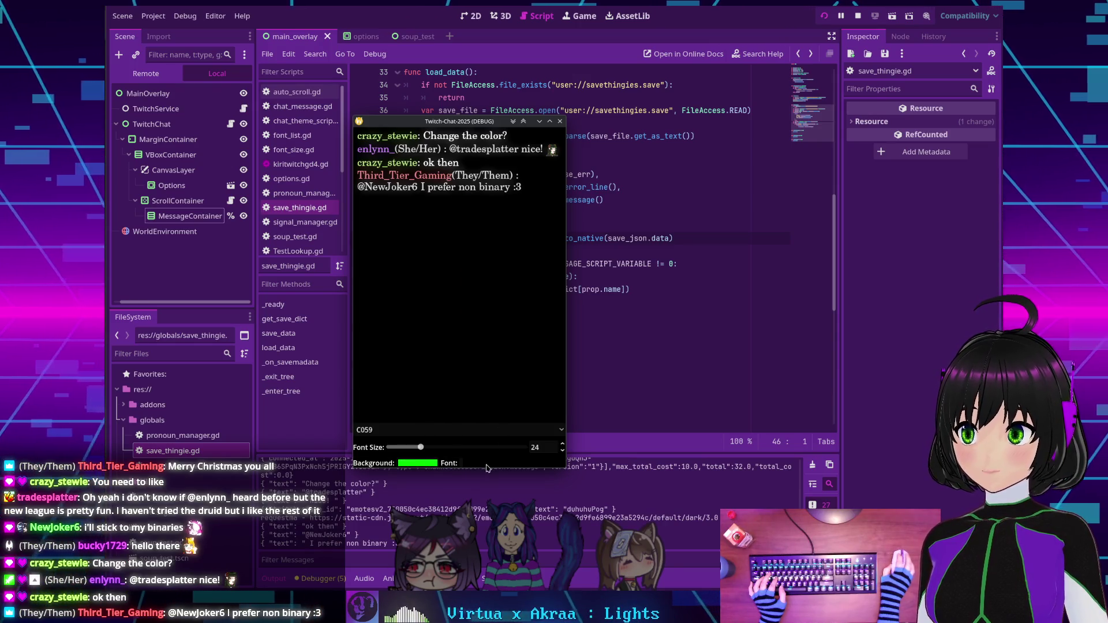
left_click(462, 463)
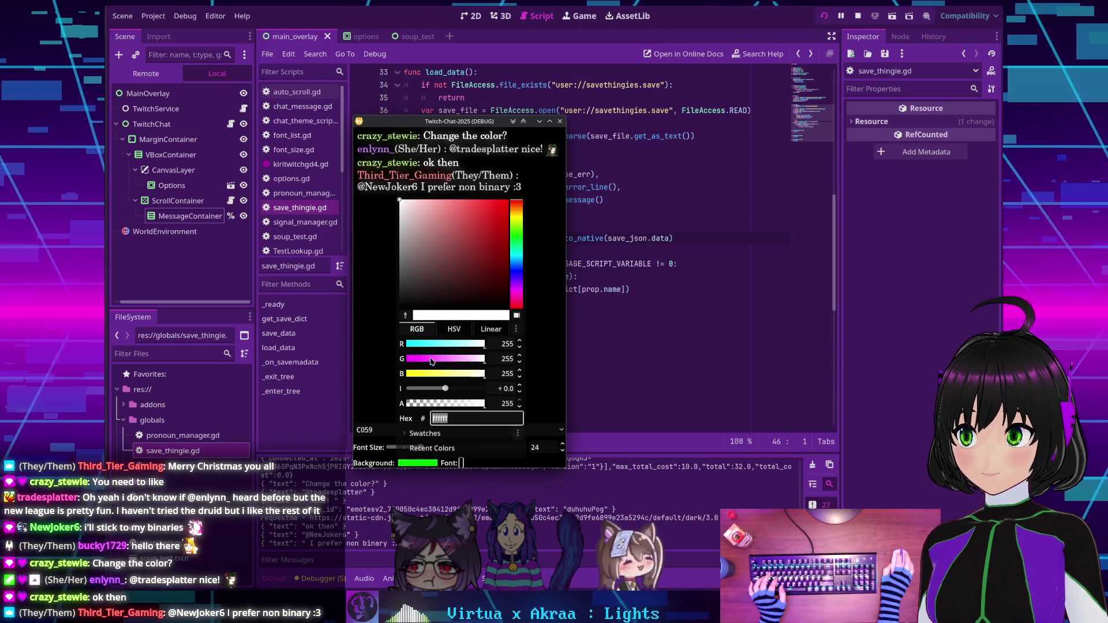
left_click(413, 359)
left_click(390, 311)
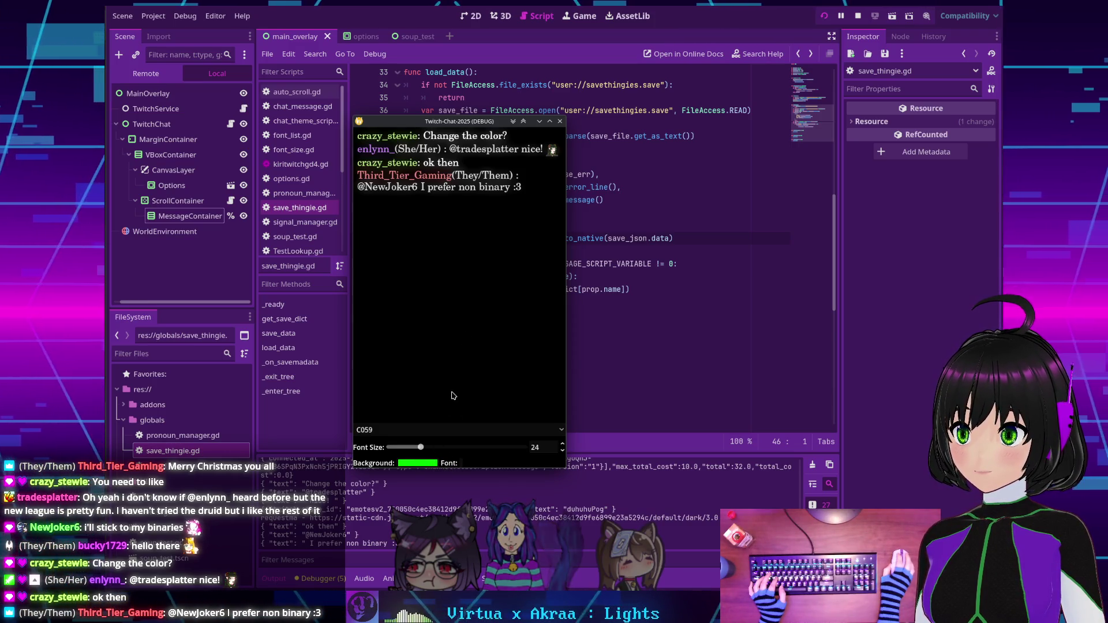
left_click(559, 122)
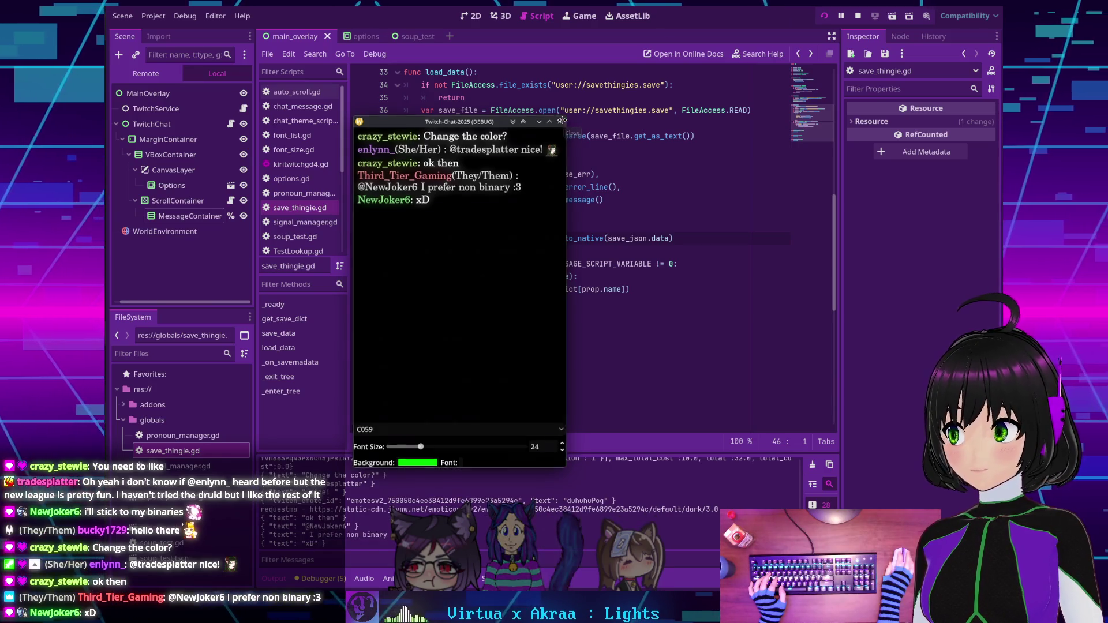
Give FontColorPicker a custom minimum width of 100, save the options scene, and test-run it.
left_click(359, 36)
scroll(187, 219, "down", 2)
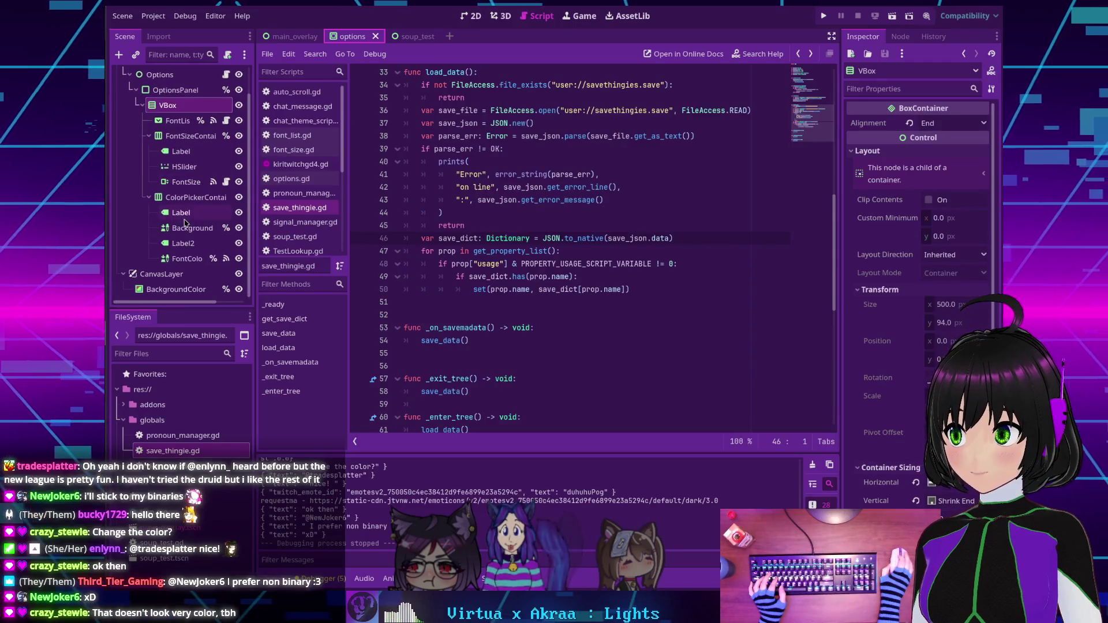
left_click(187, 258)
scroll(870, 327, "down", 5)
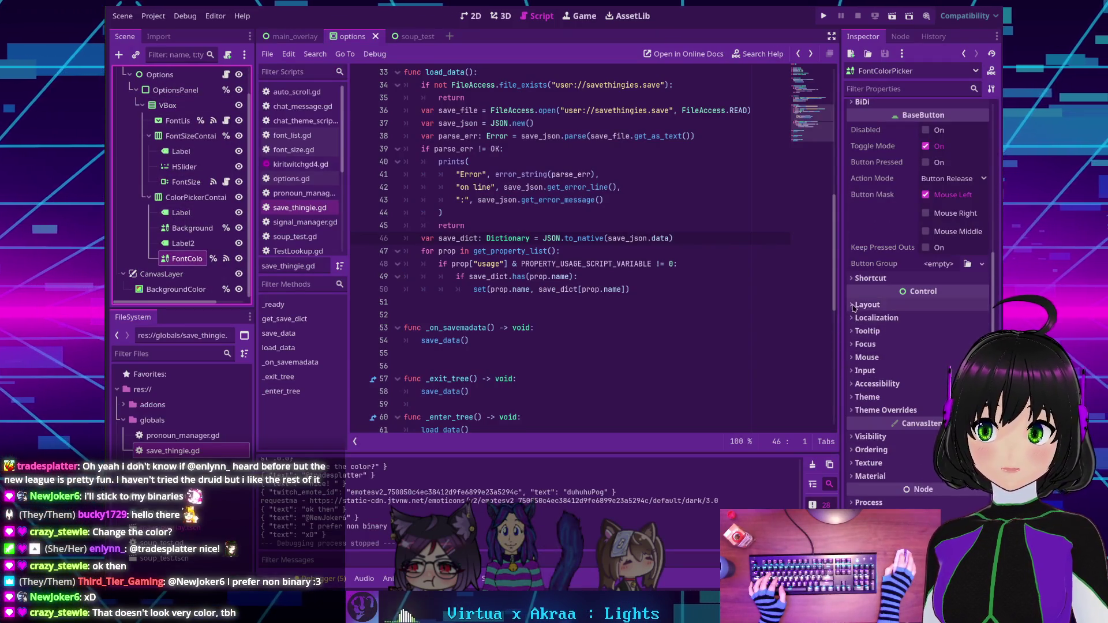
left_click(854, 304)
scroll(857, 315, "down", 3)
left_click(867, 338)
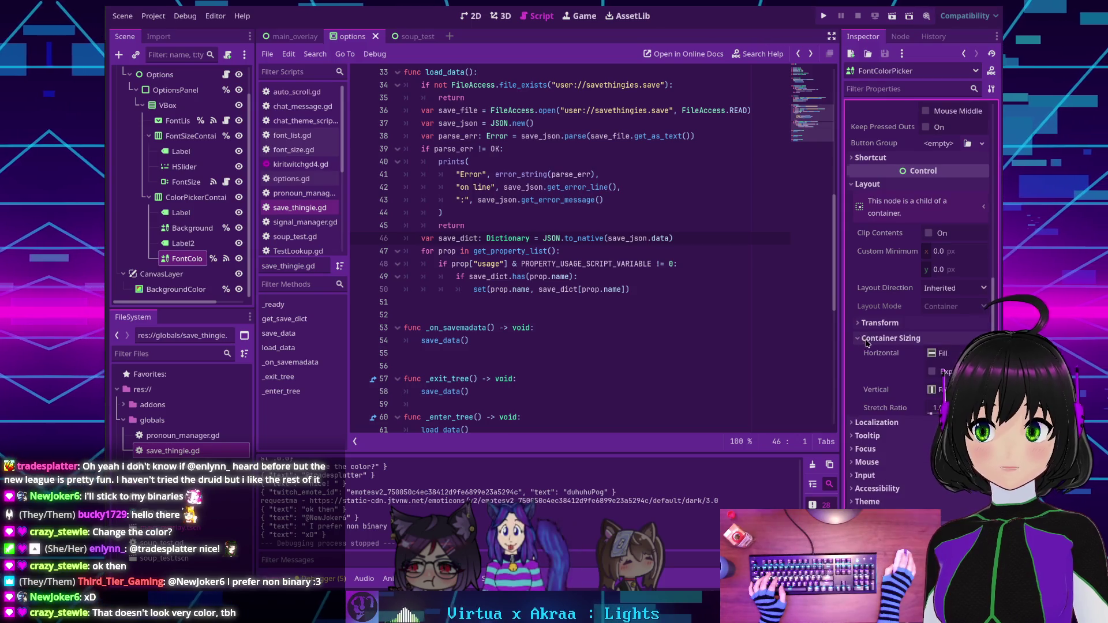
left_click(864, 323)
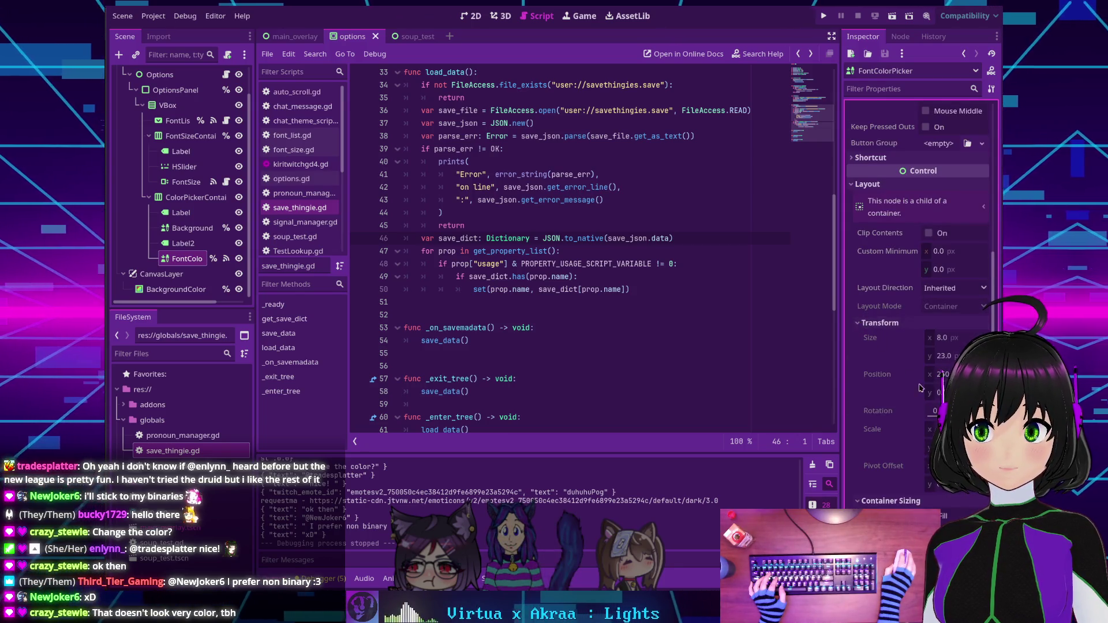
left_click(948, 252)
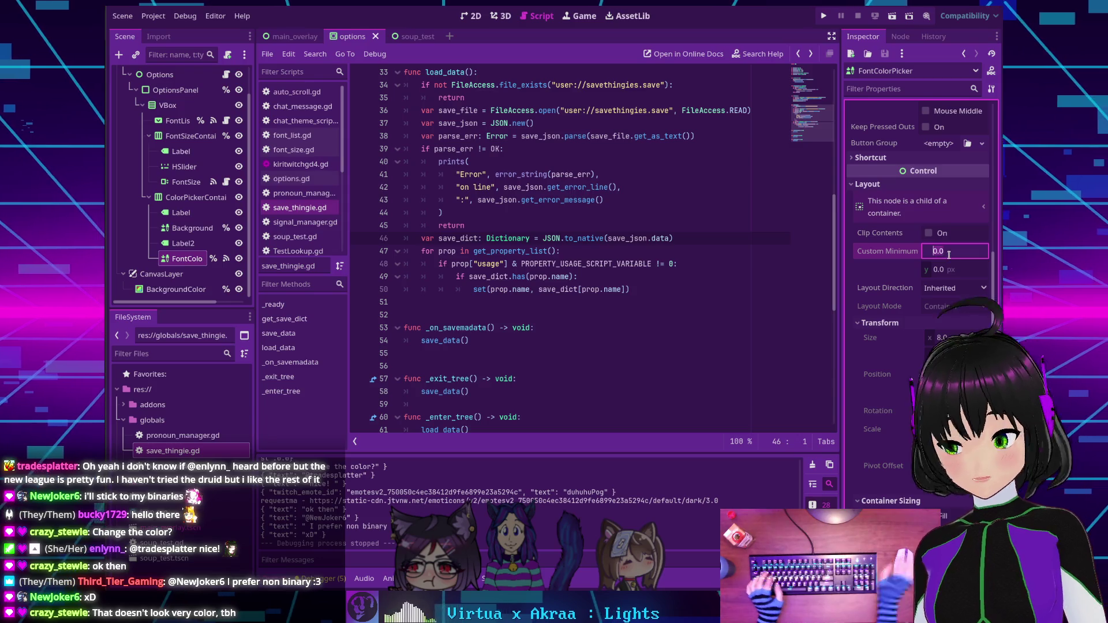
type("100")
key("Return")
key("ctrl+s")
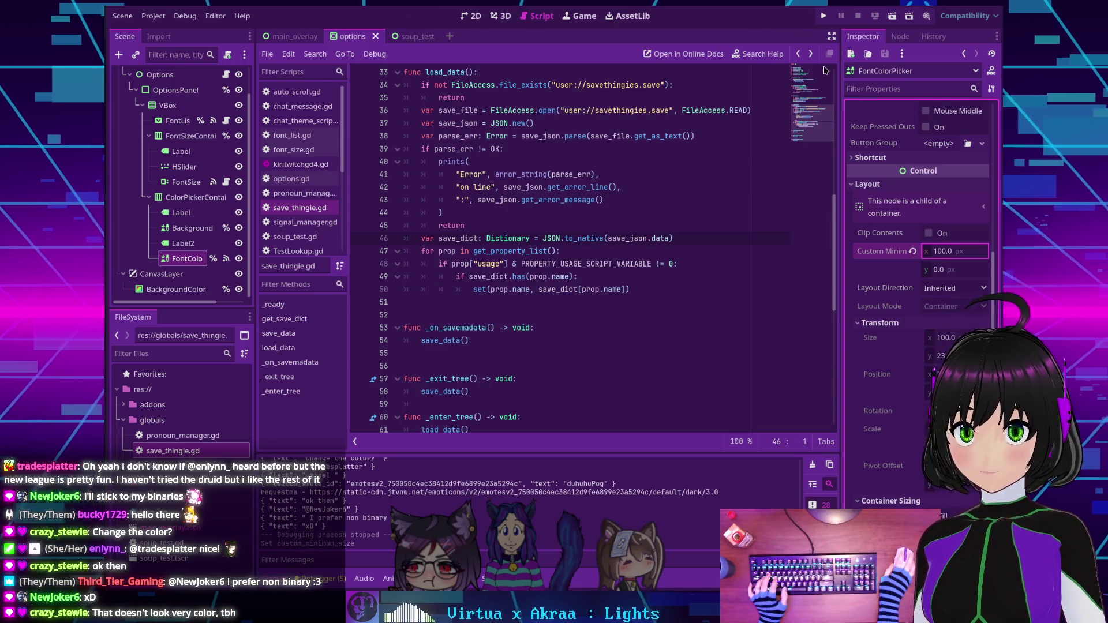
left_click(822, 17)
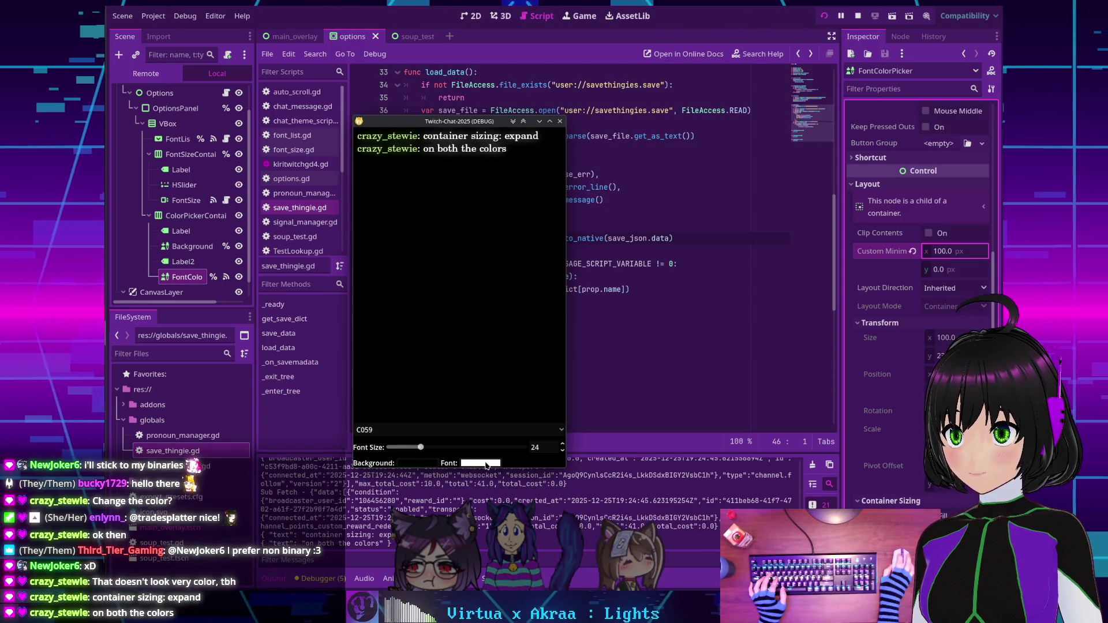
left_click(858, 16)
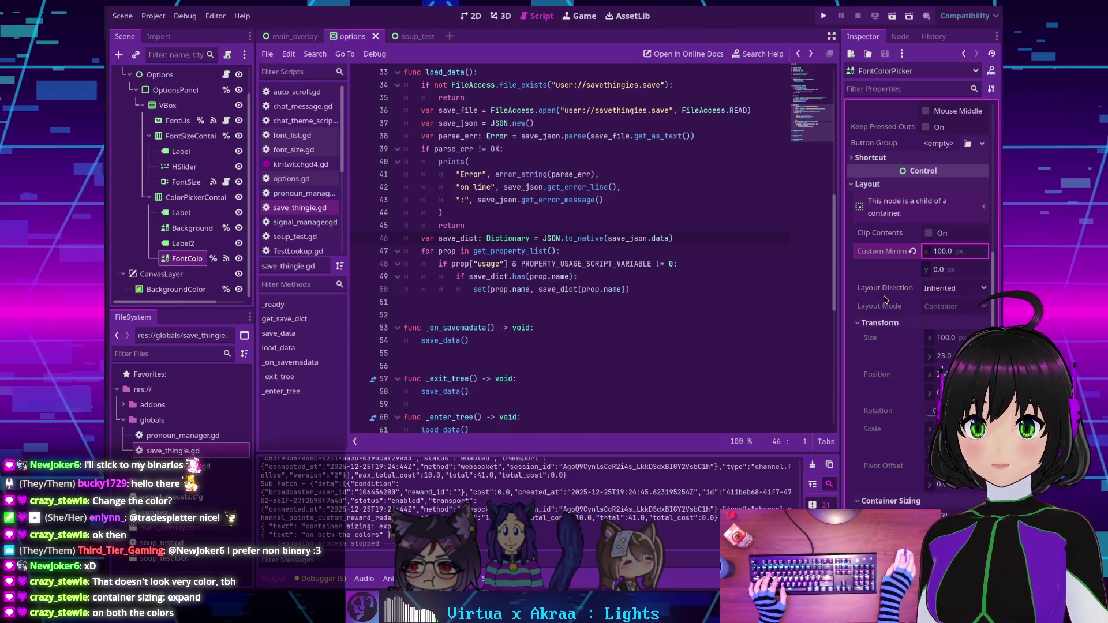
Set both Background and FontColorPicker to expand horizontally in container sizing.
left_click(199, 229, "ctrl")
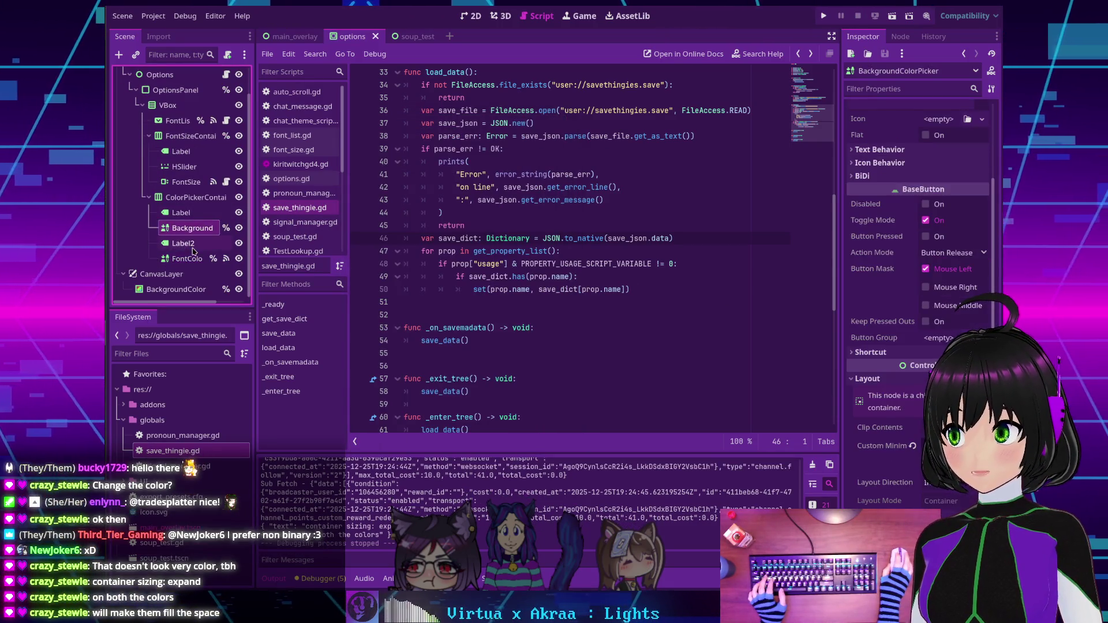
scroll(898, 346, "up", 5)
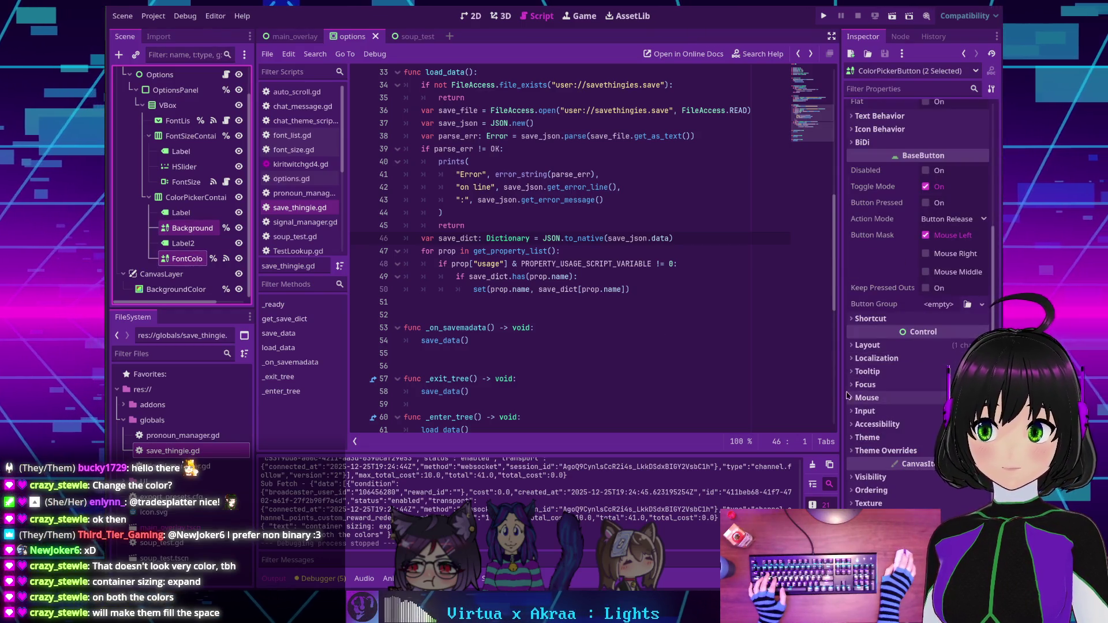
left_click(869, 345)
scroll(879, 387, "down", 2)
left_click(859, 406)
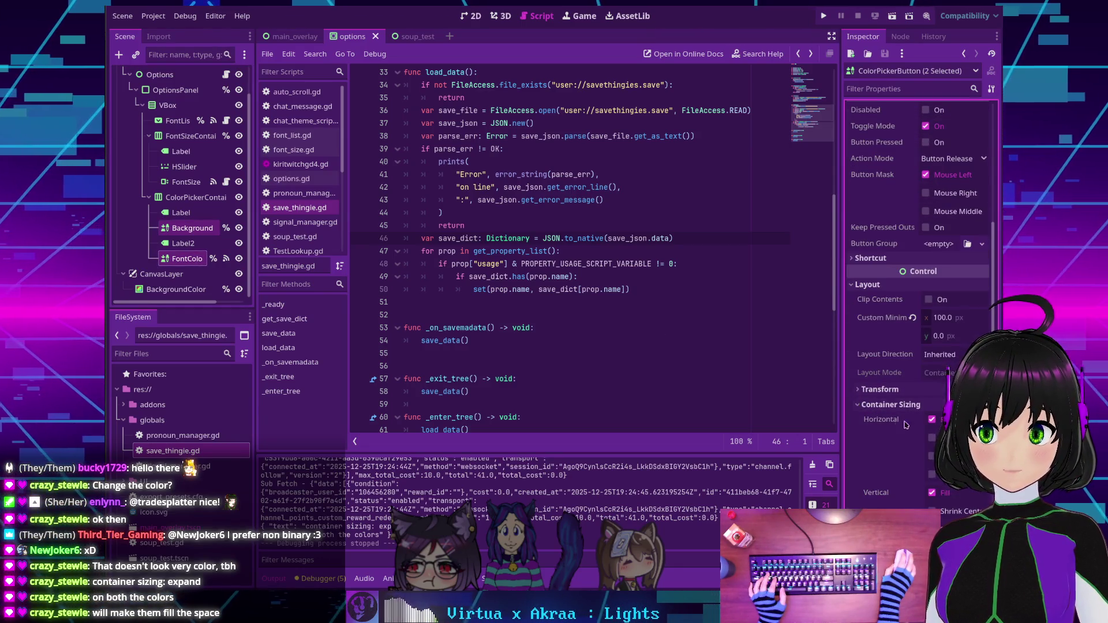
left_click(930, 436)
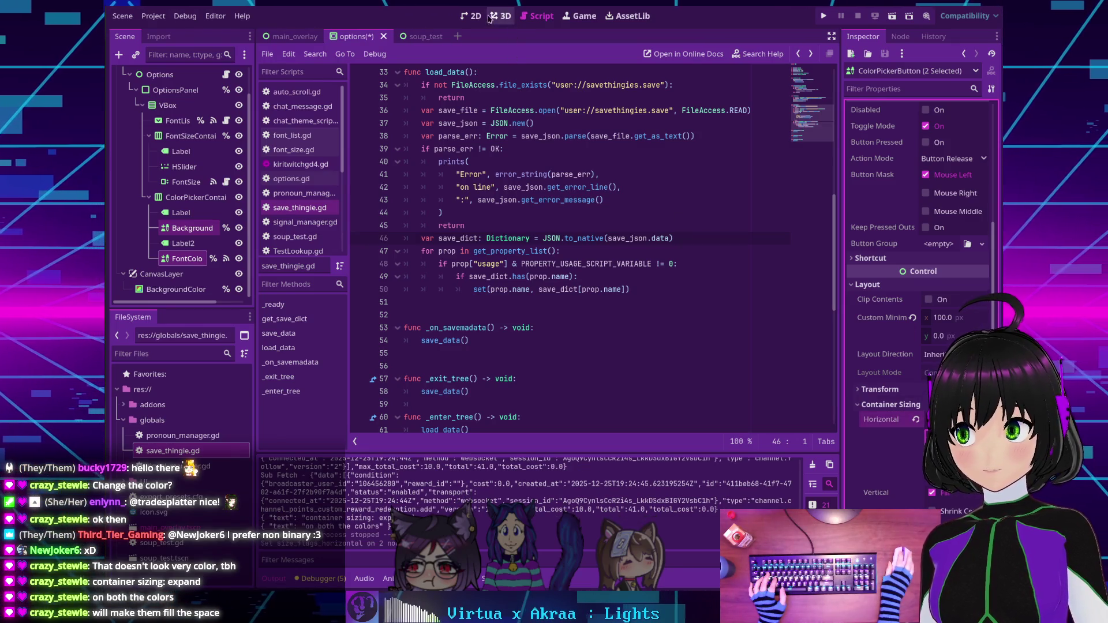
left_click(472, 16)
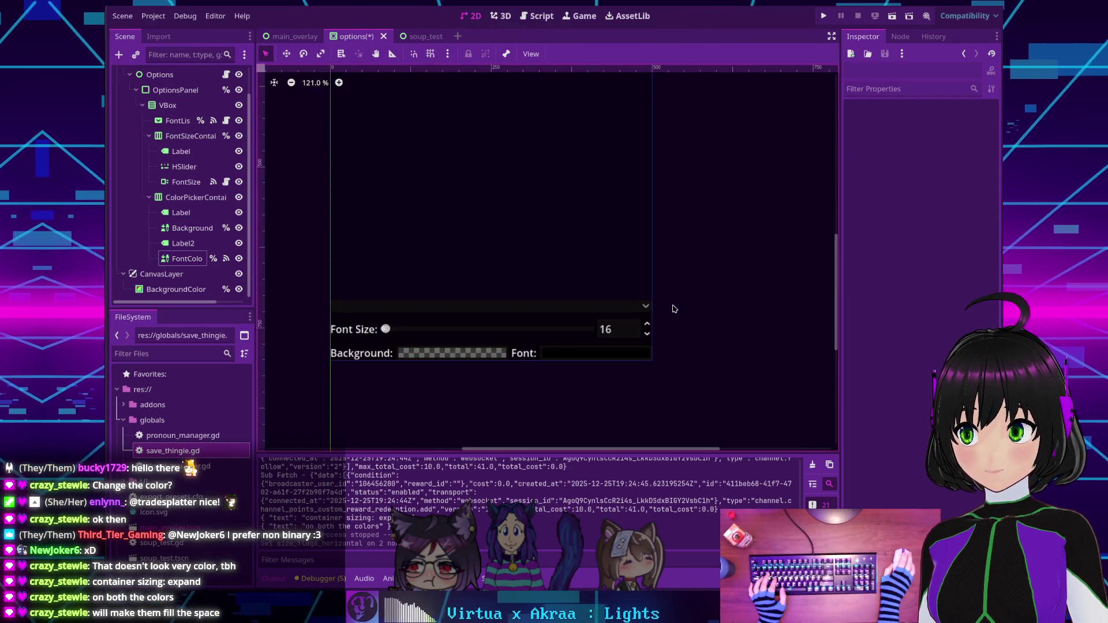
Set OptionsPanel's StyleBox content margins to 5 px and save the options scene.
scroll(168, 134, "up", 2)
left_click(166, 121)
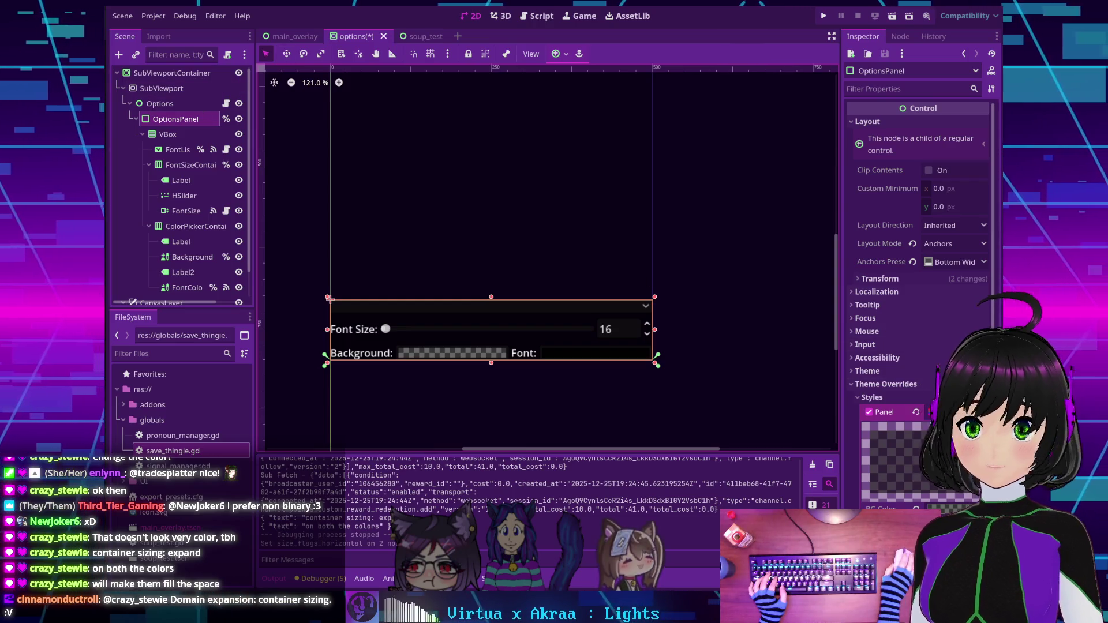
scroll(936, 426, "down", 5)
left_click(923, 443)
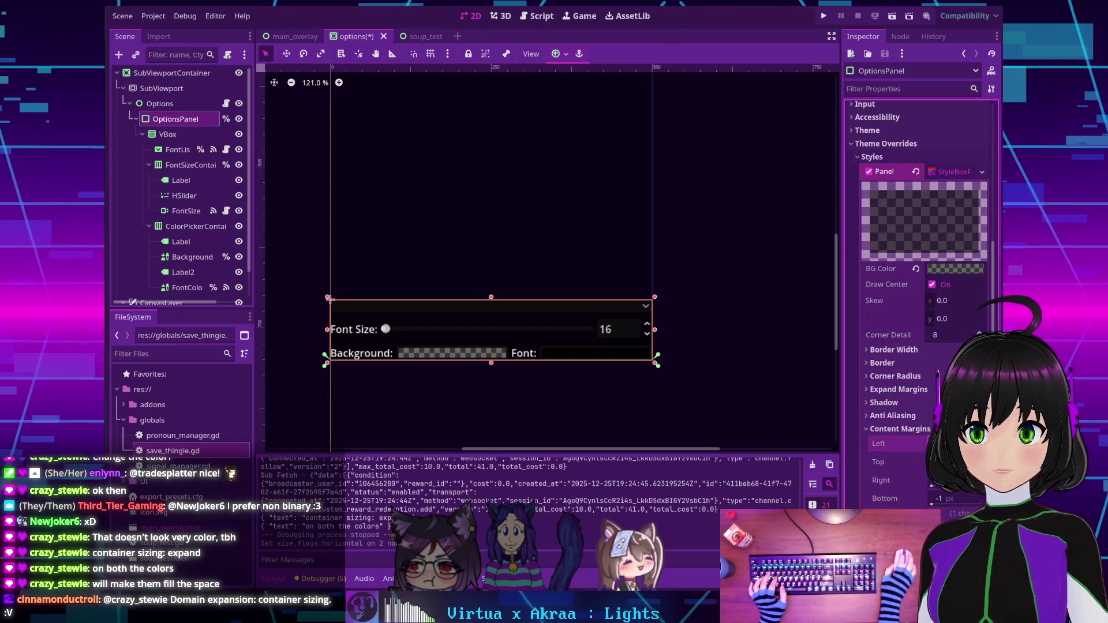
type("5")
key("Tab")
type("5")
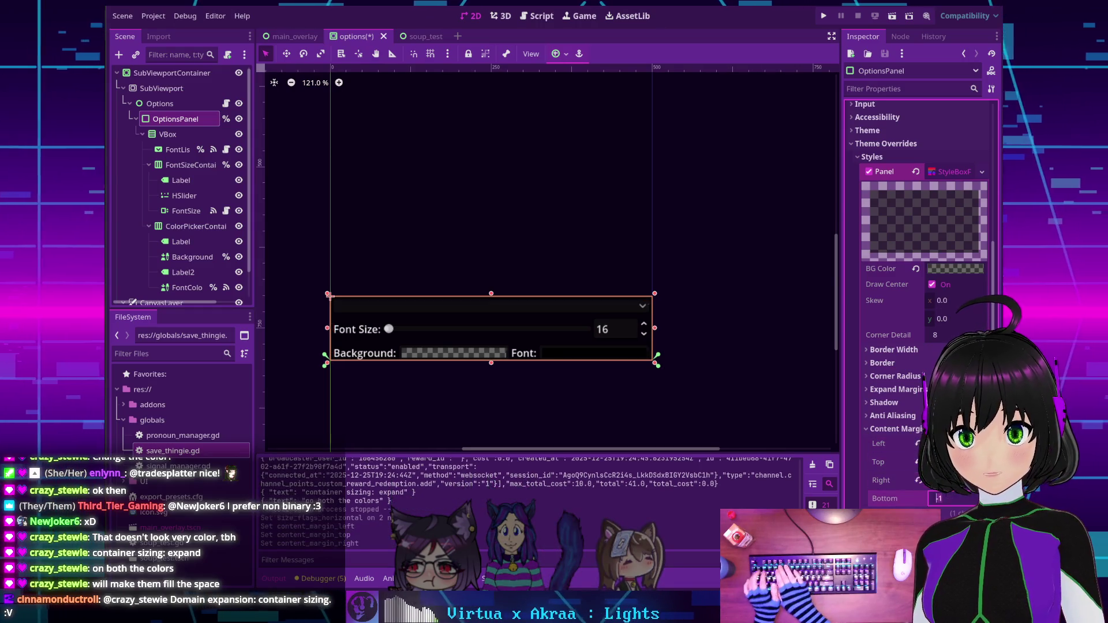
key("Tab")
type("5")
key("Tab")
type("5")
key("Return")
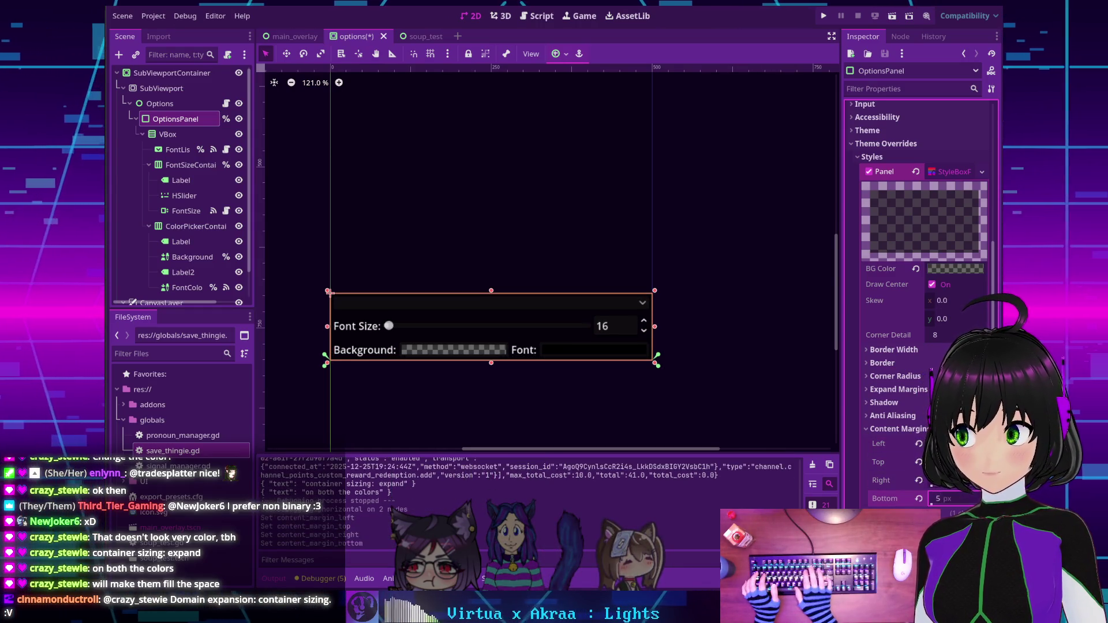
left_click(694, 314)
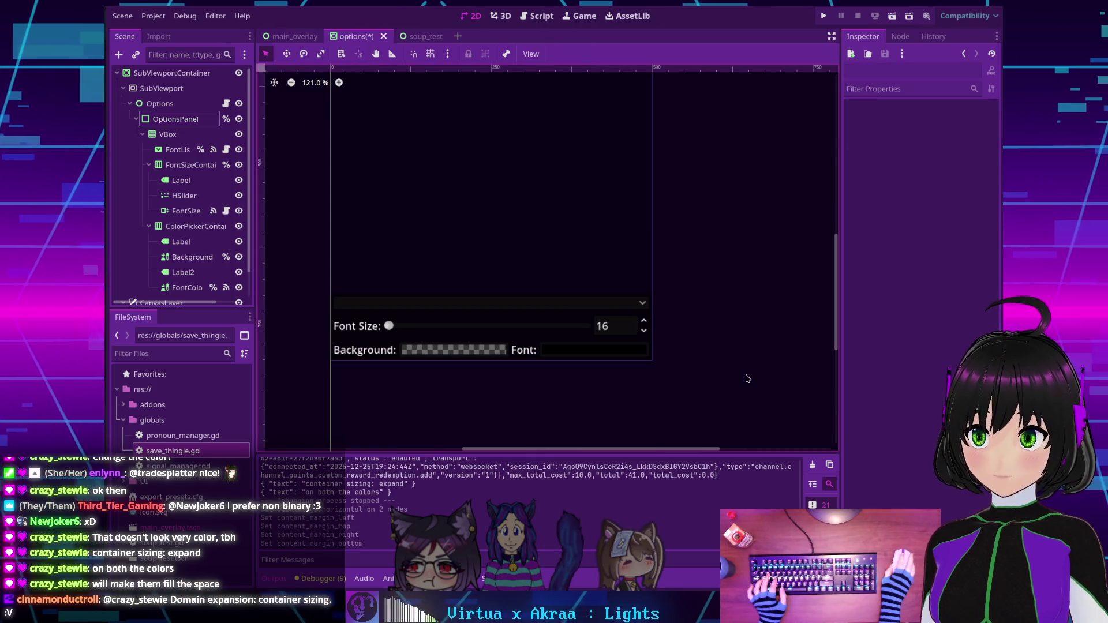
key("ctrl+s")
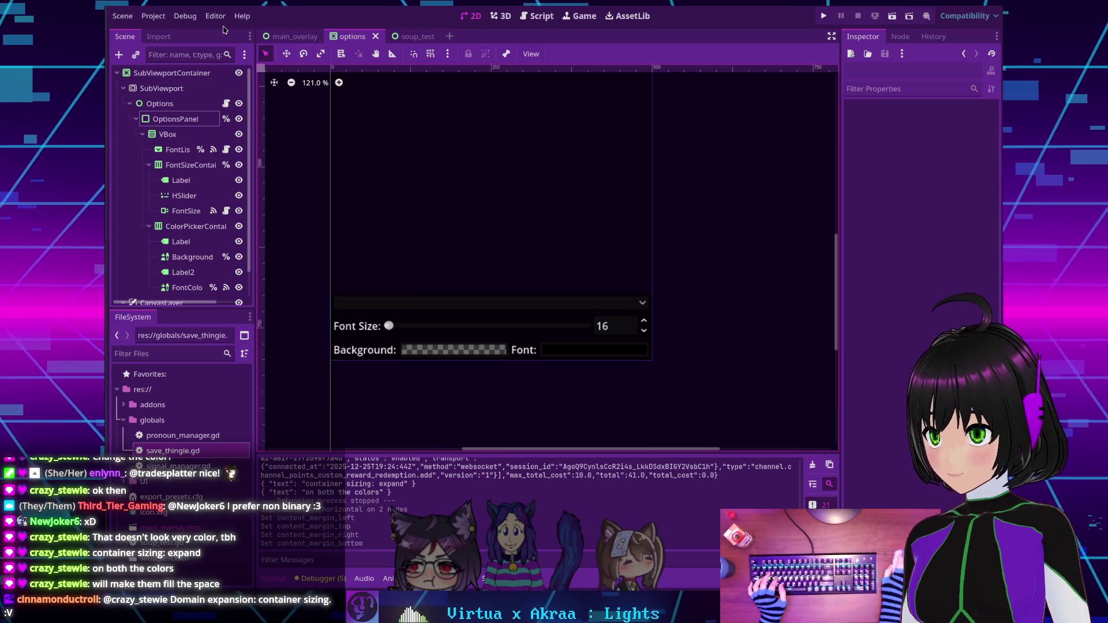
Test-run the overlay, view savethingies.save from the user data folder, then stop the game.
left_click(153, 15)
left_click(819, 50)
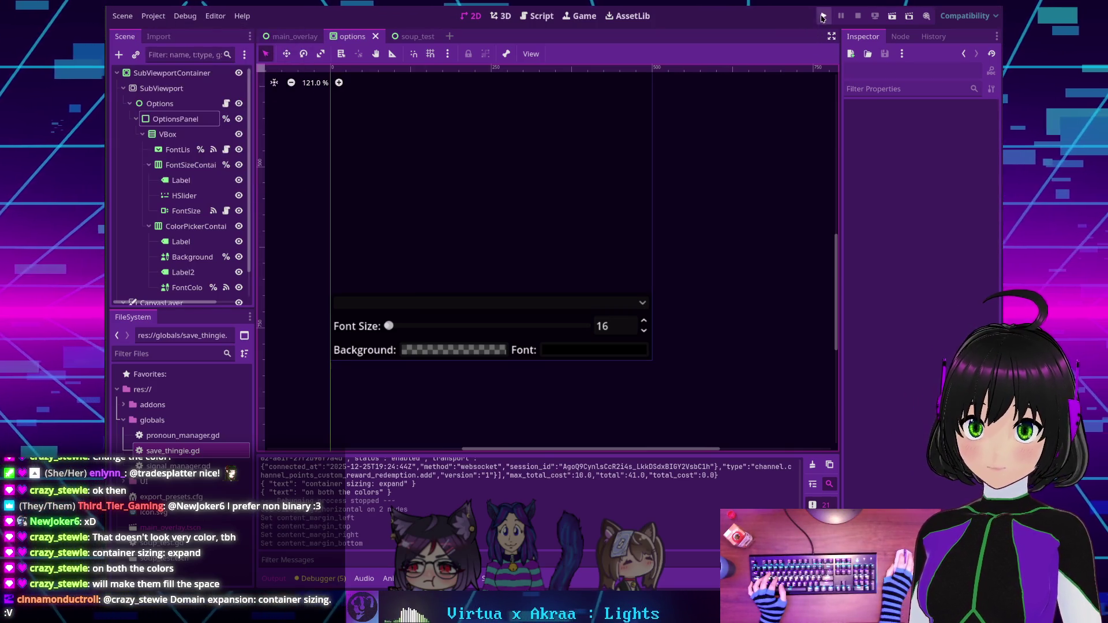
left_click(822, 16)
left_click(153, 17)
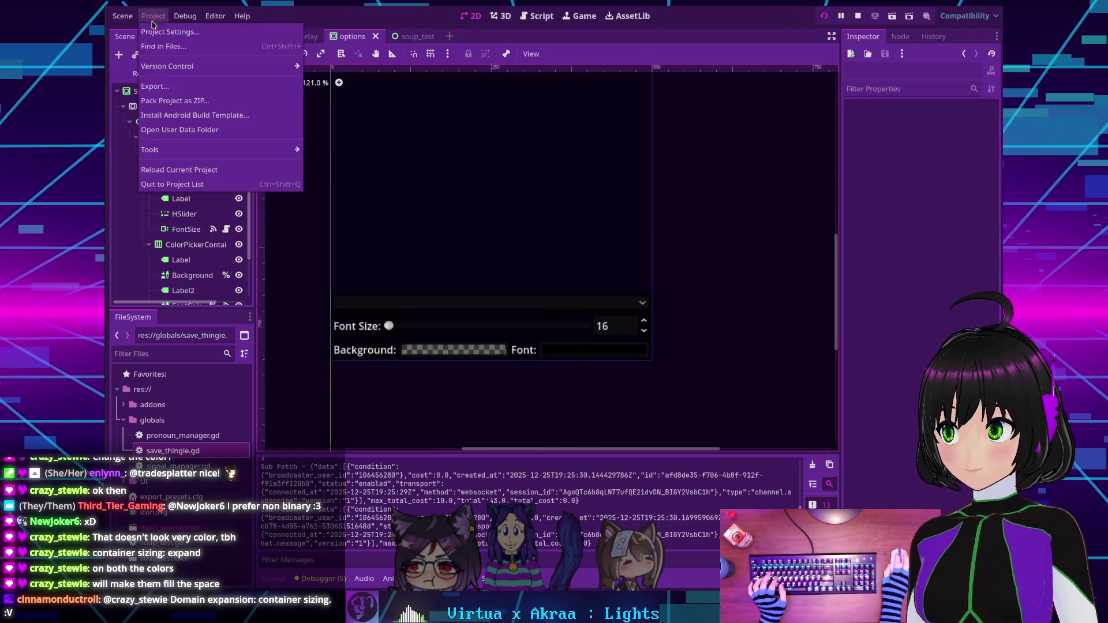
left_click(323, 202)
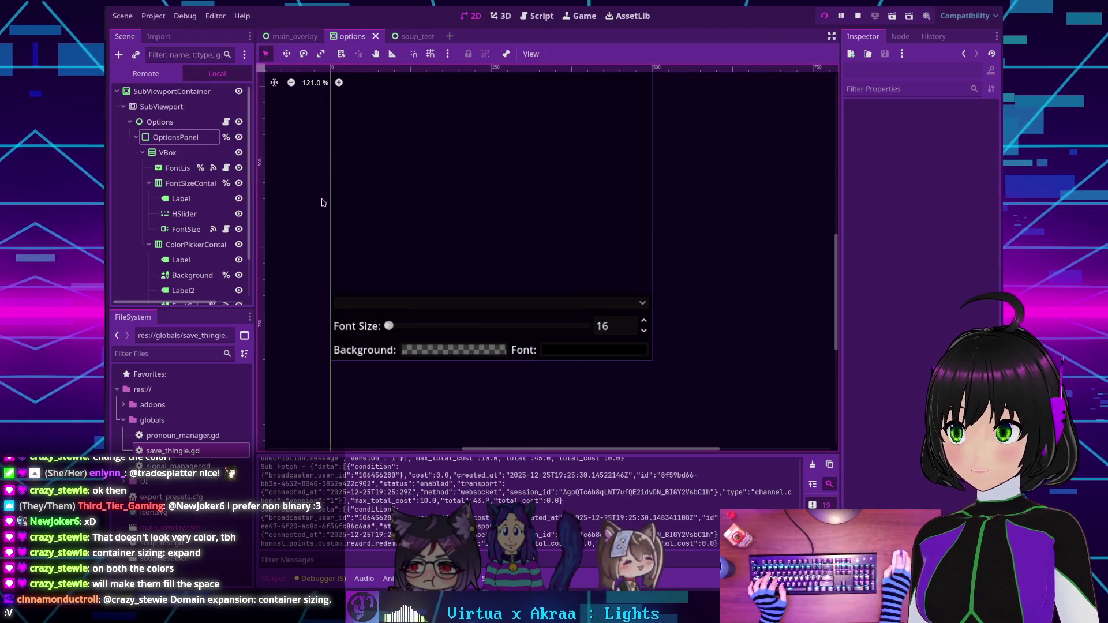
double_click(369, 242)
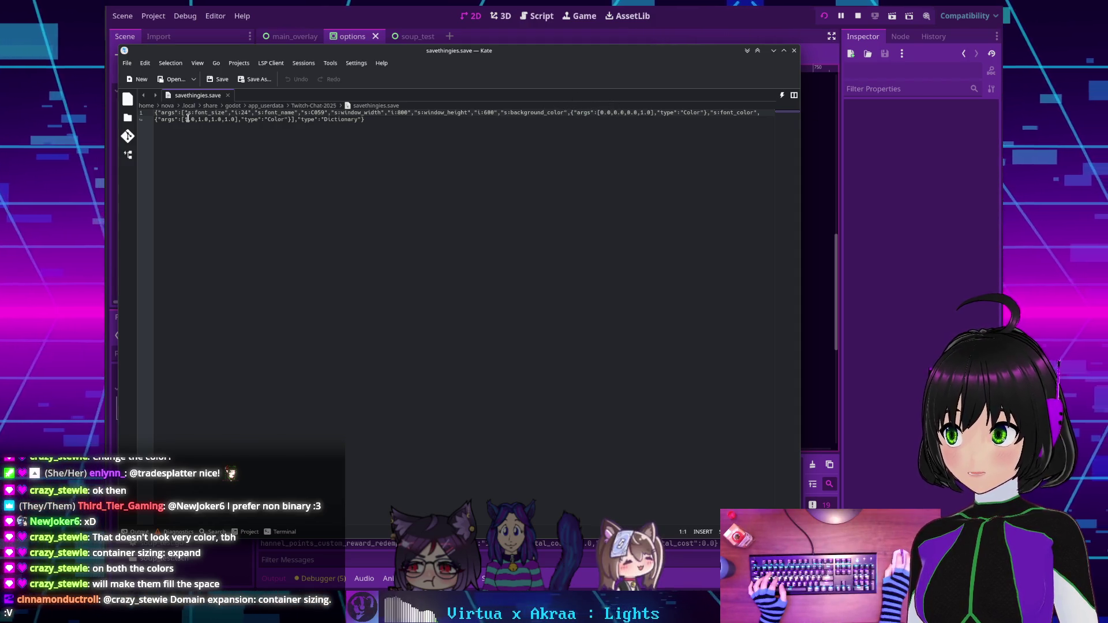
left_click(858, 16)
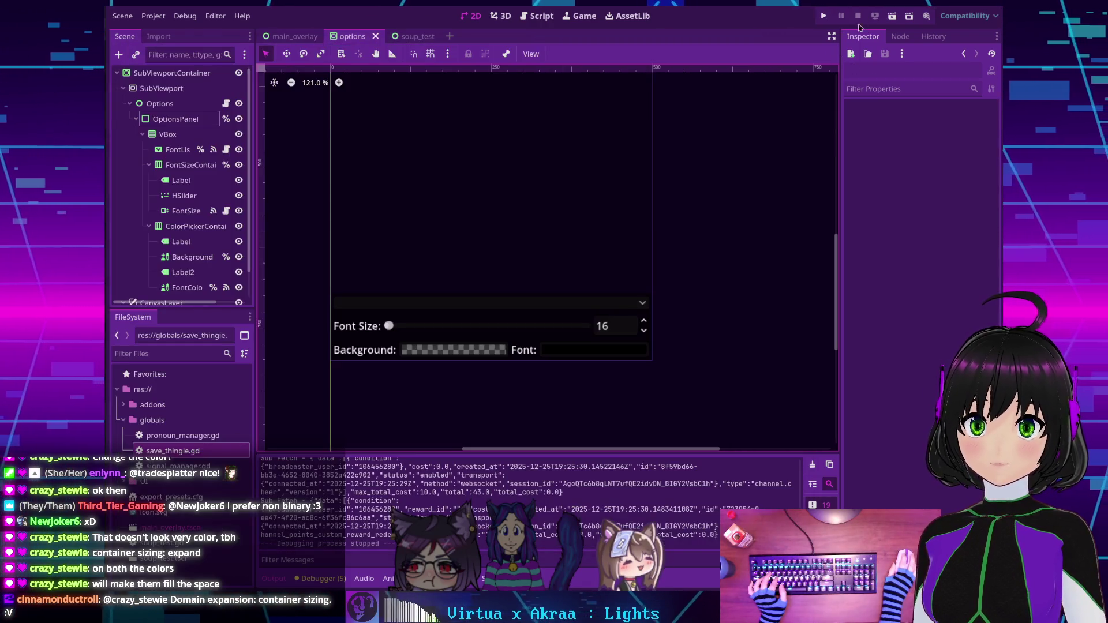
Select BackgroundColor, run the overlay, and set a green background and magenta font colour.
scroll(548, 248, "down", 5)
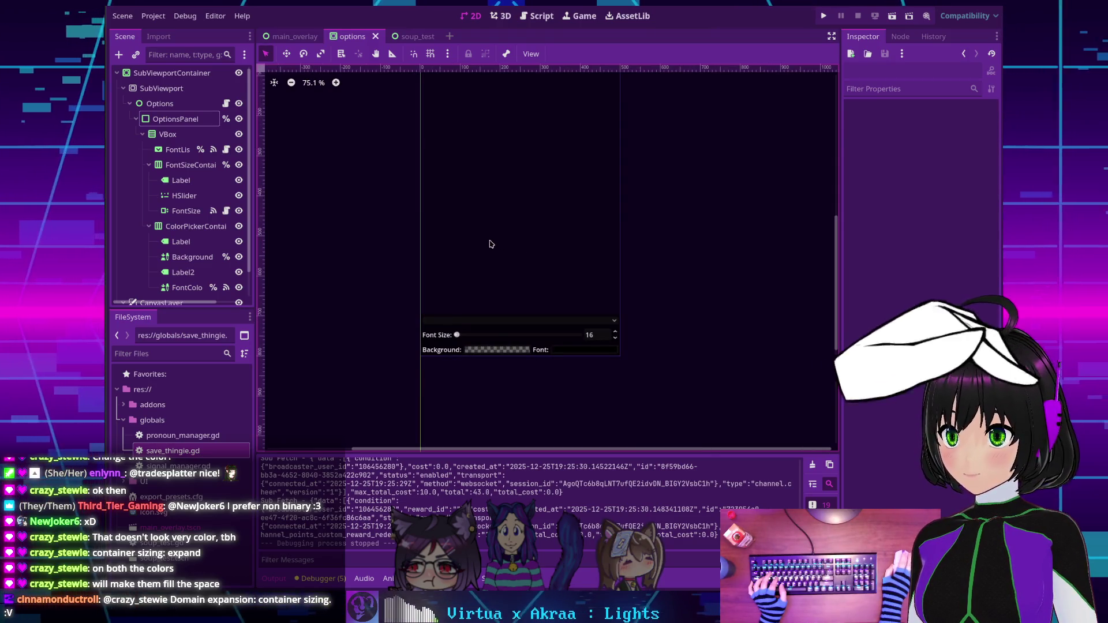
left_click(518, 272)
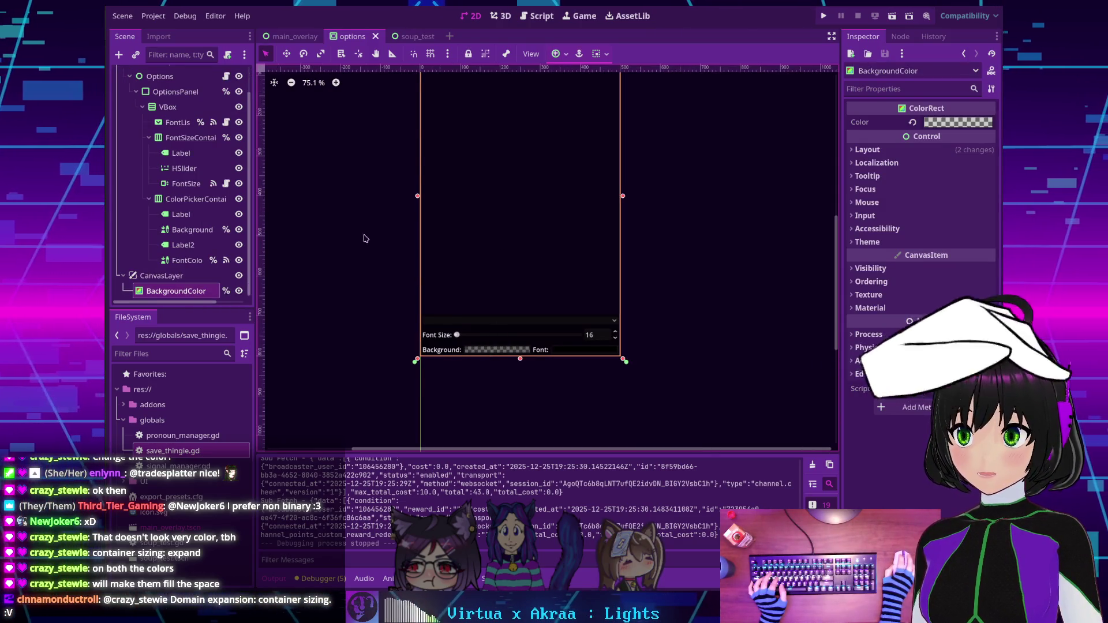
key("F5")
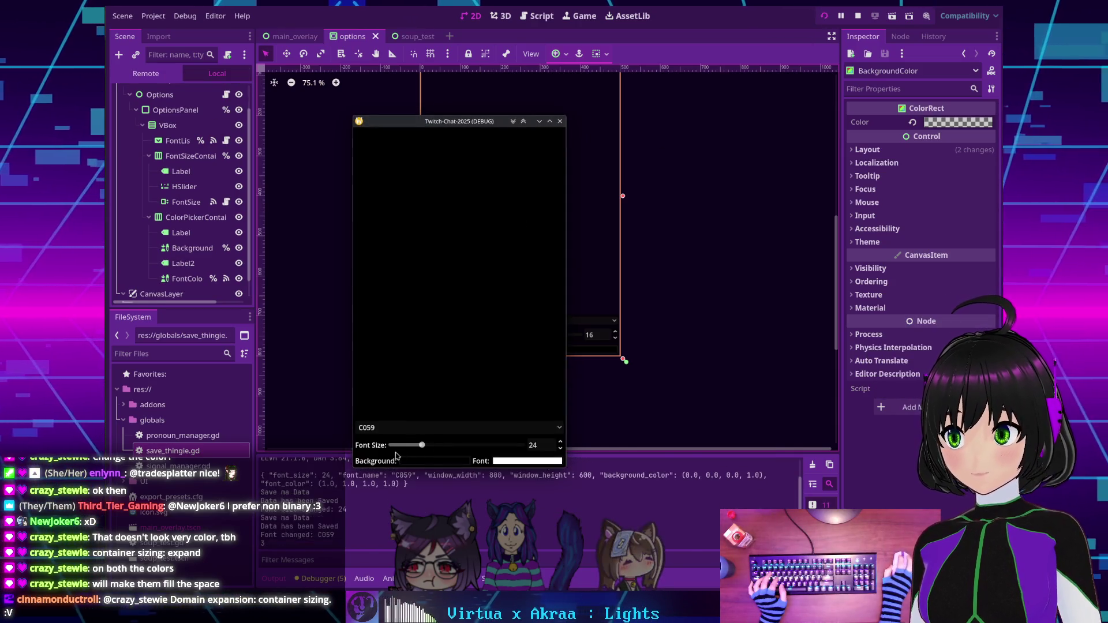
left_click(404, 460)
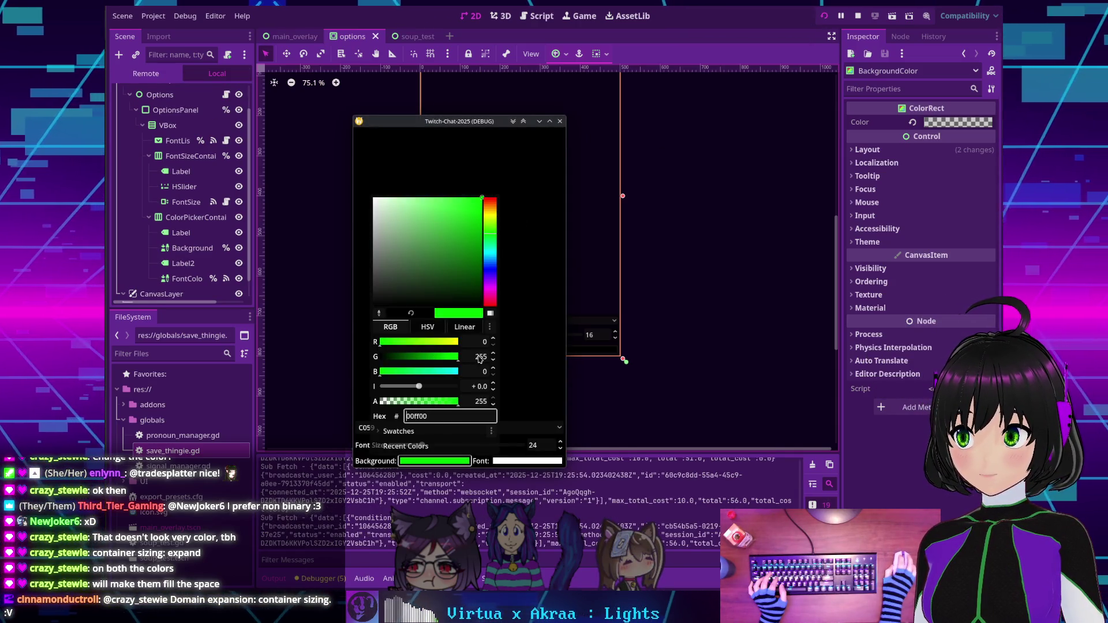
left_click(525, 466)
left_click(522, 461)
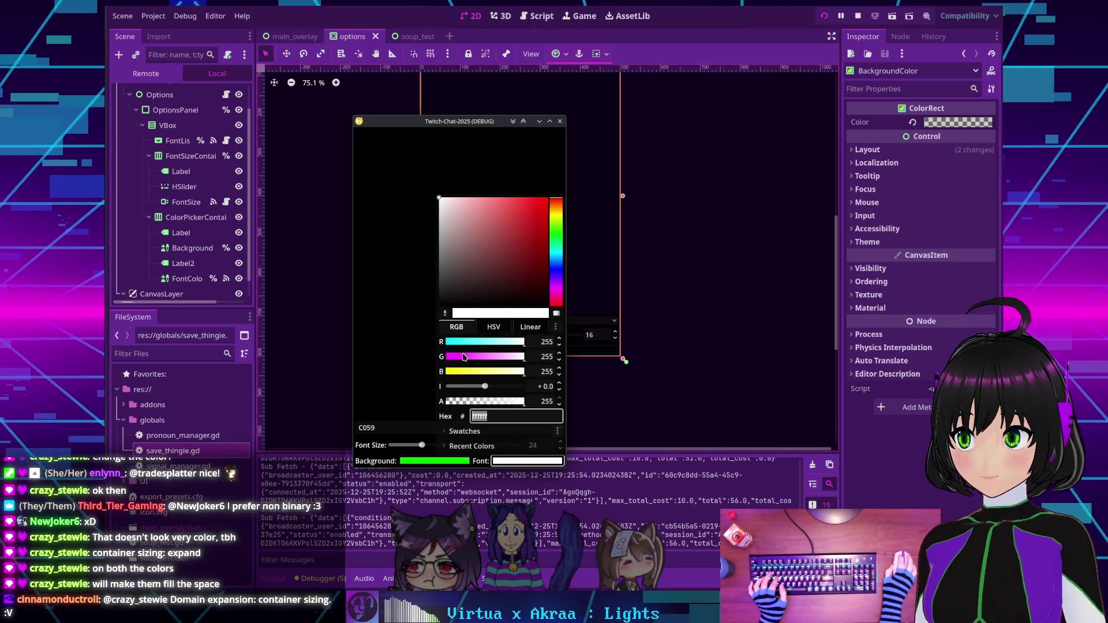
left_click_drag(464, 357, 416, 358)
left_click(416, 358)
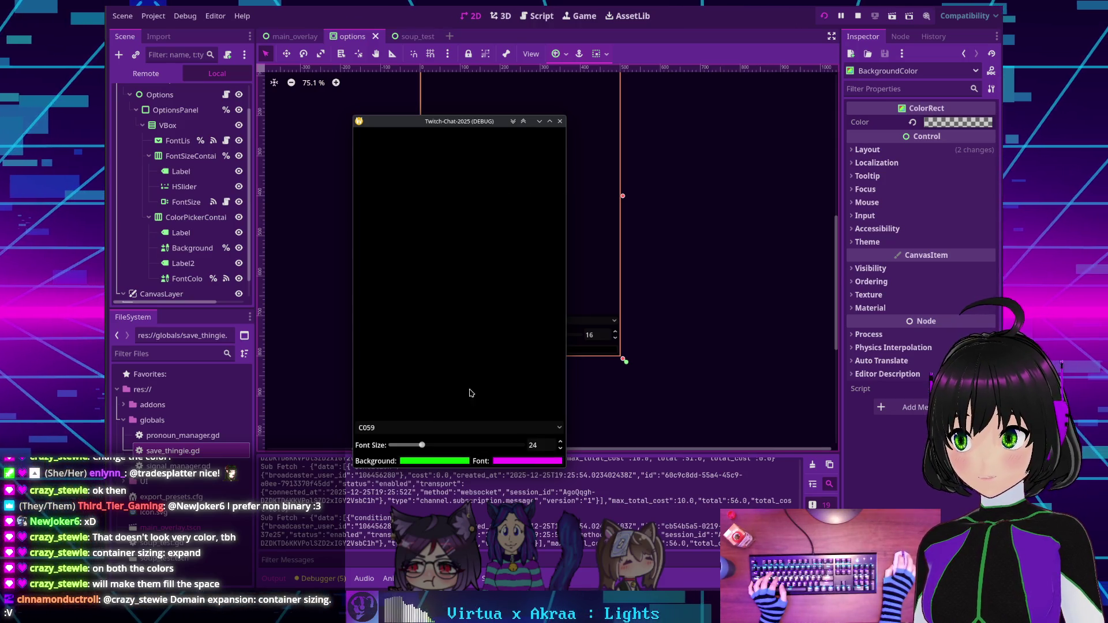
Change the font to Hack at size 25, then close and relaunch the overlay.
left_click_drag(429, 445, 420, 445)
left_click(434, 427)
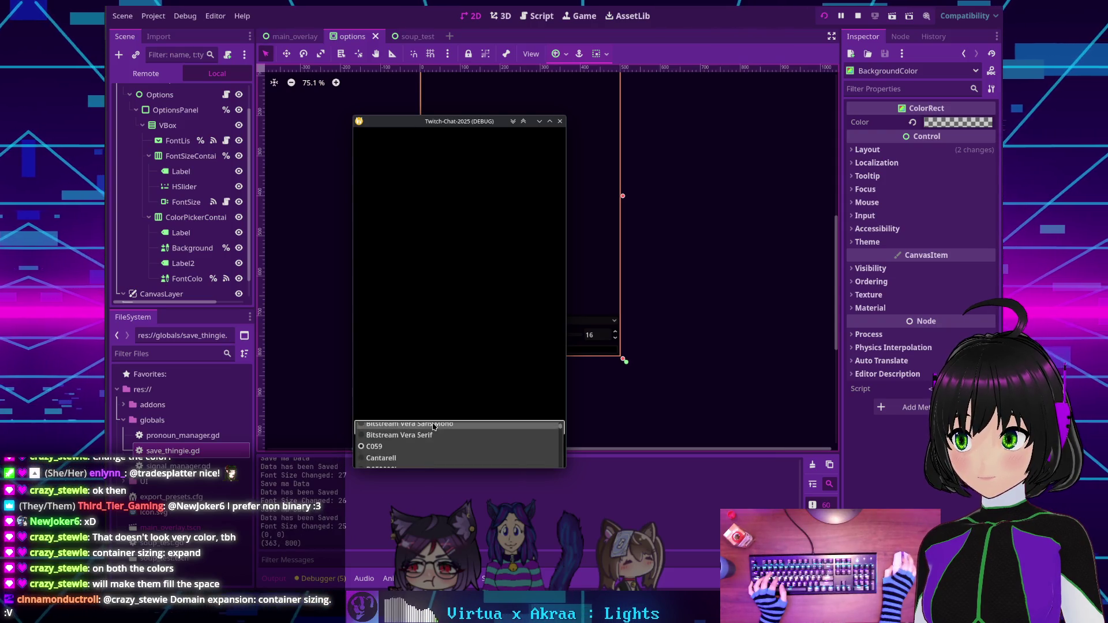
scroll(430, 435, "down", 5)
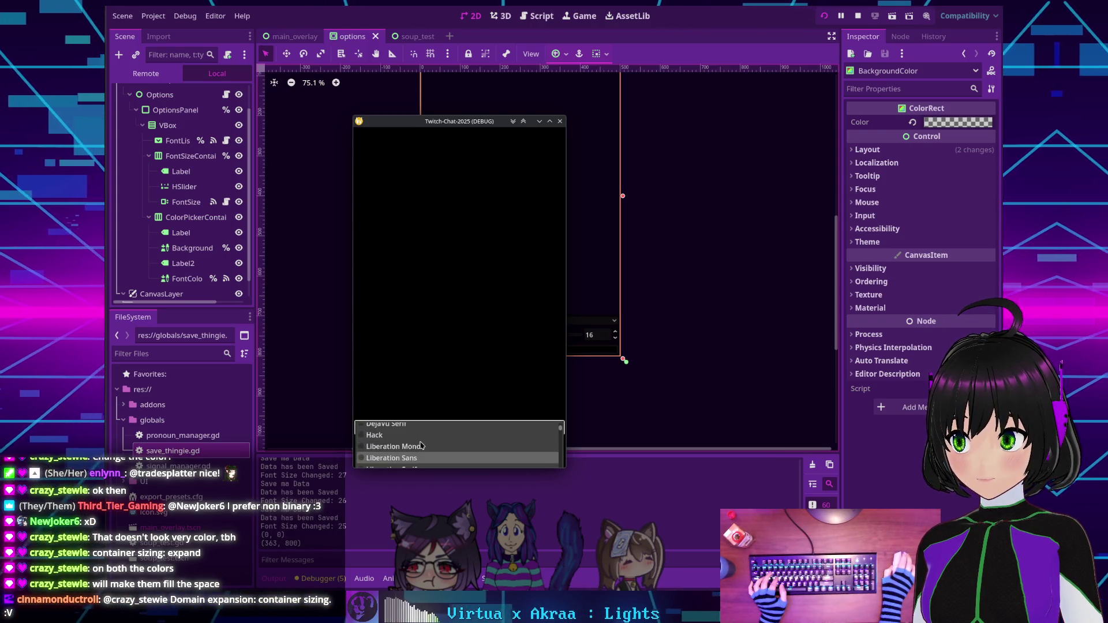
left_click(418, 435)
left_click(560, 121)
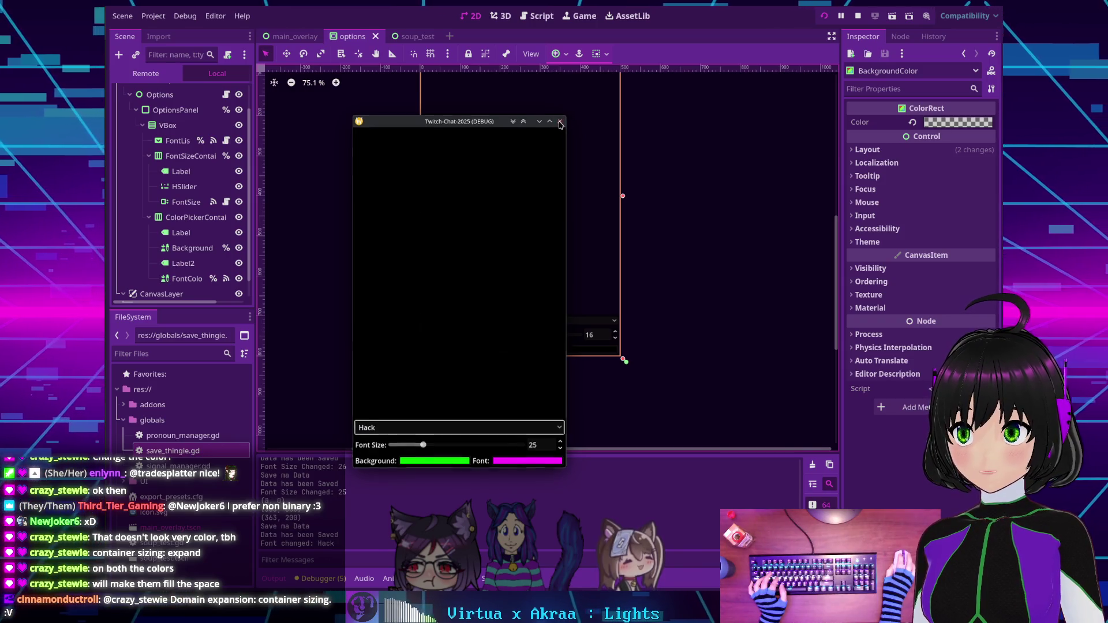
left_click(822, 16)
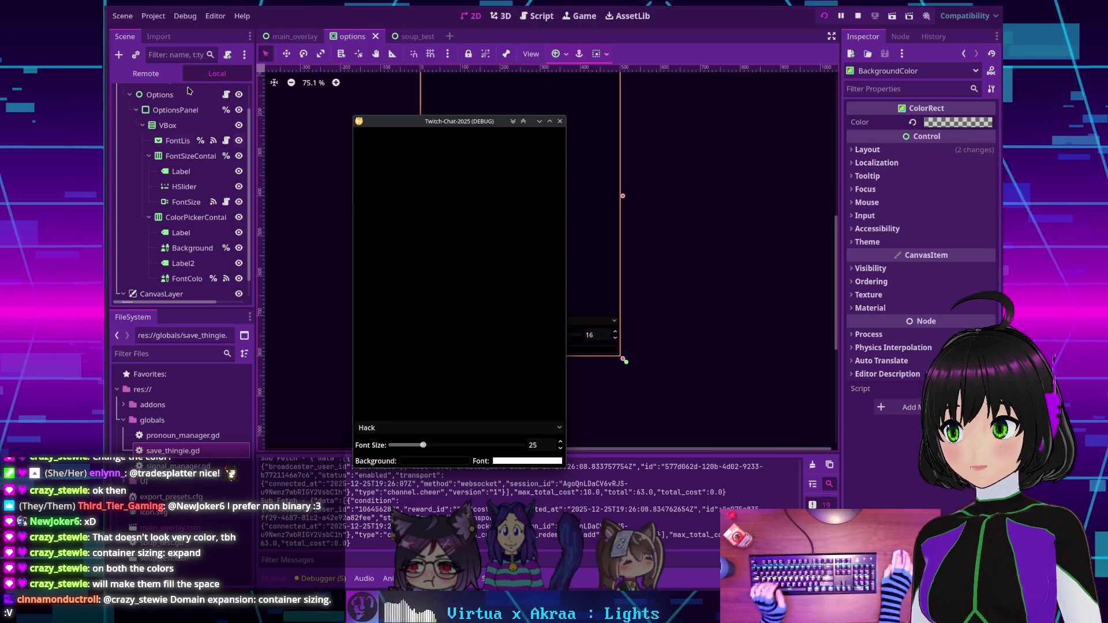
left_click(153, 16)
Stop the running overlay test.
left_click(509, 298)
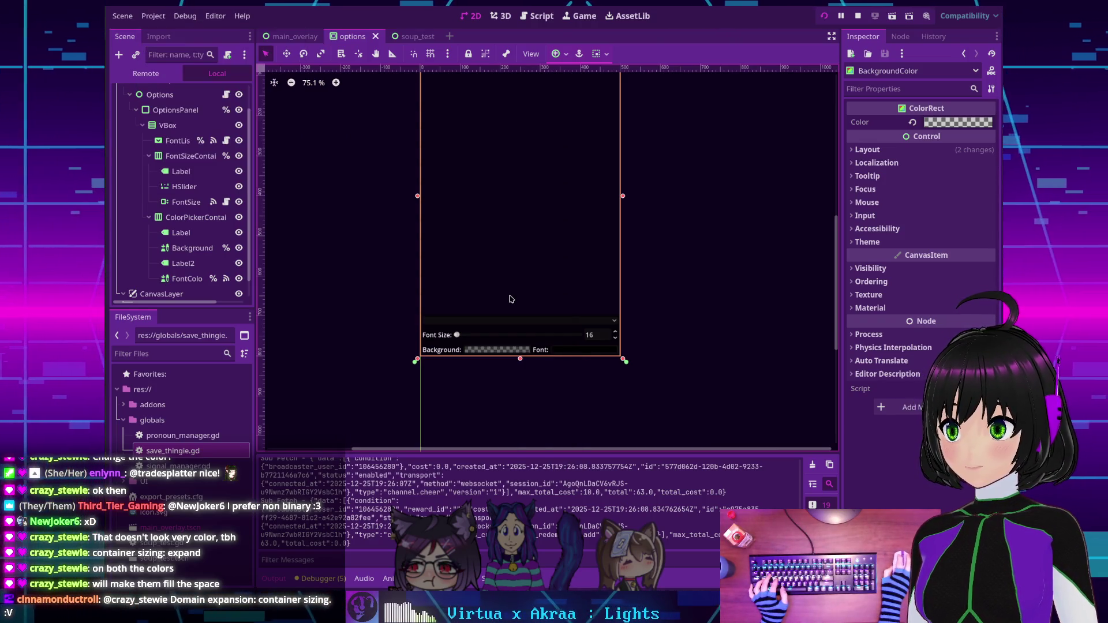
left_click(155, 15)
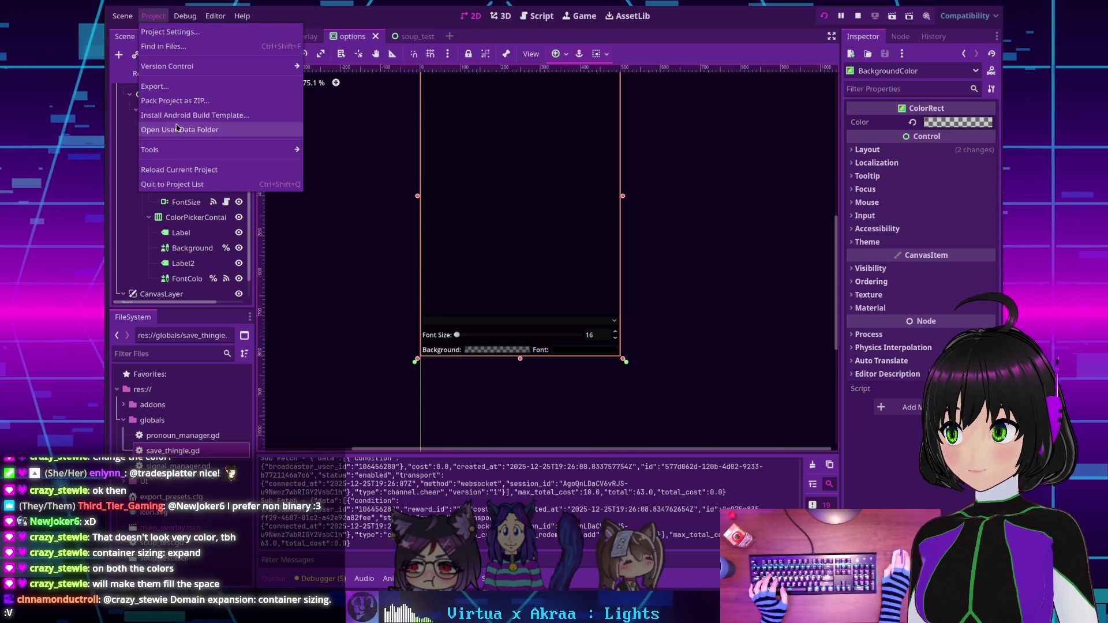
left_click(408, 335)
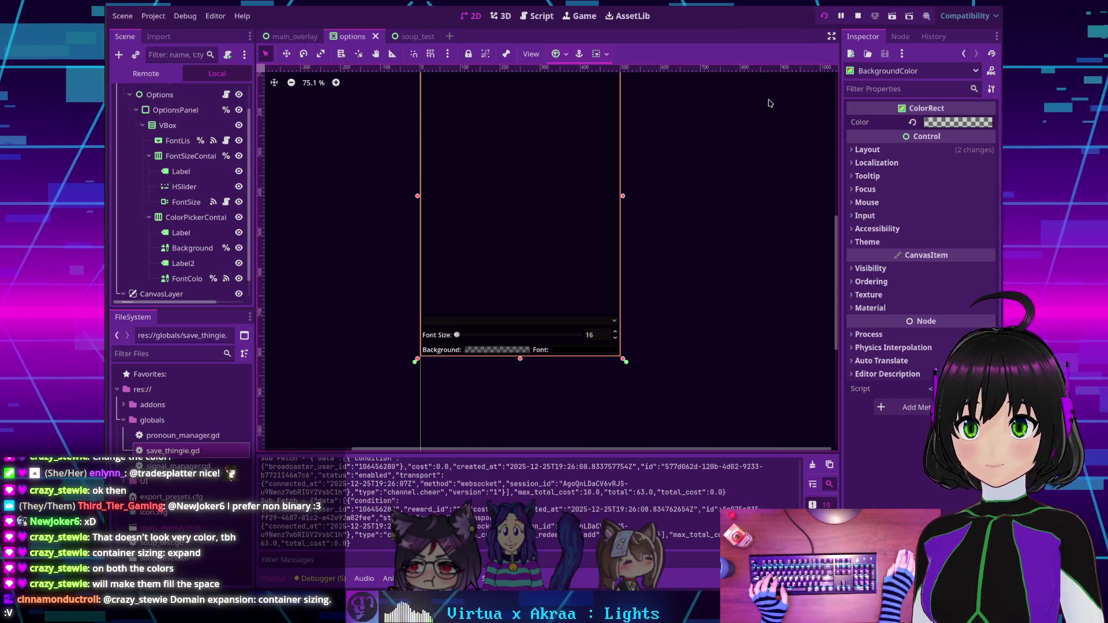
left_click(857, 16)
Open the user data folder, reload savethingies.save in Kate, and close Kate.
left_click(152, 16)
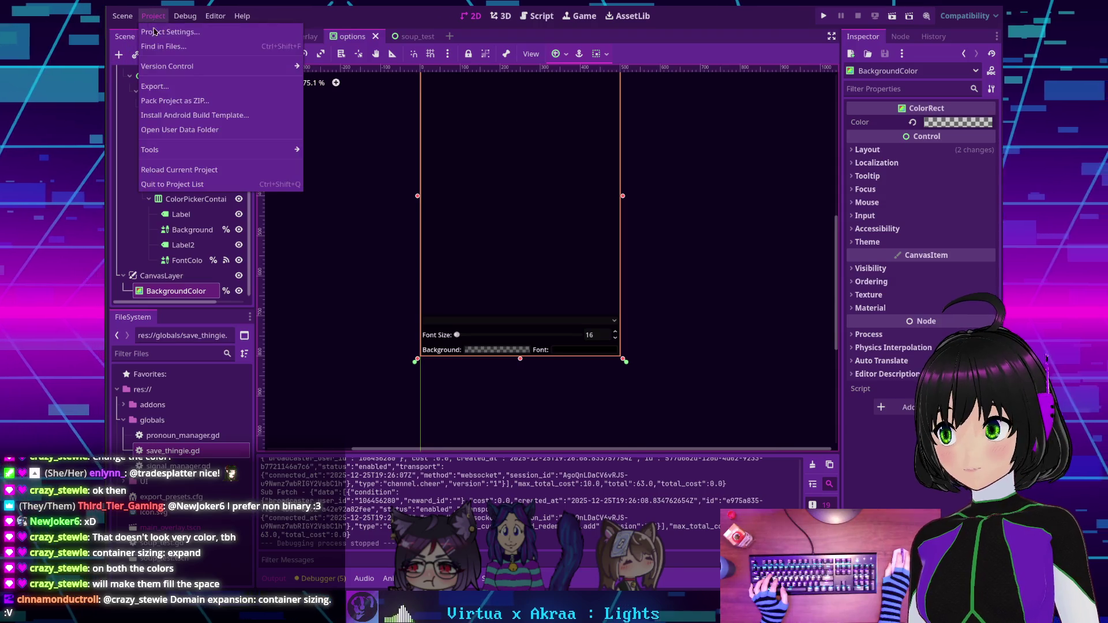
mouse_move(170, 150)
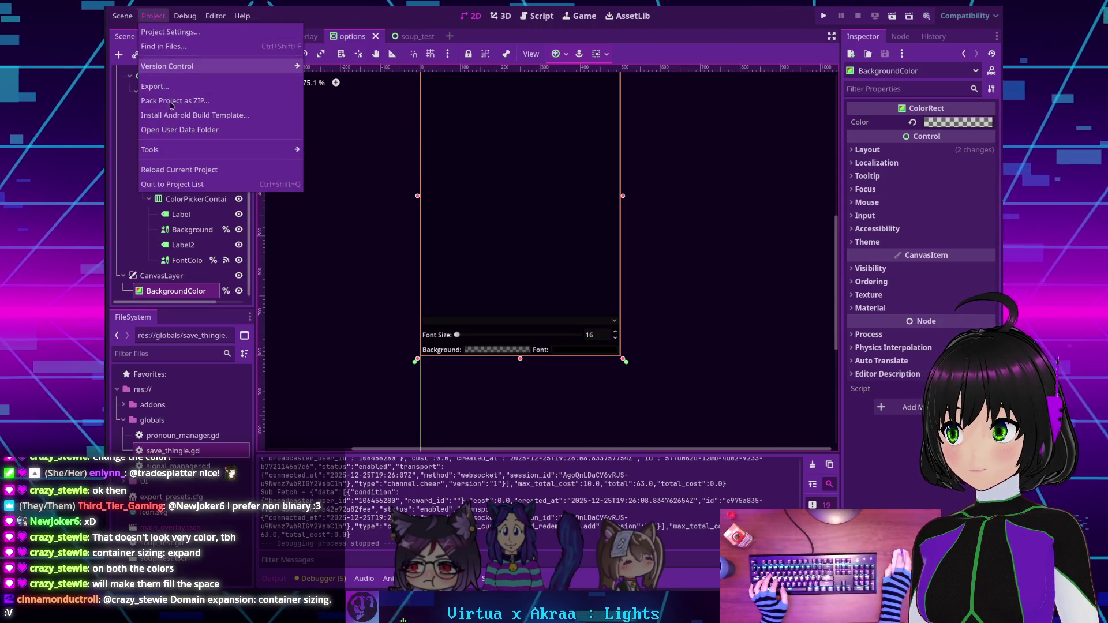
left_click(163, 131)
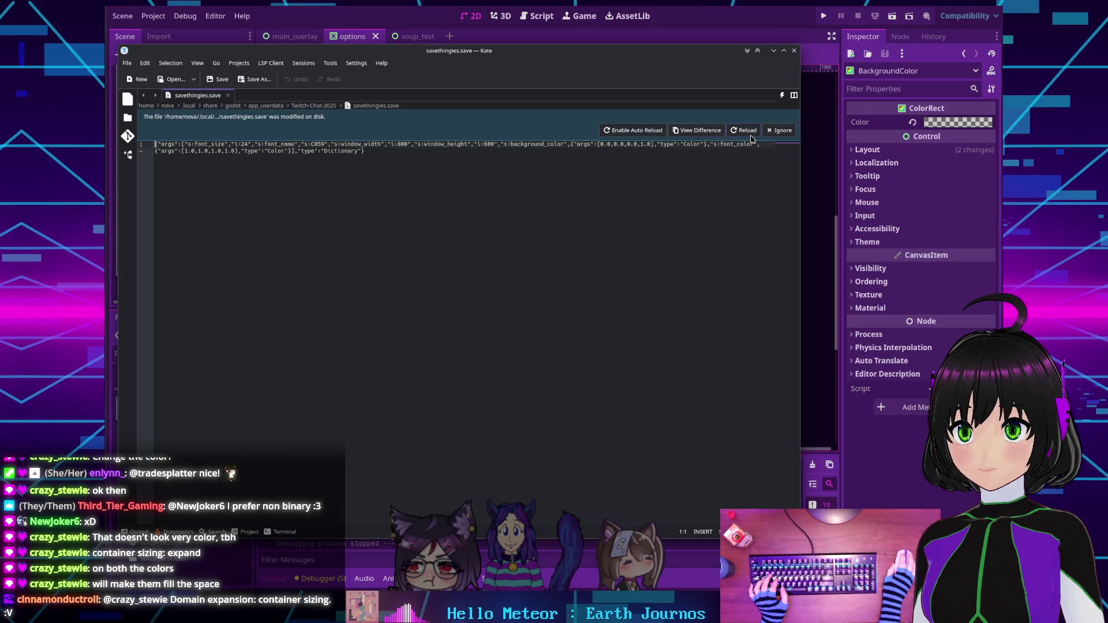
left_click(780, 130)
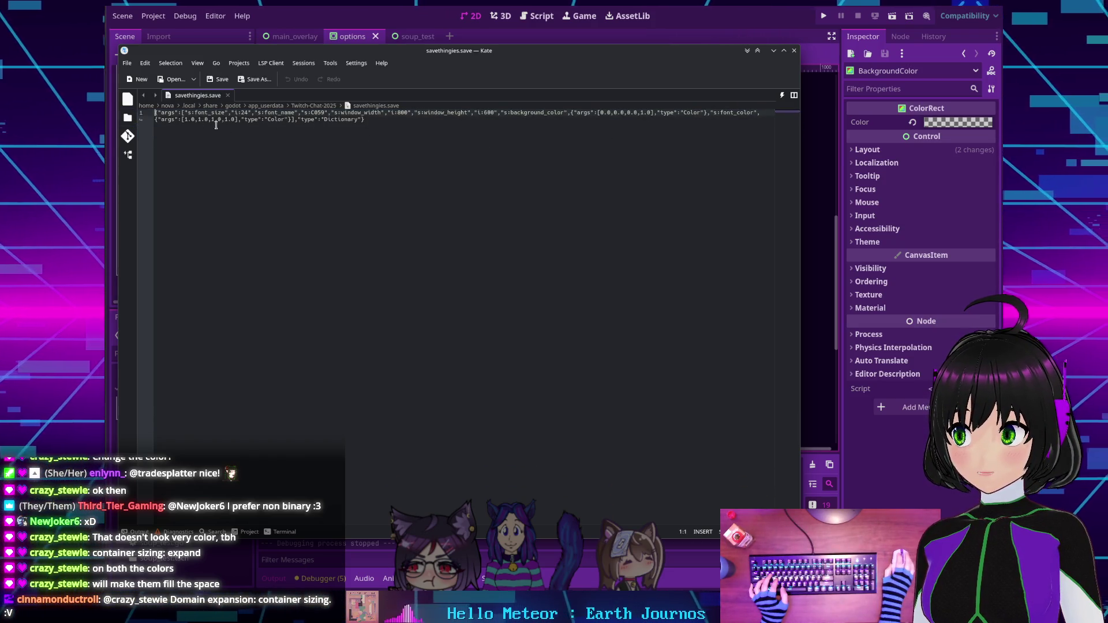
left_click(795, 51)
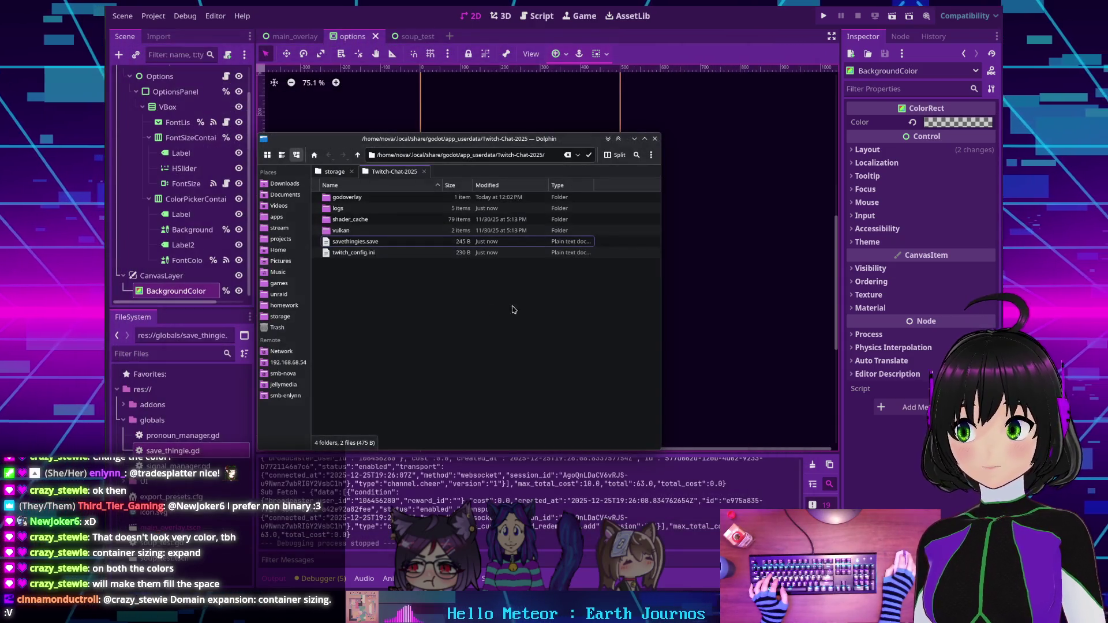
Close the Dolphin window to return to the options scene in Godot.
left_click(661, 136)
scroll(467, 196, "down", 2)
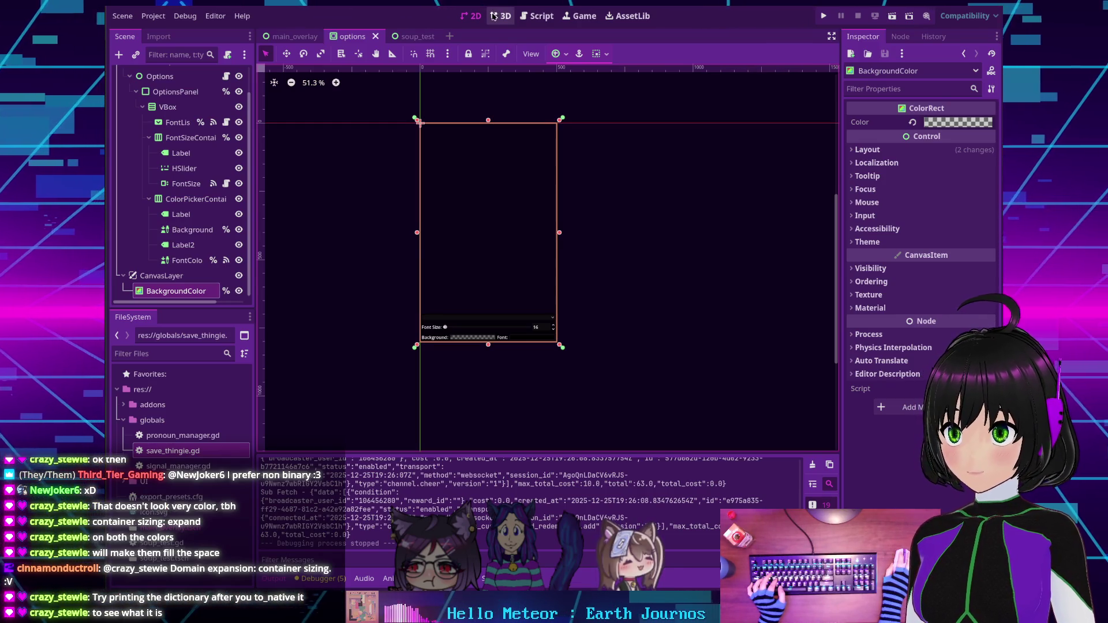
Scroll through save_thingie.gd in the Script workspace to review its saving code.
left_click(542, 22)
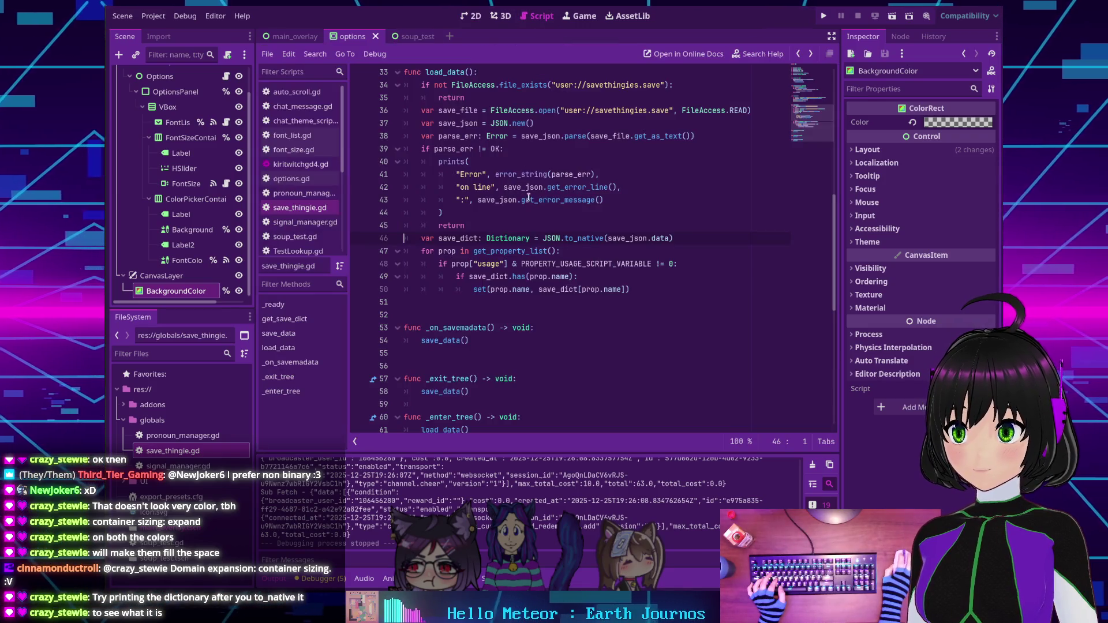
scroll(557, 195, "up", 2)
scroll(553, 193, "down", 2)
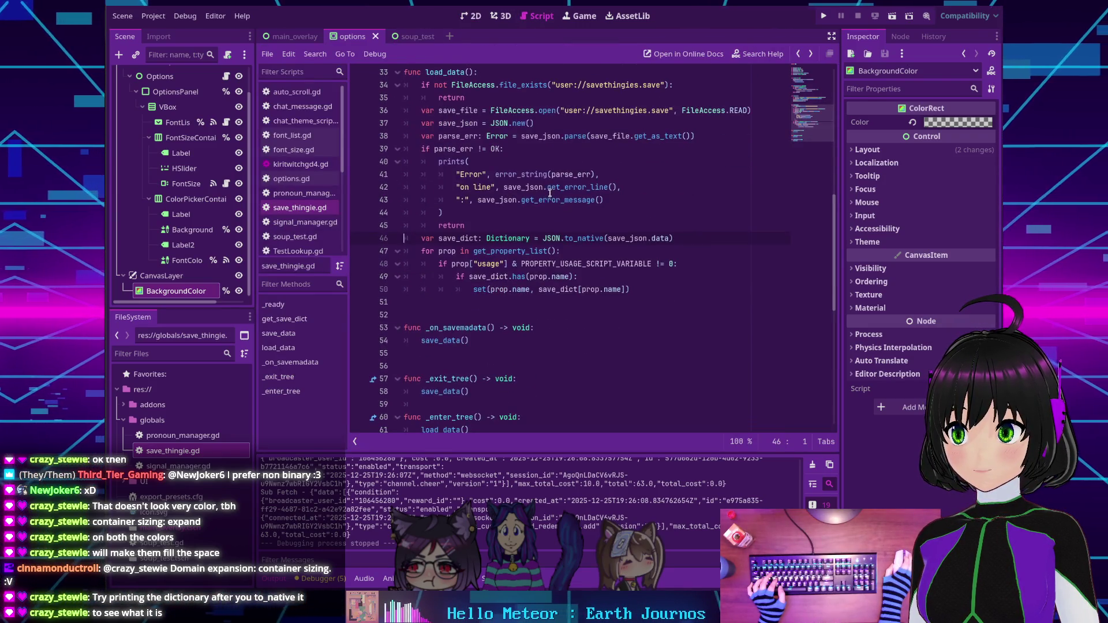
scroll(433, 336, "up", 3)
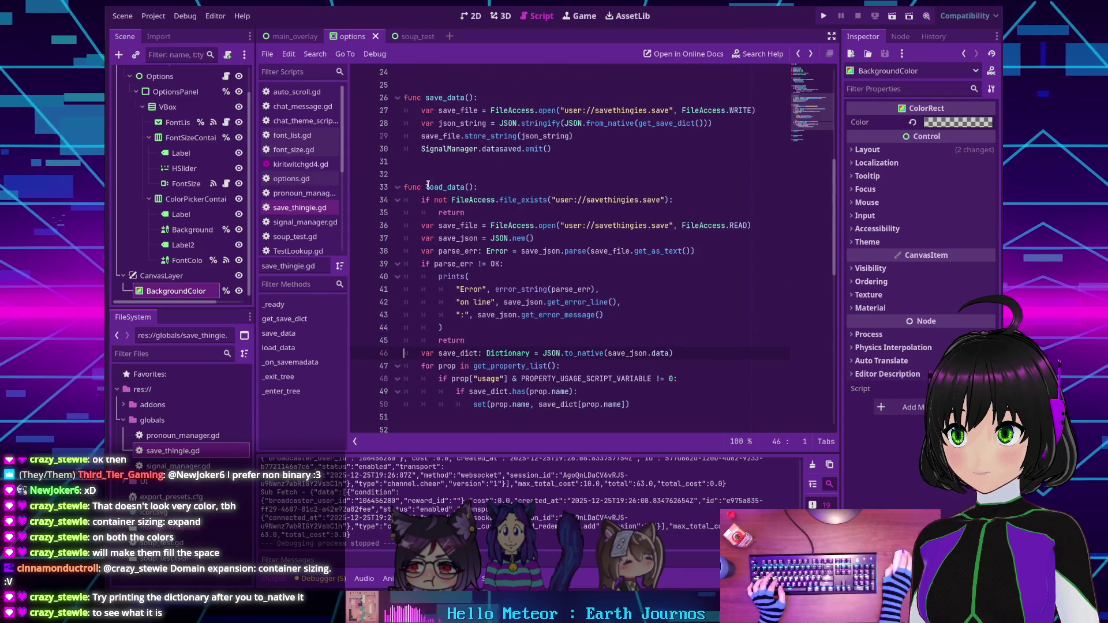
scroll(436, 146, "up", 3)
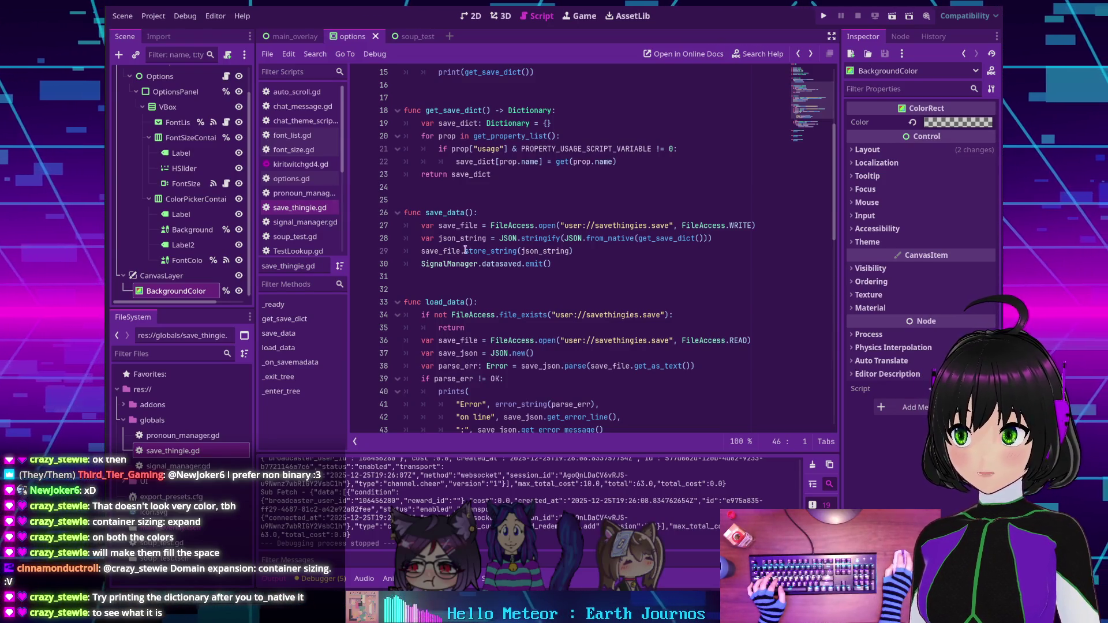
scroll(554, 251, "down", 4)
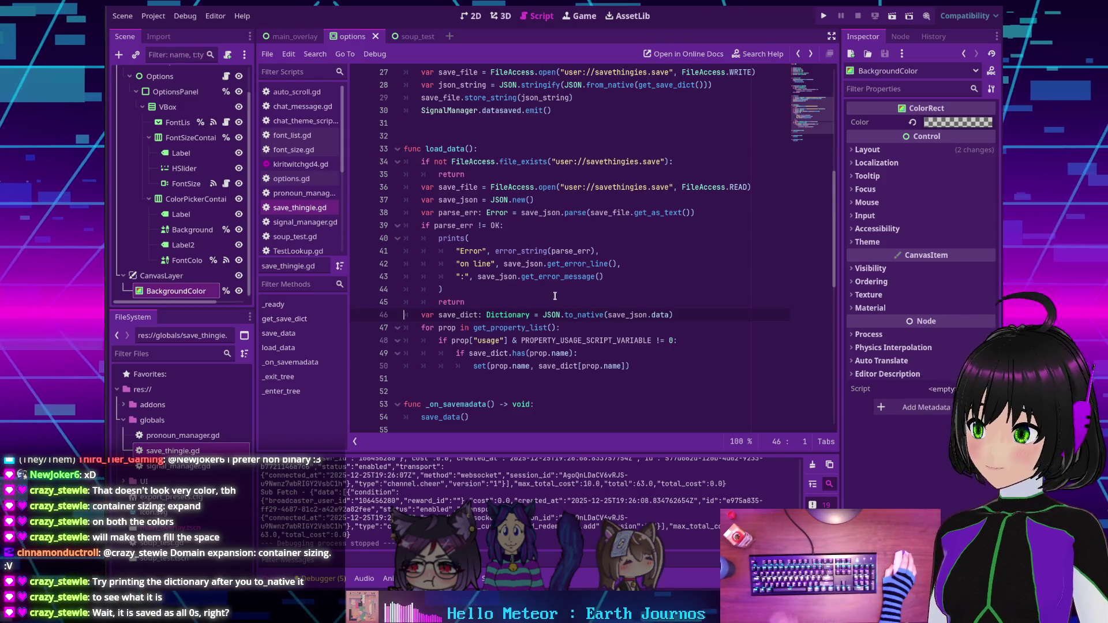
scroll(540, 286, "up", 4)
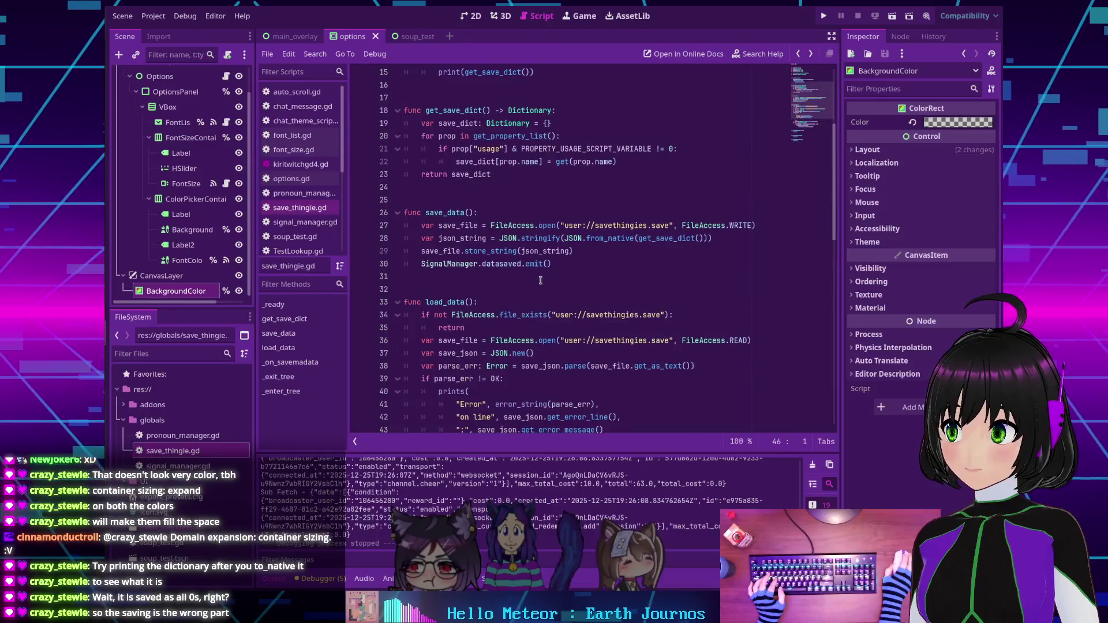
scroll(497, 266, "up", 1)
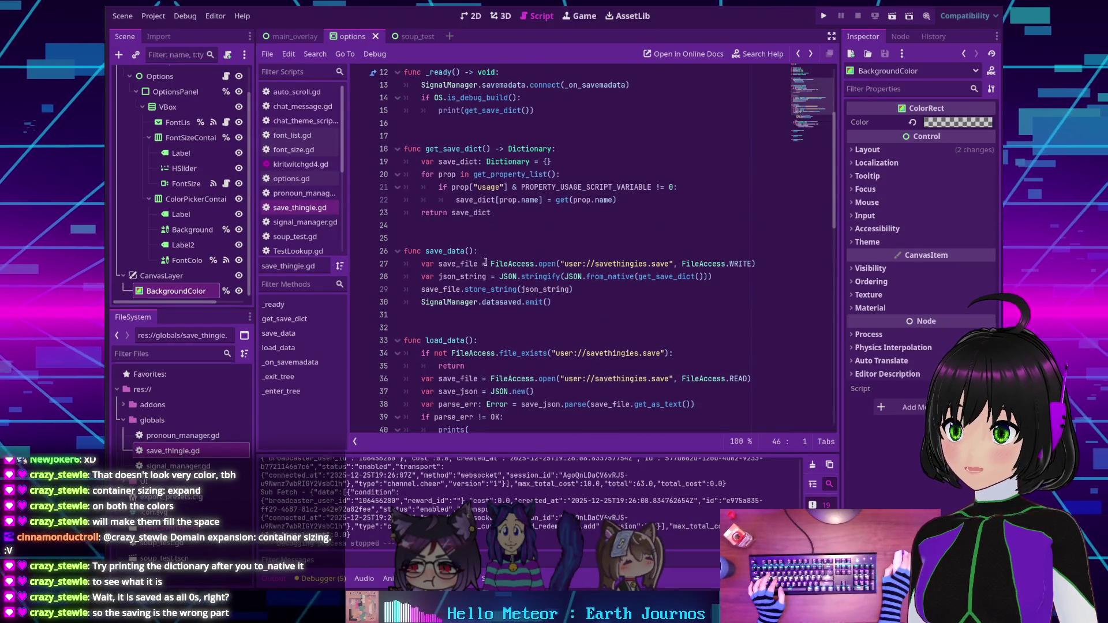
scroll(490, 263, "up", 3)
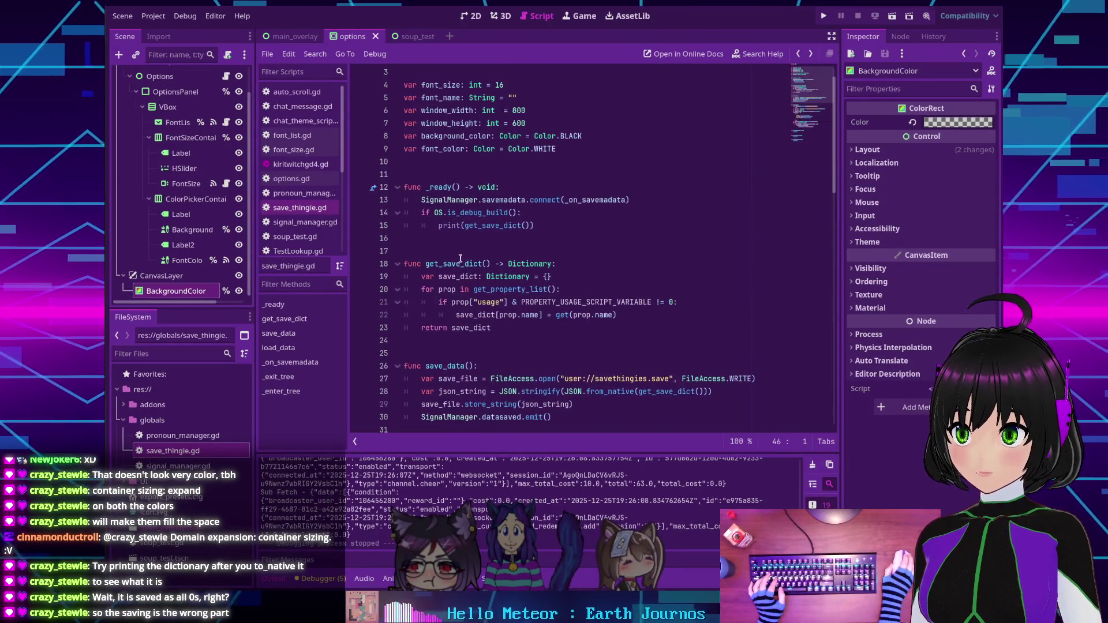
scroll(477, 253, "down", 2)
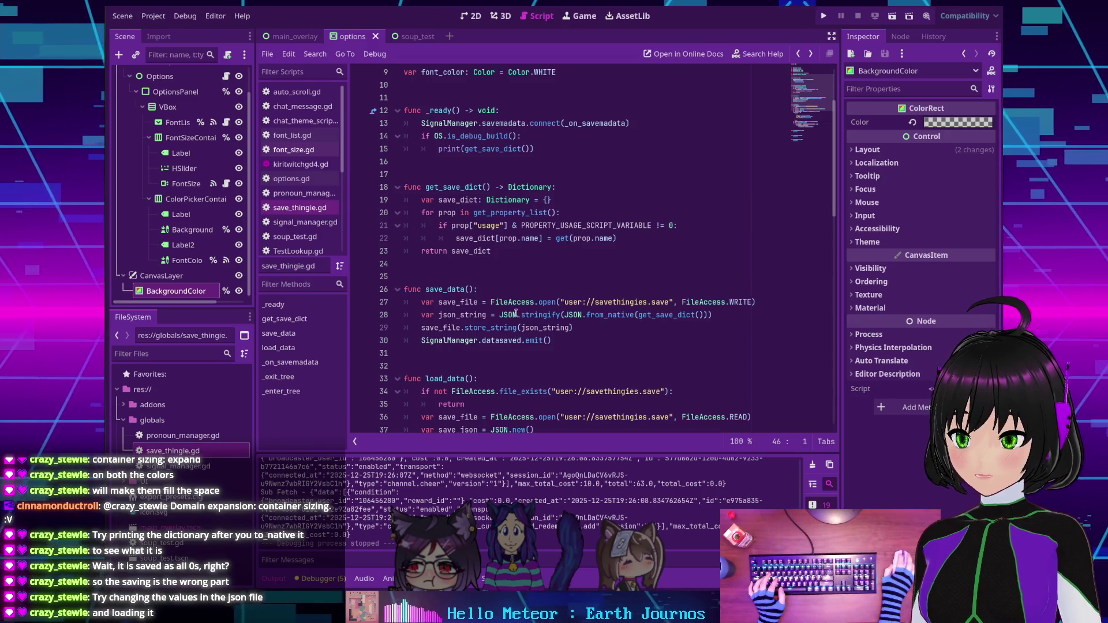
Mark the datasaved emit line, select get_save_dict, and open signal_manager.gd.
left_click(564, 340)
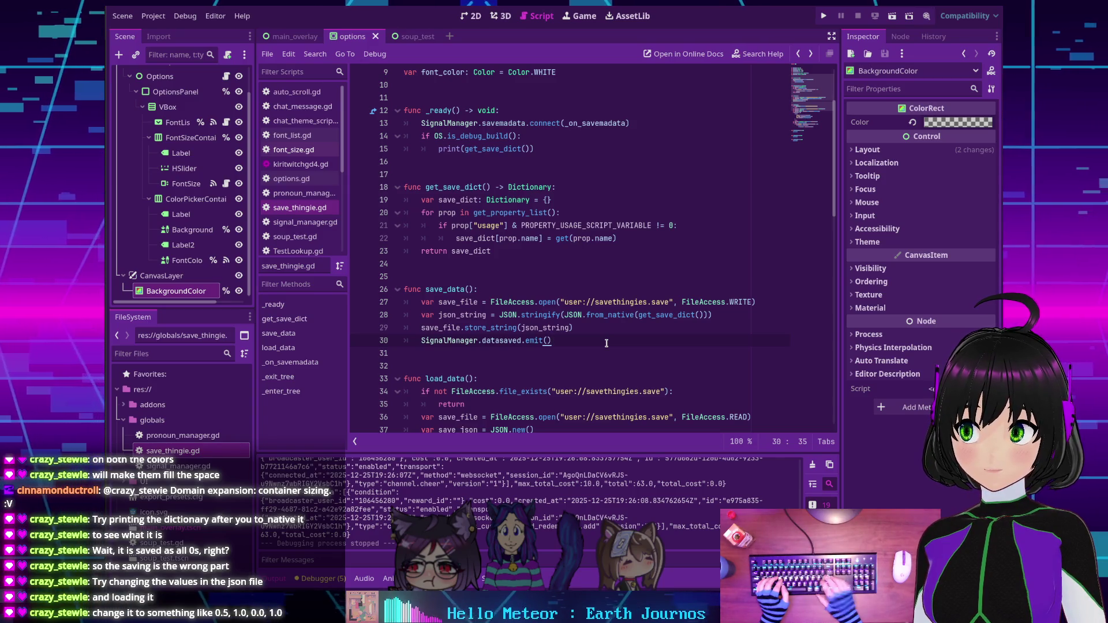
double_click(442, 188)
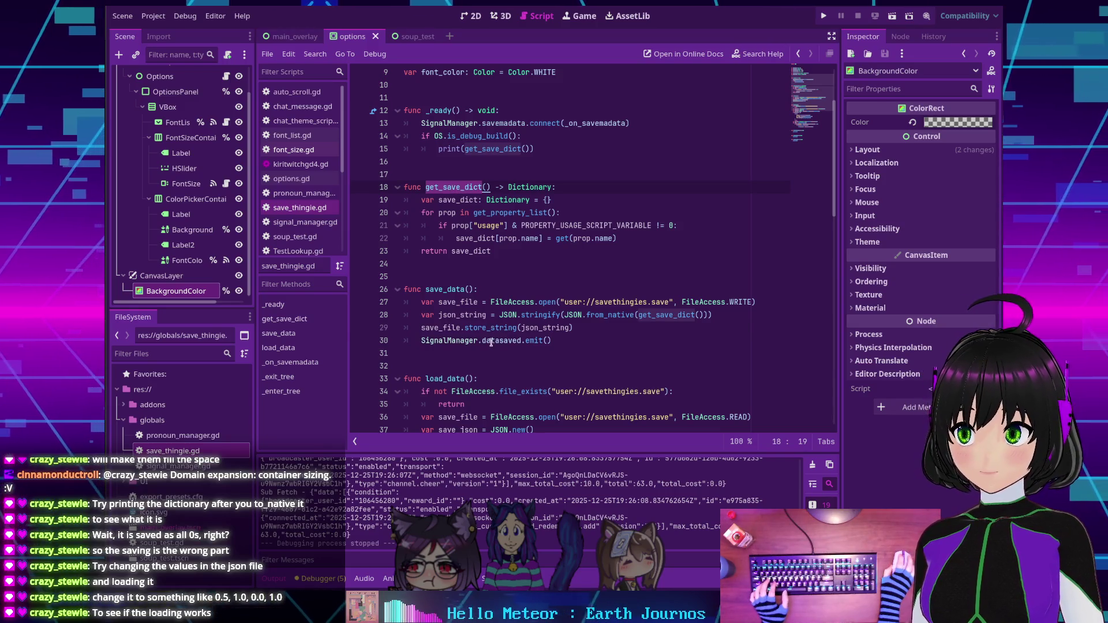
left_click(304, 222)
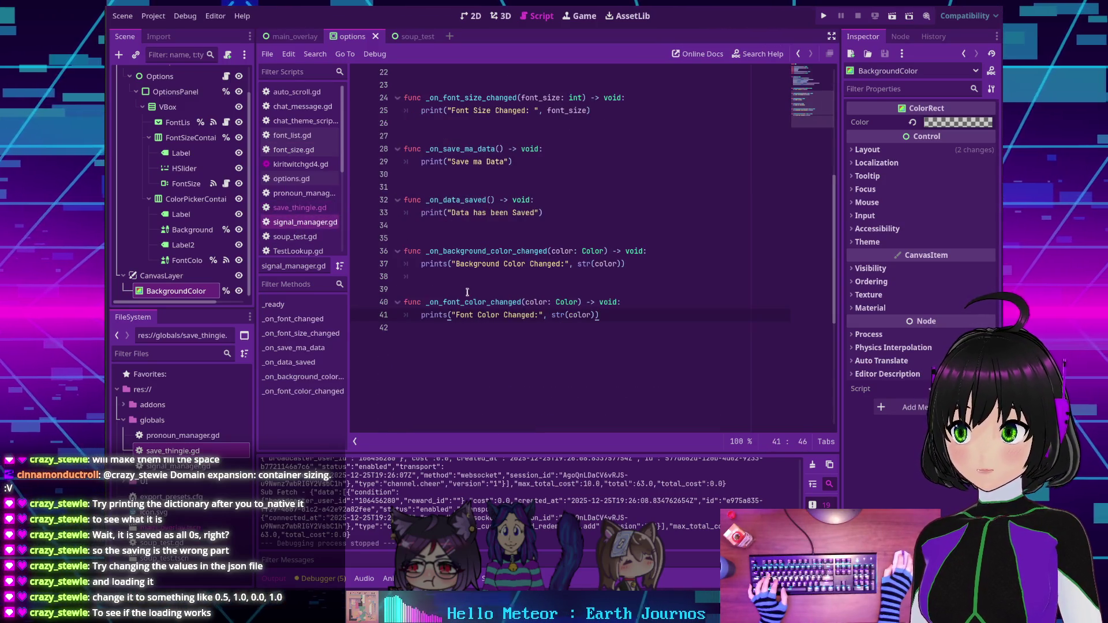
Add print(SaveThingie.get_save_dict()) after the 'Data has been Saved' print, then run the project.
left_click(559, 213)
key("Return")
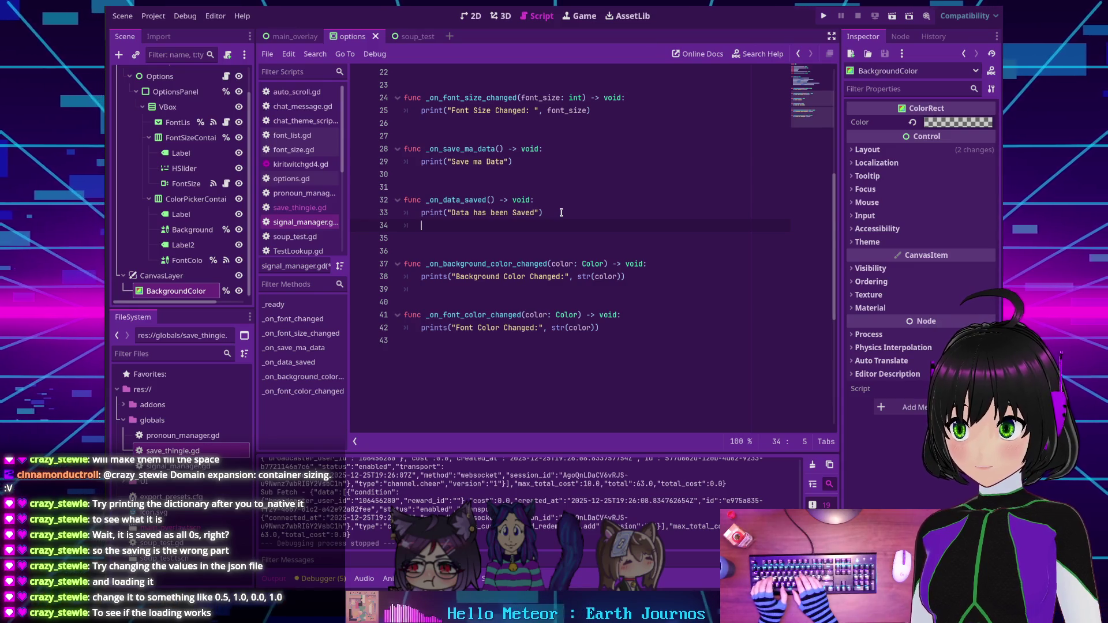
type("print(Sav")
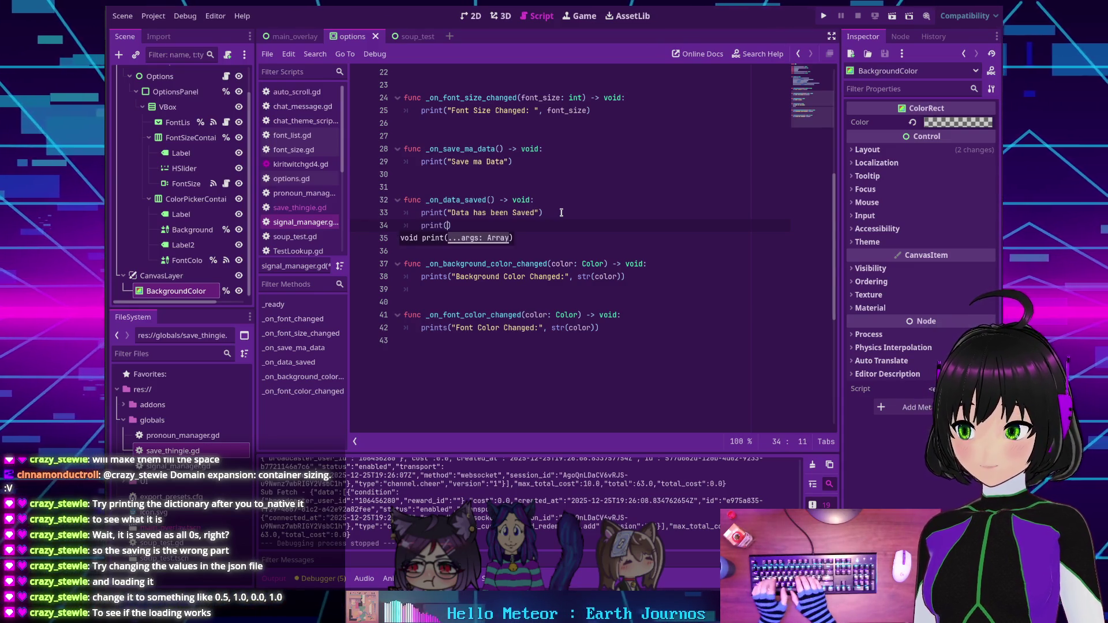
type("eThingie.")
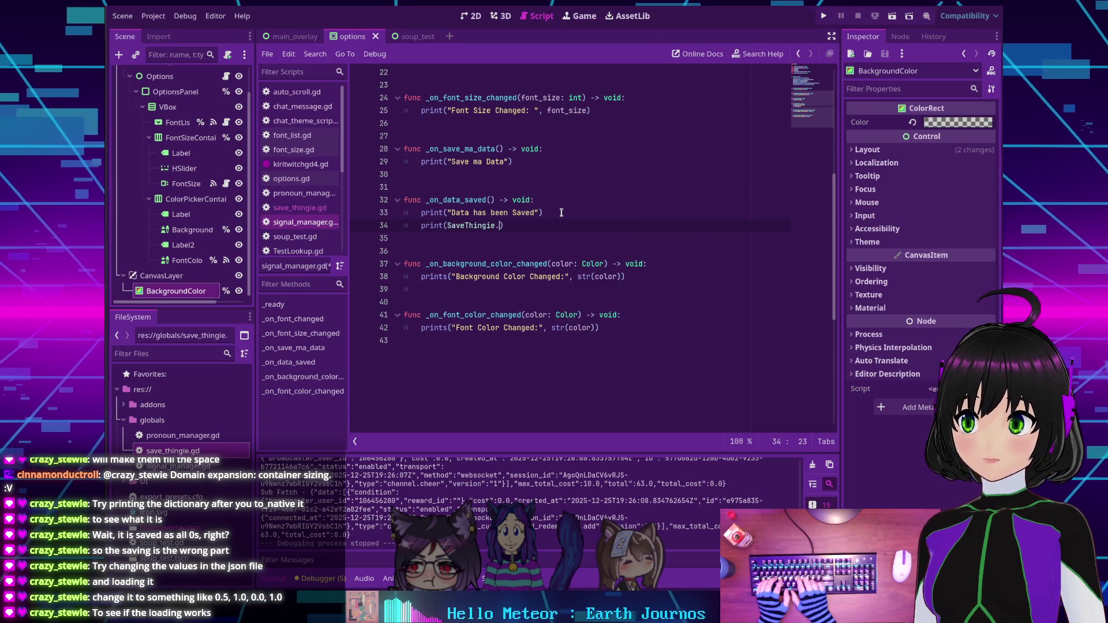
key("Down")
key("Down")
key("Down")
key("Return")
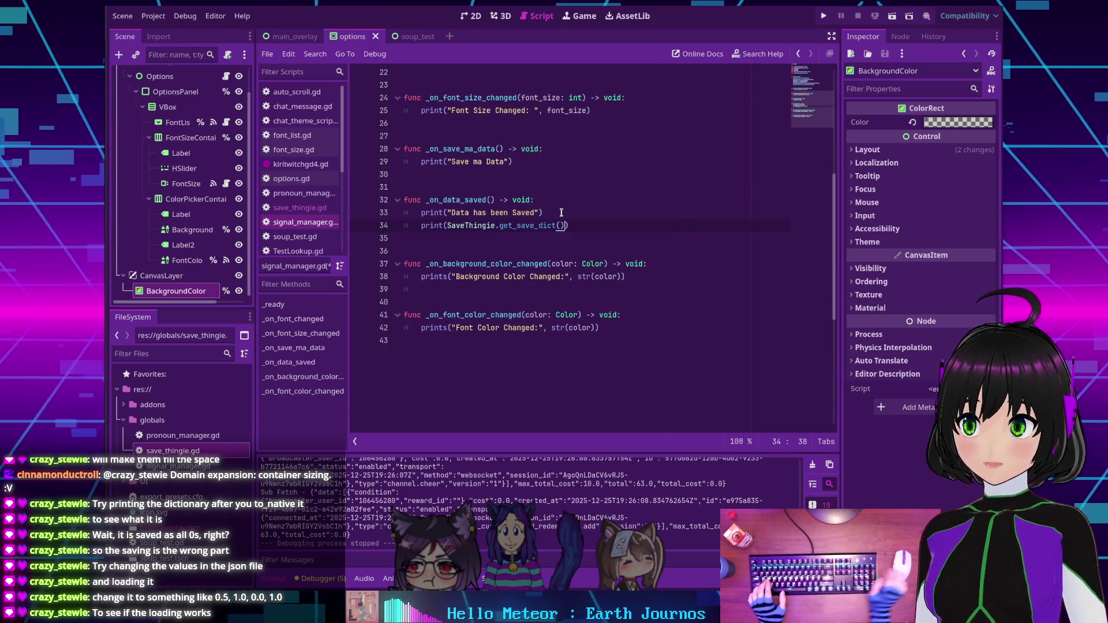
left_click(823, 16)
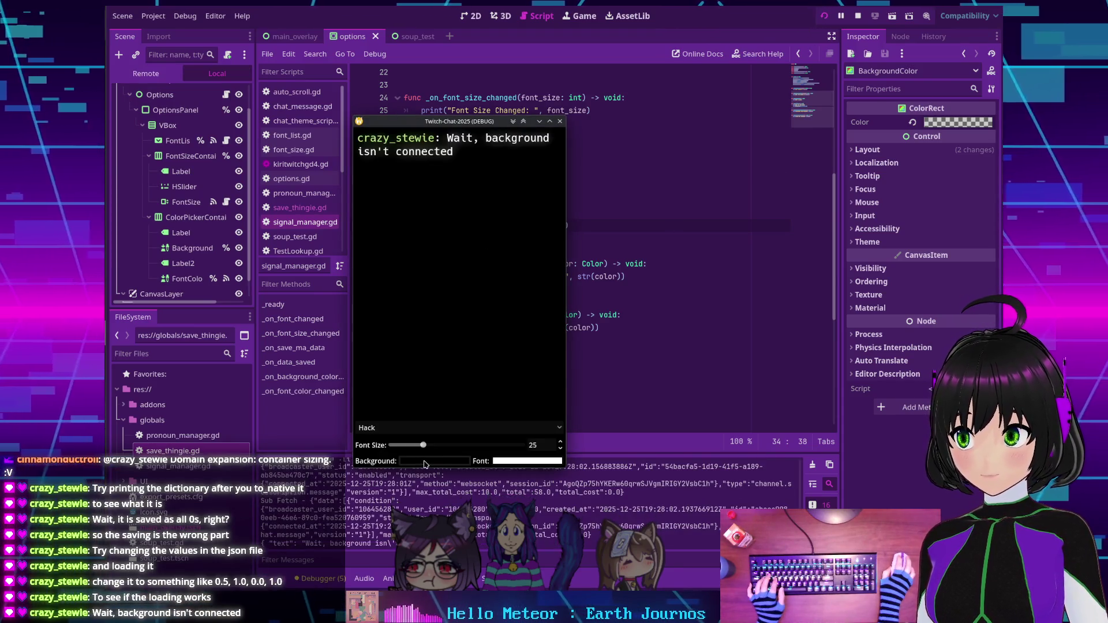
In the running overlay, set the background colour to green and the font colour to magenta.
left_click(425, 462)
left_click_drag(403, 356, 472, 356)
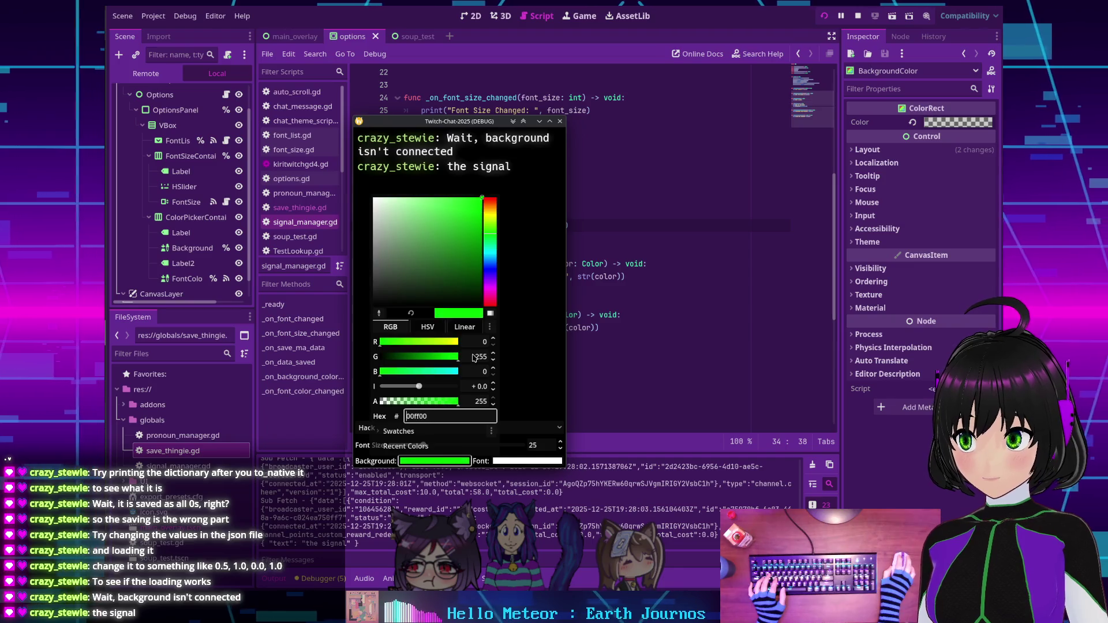
left_click(539, 354)
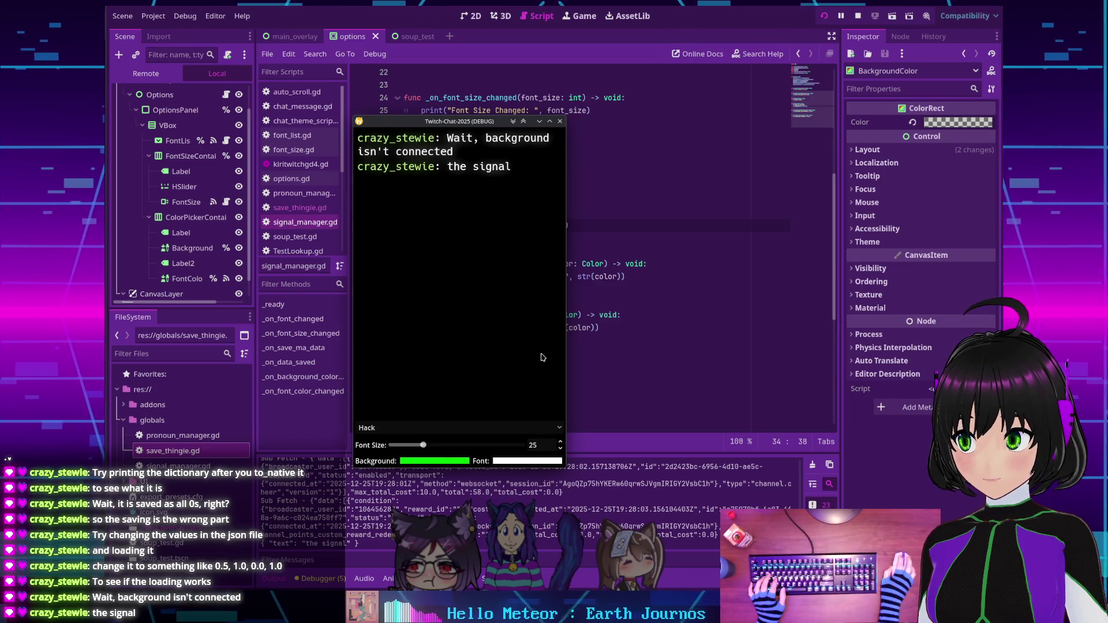
left_click(513, 465)
left_click_drag(472, 357, 381, 358)
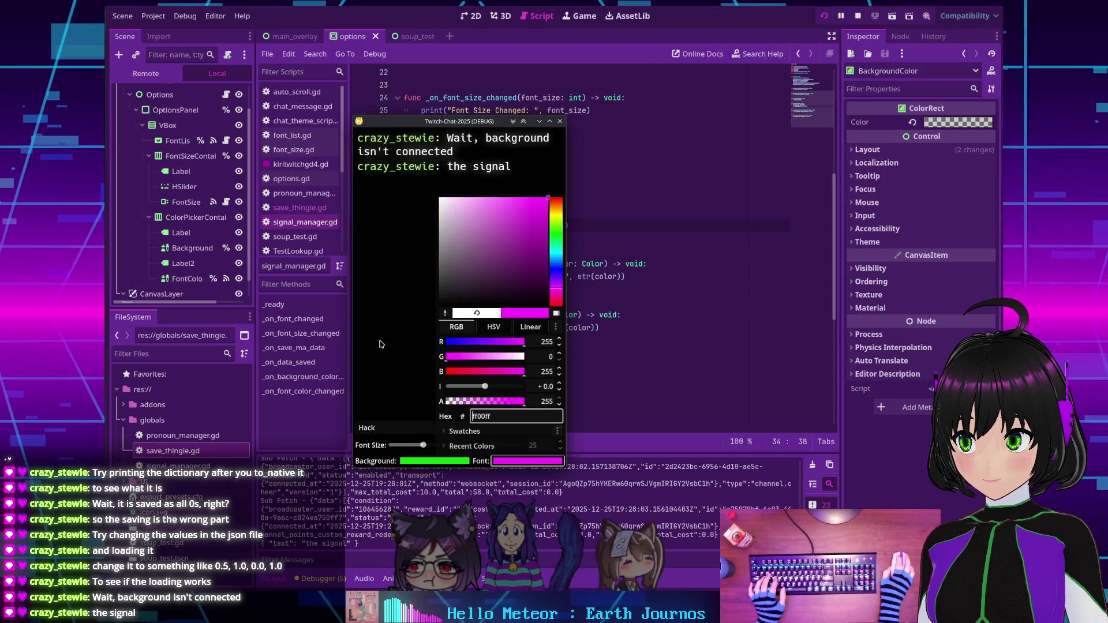
left_click(396, 329)
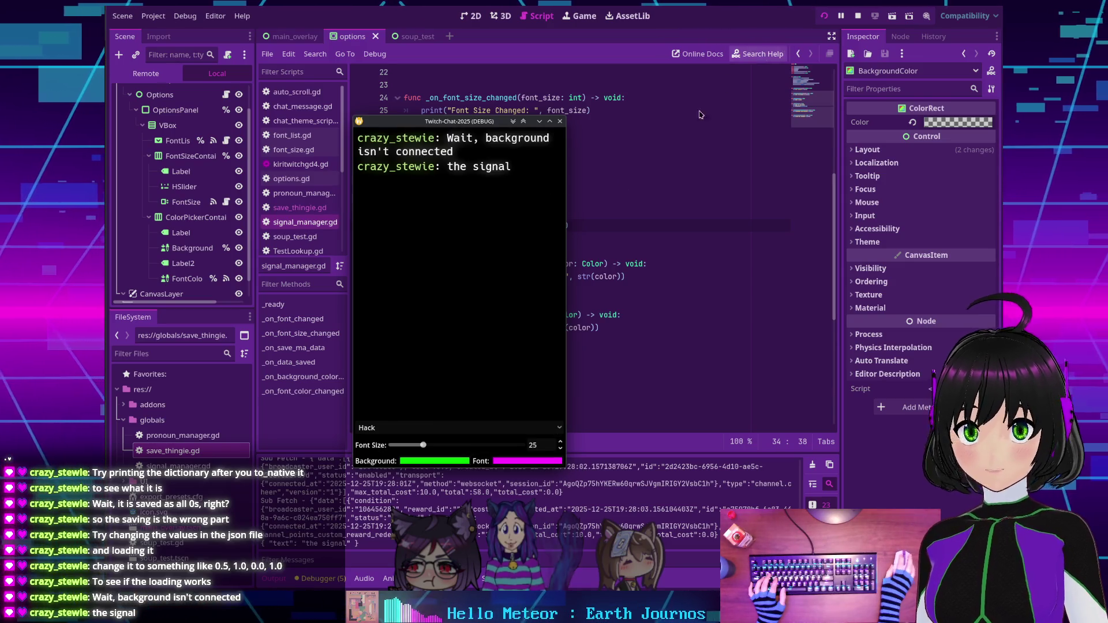
Raise the font size from 25 to 29, recheck the background colour, and stop the run.
left_click_drag(423, 445, 431, 448)
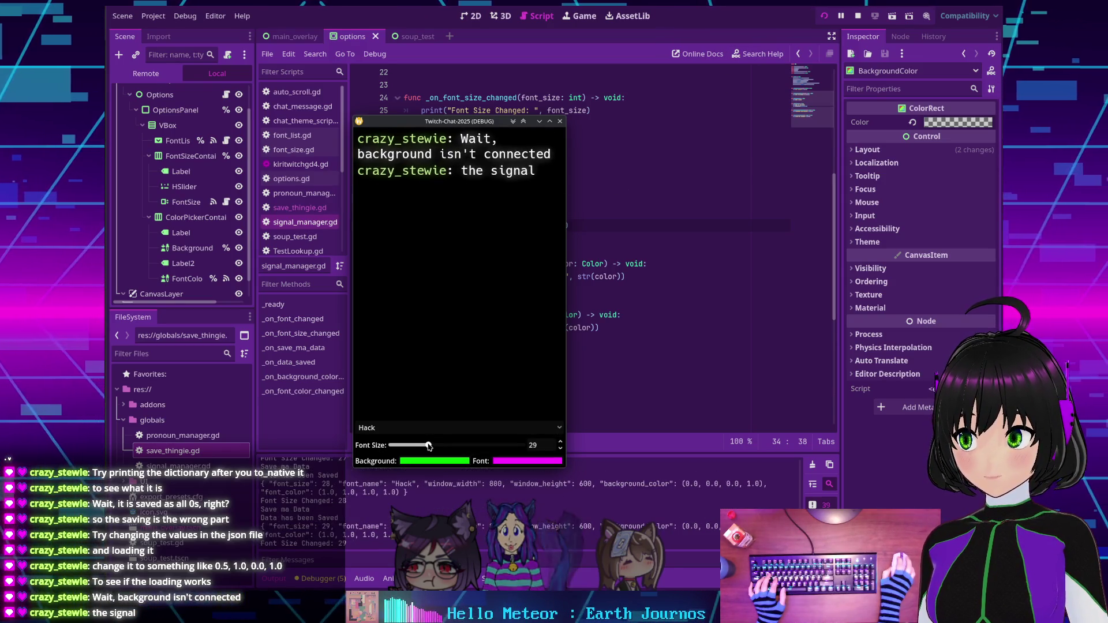
left_click(445, 462)
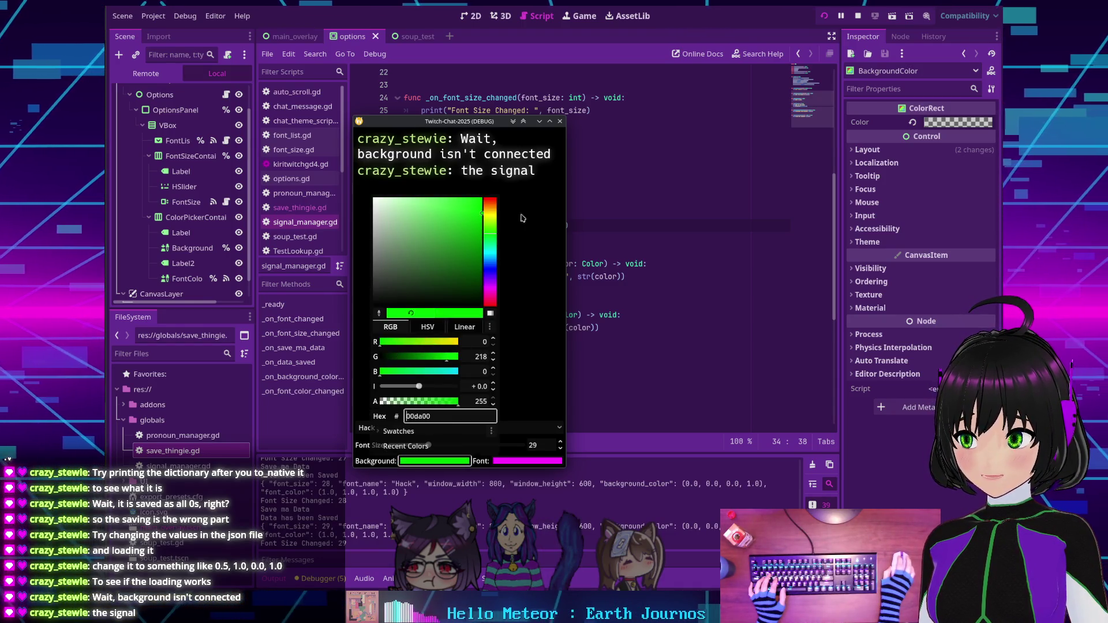
left_click(744, 113)
left_click(858, 16)
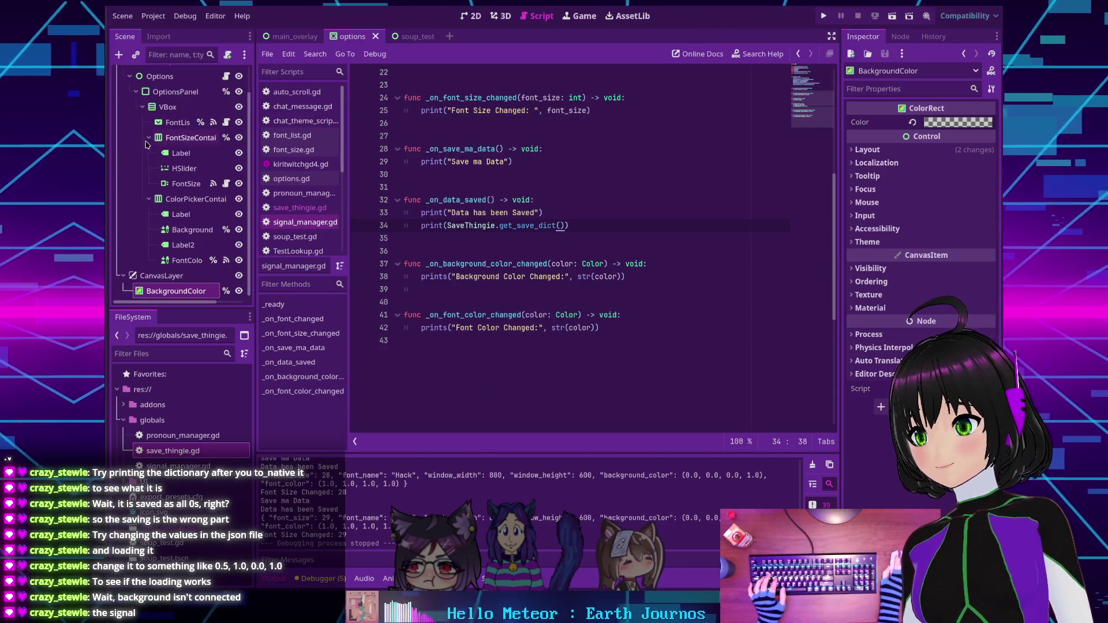
Follow the FontColorPicker's connected color_changed signal to its handler in options.gd.
left_click(195, 233)
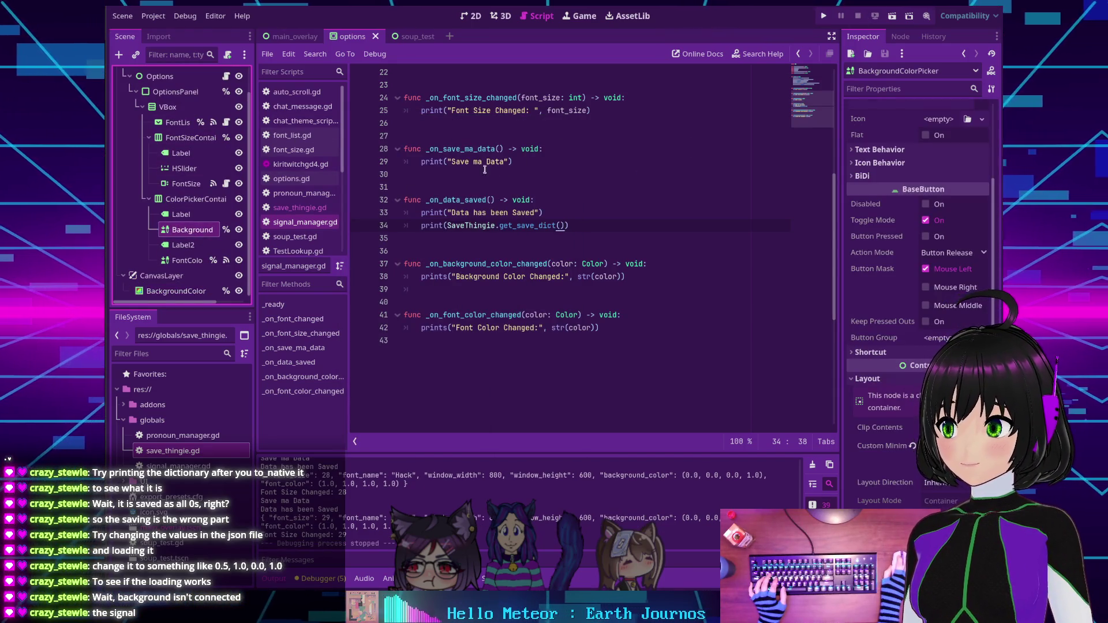
left_click(187, 261)
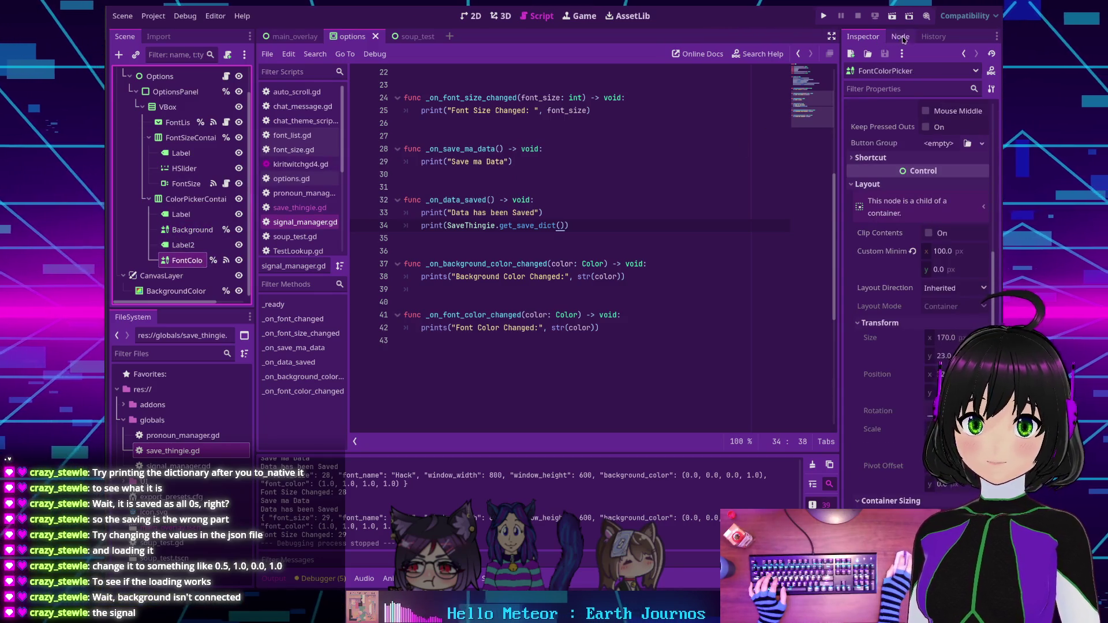
left_click(901, 37)
left_click(918, 124)
right_click(920, 125)
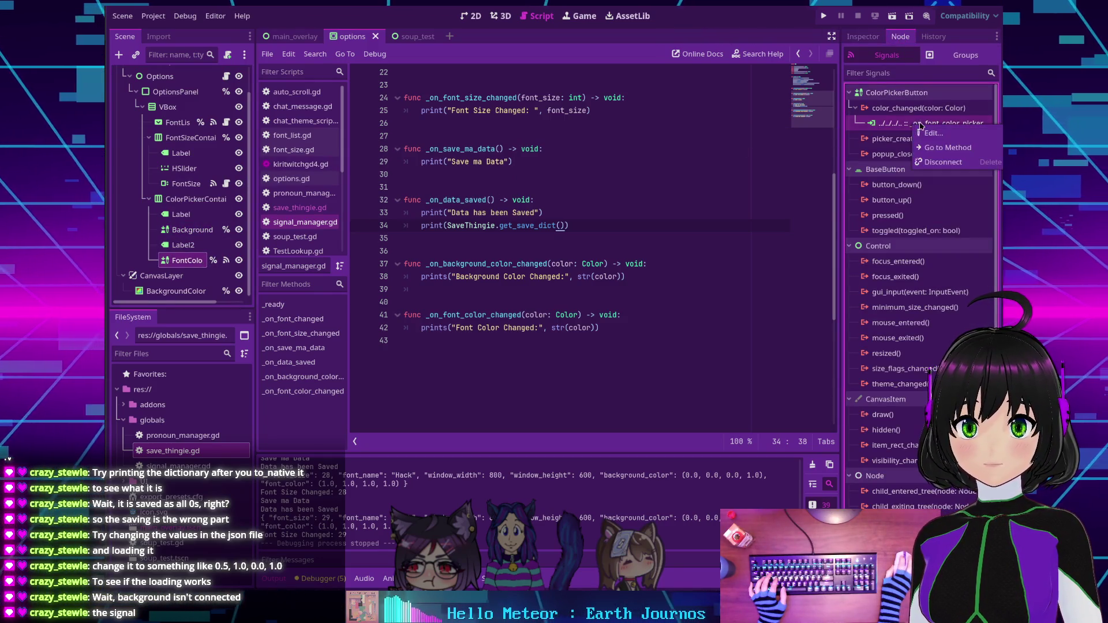
left_click(937, 149)
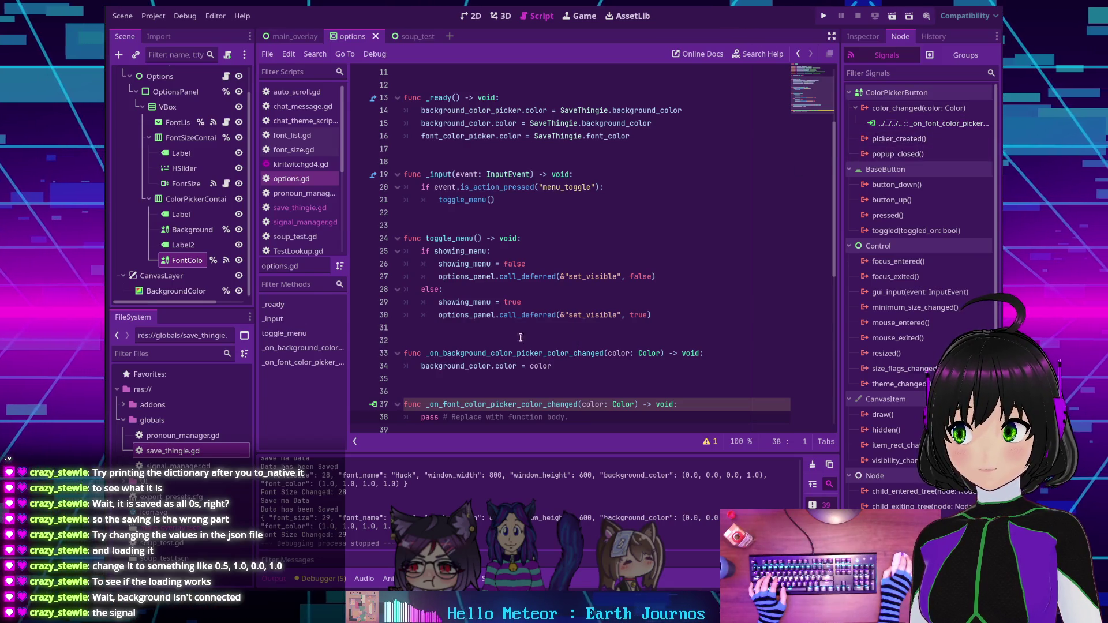
Go into the font handler's pass stub, then select the Background colour picker node.
scroll(487, 389, "down", 1)
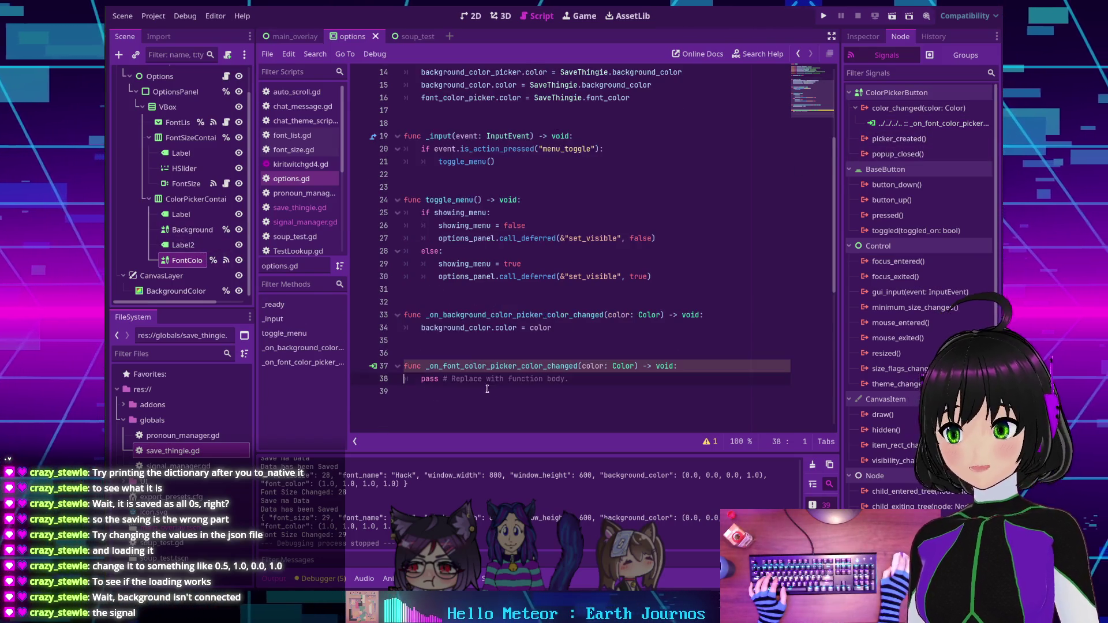
left_click(457, 379)
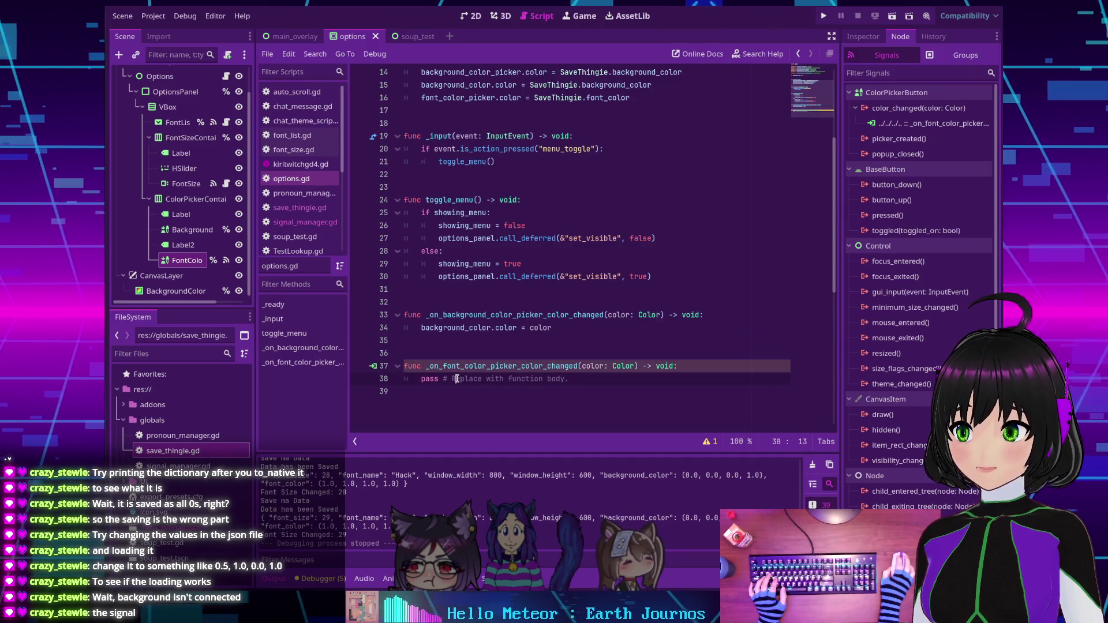
left_click(192, 229)
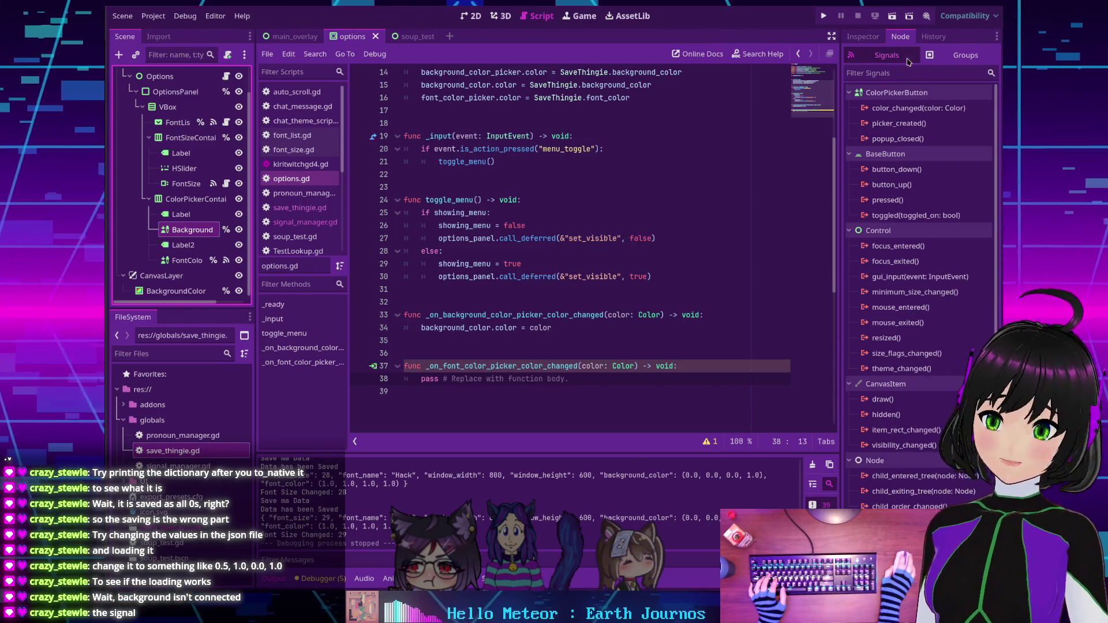
Connect Background's color_changed to the existing _on_background_color_picker_color_changed method, picked from options.gd.
double_click(894, 108)
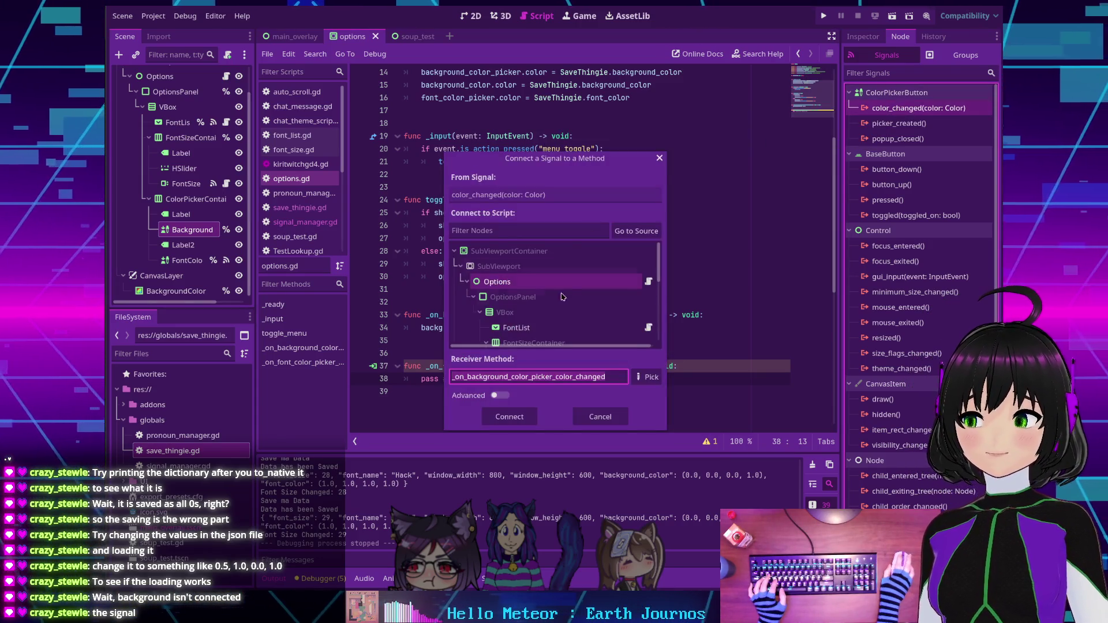
left_click(647, 376)
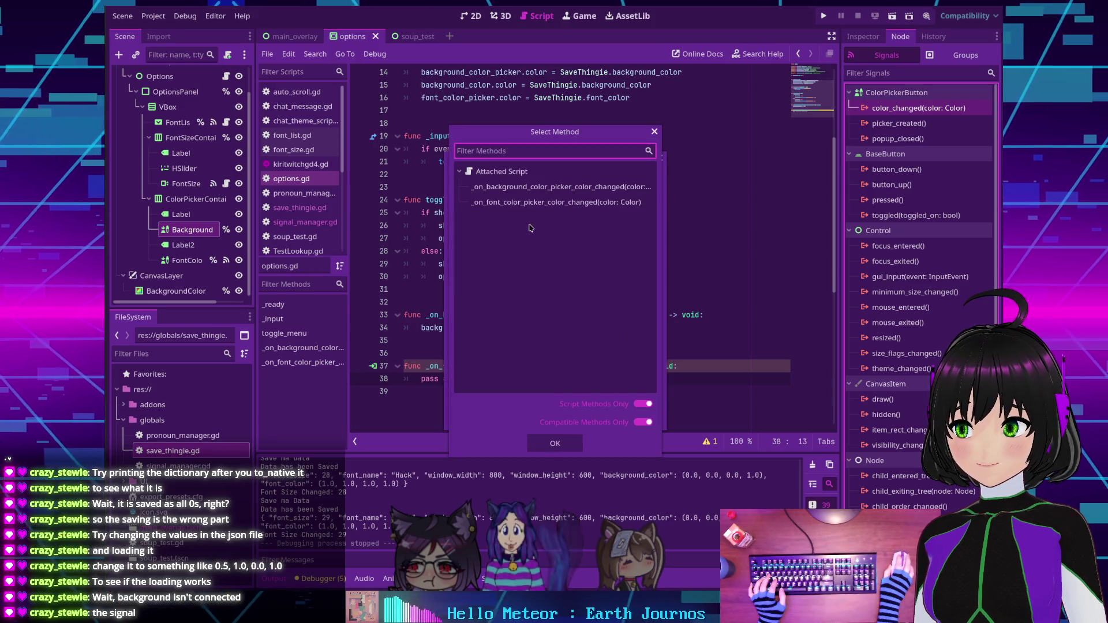
left_click(502, 188)
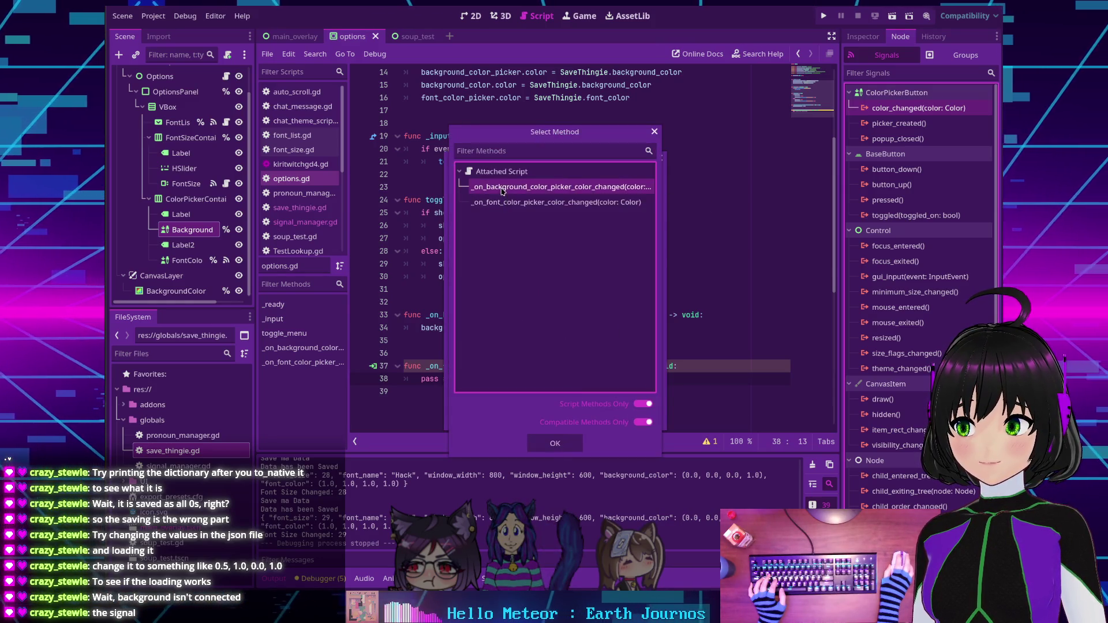
left_click(555, 442)
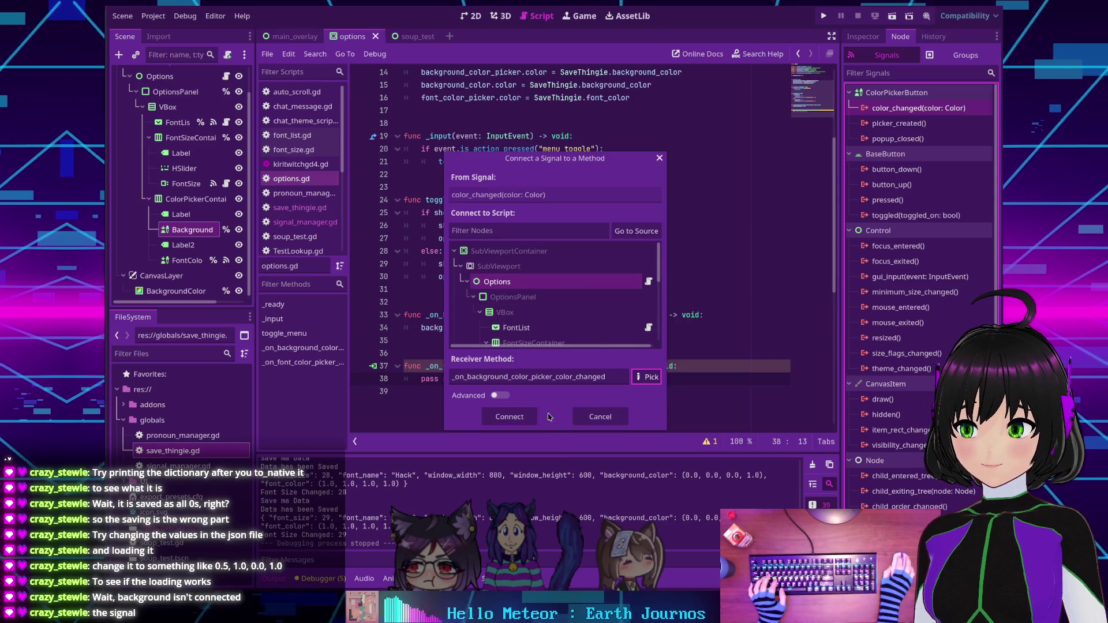
left_click(510, 416)
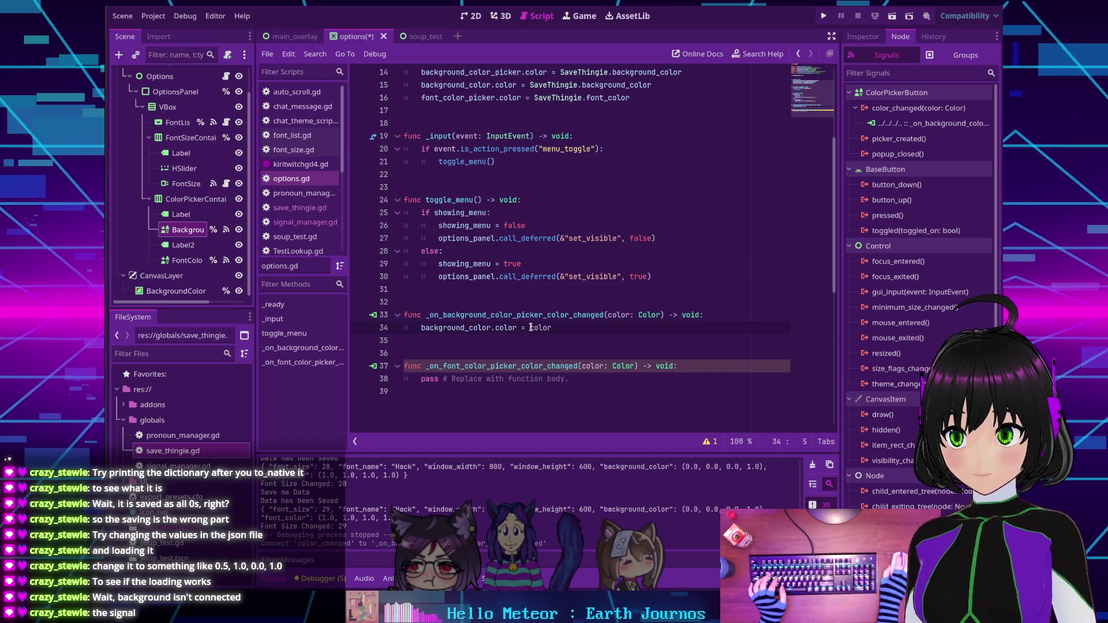
Add 'SaveThingie.background_color = color' below line 34 in the background handler.
double_click(429, 328)
left_click(585, 330)
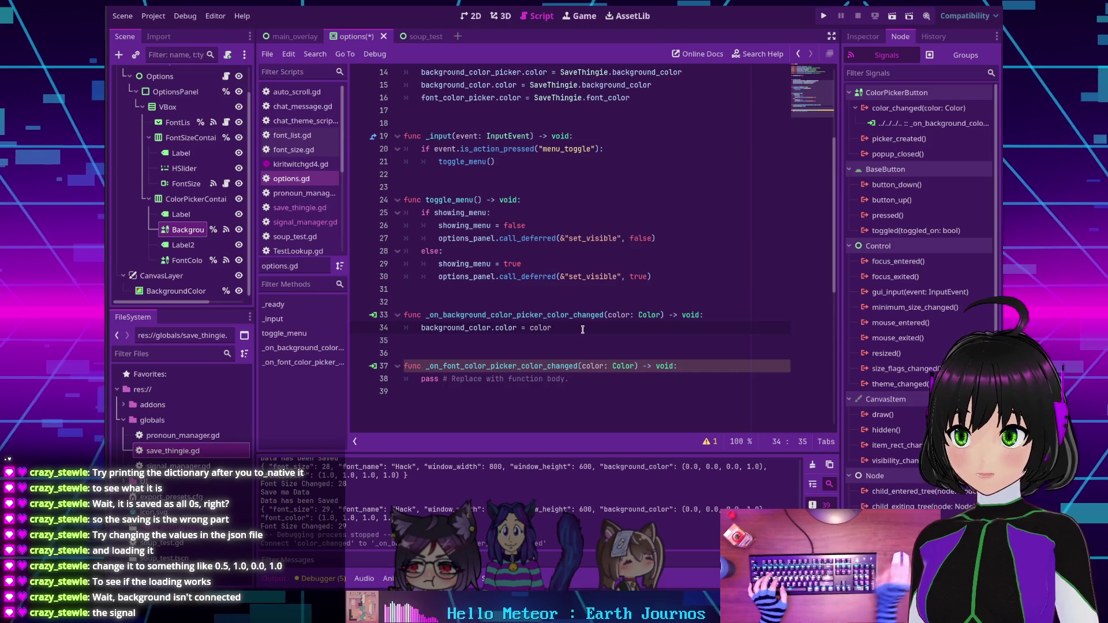
key("Return")
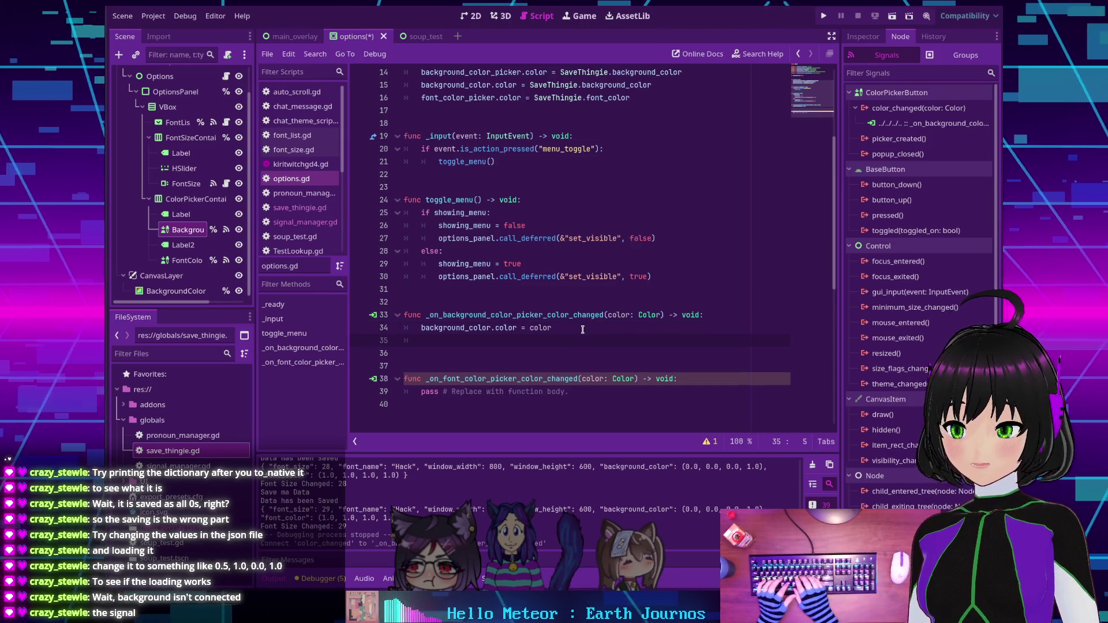
type("SaveThingie.")
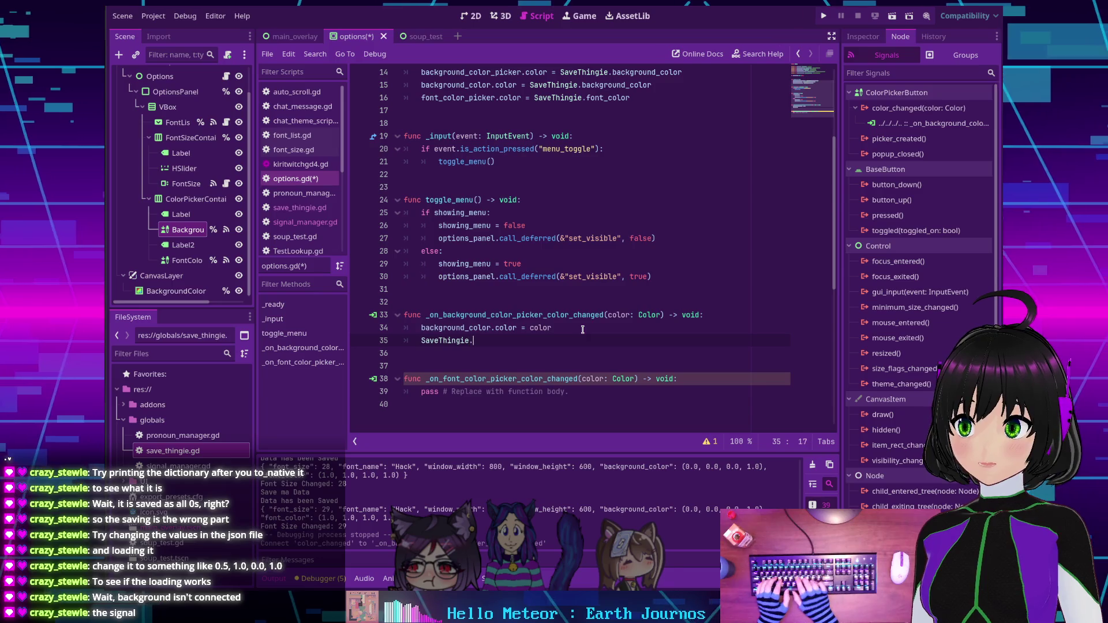
type("ba")
key("Return")
type("= ")
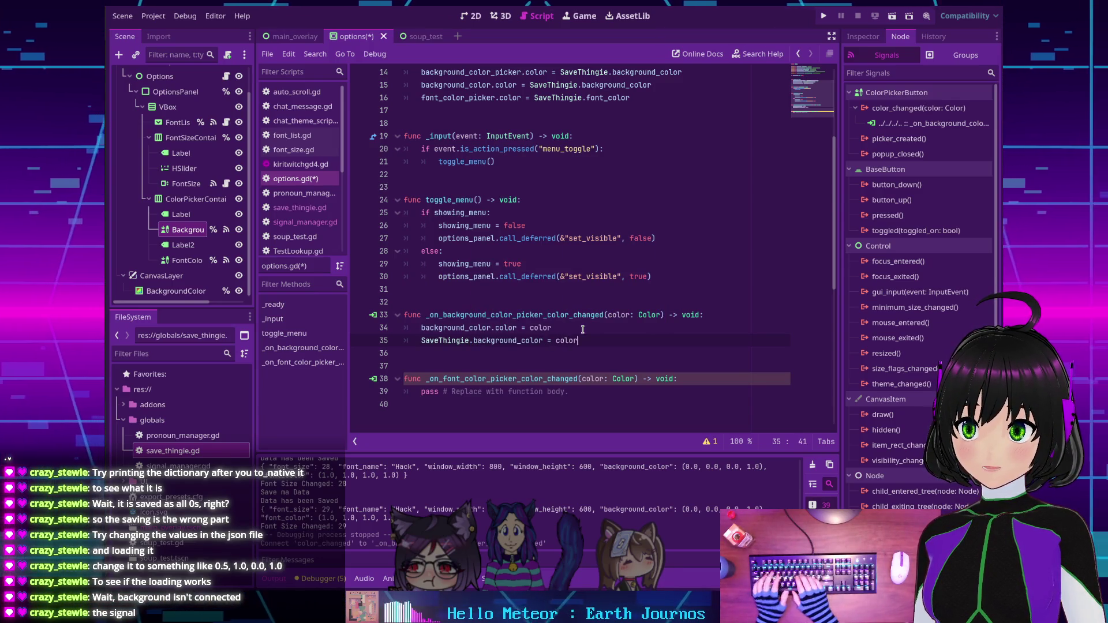
type("color")
Add 'SignalManager.background_color_changed.emit()' on line 36, replacing a mistaken savemadata call.
left_click(468, 327)
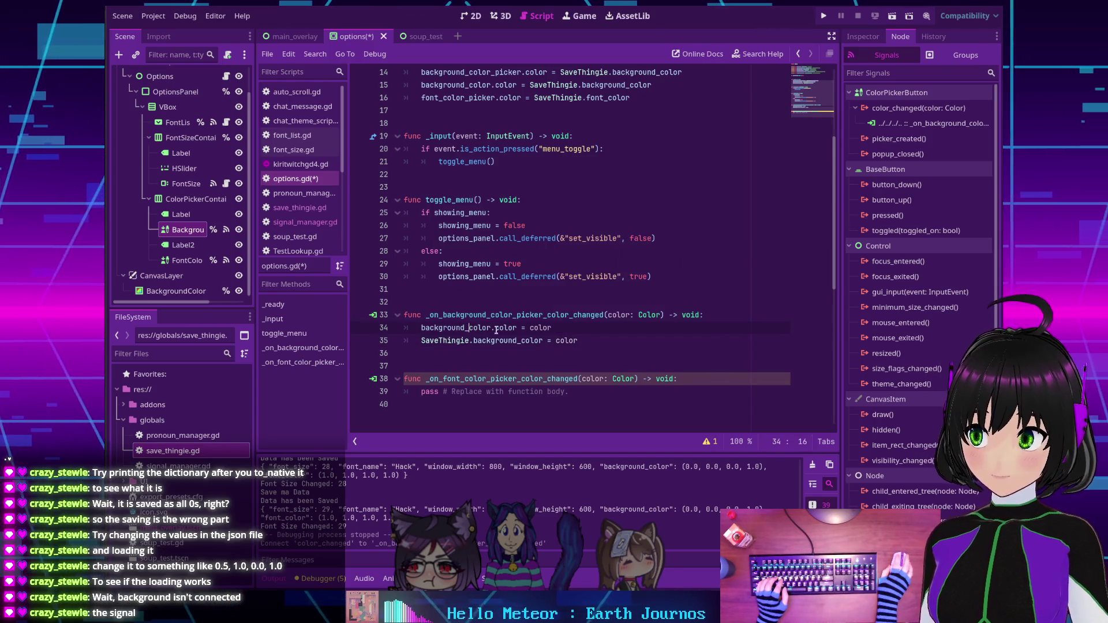
left_click(578, 340)
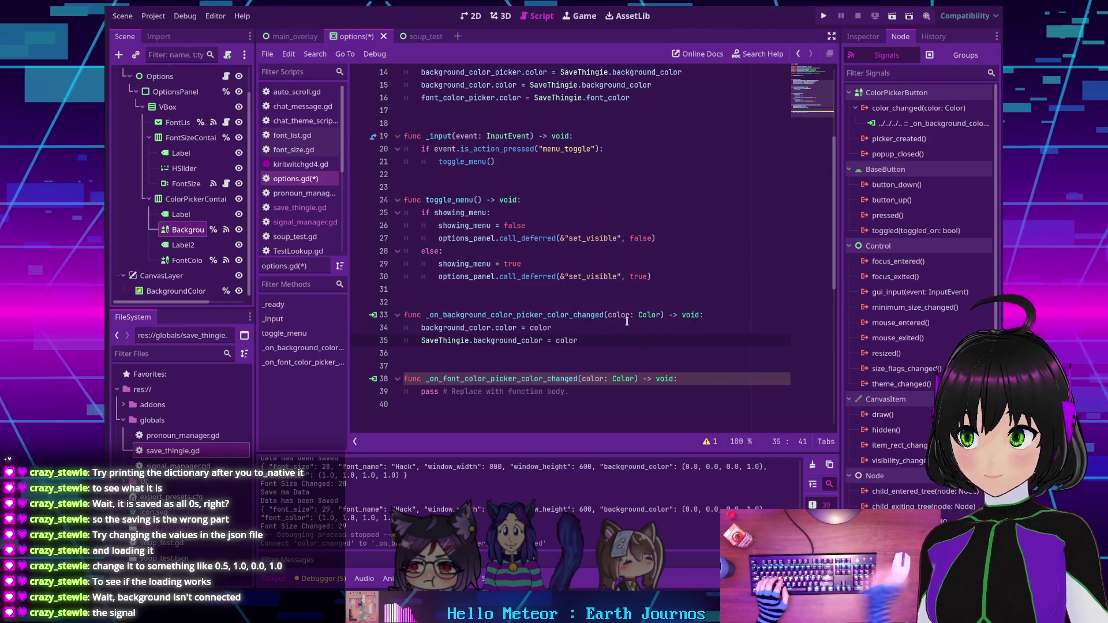
key("Return")
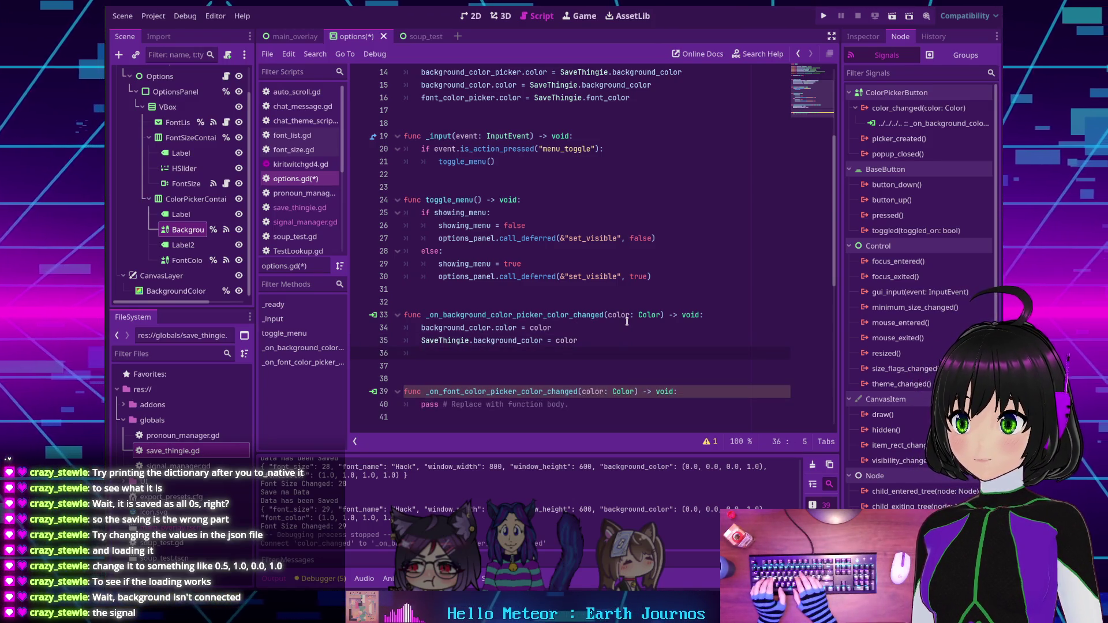
type("Sig")
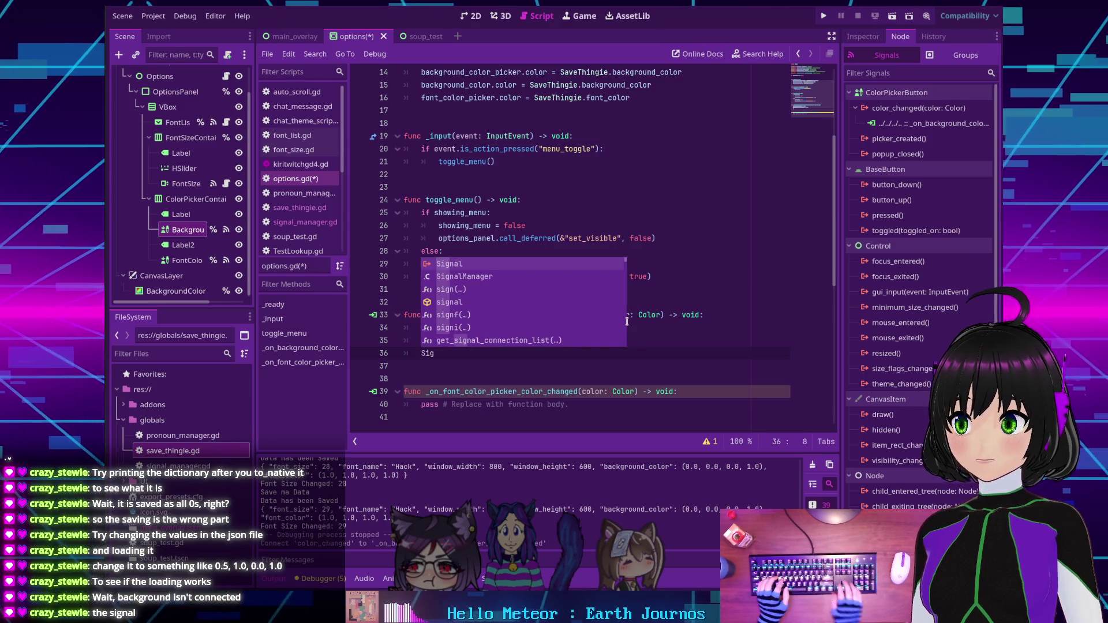
key("Down")
key("Return")
type("ve")
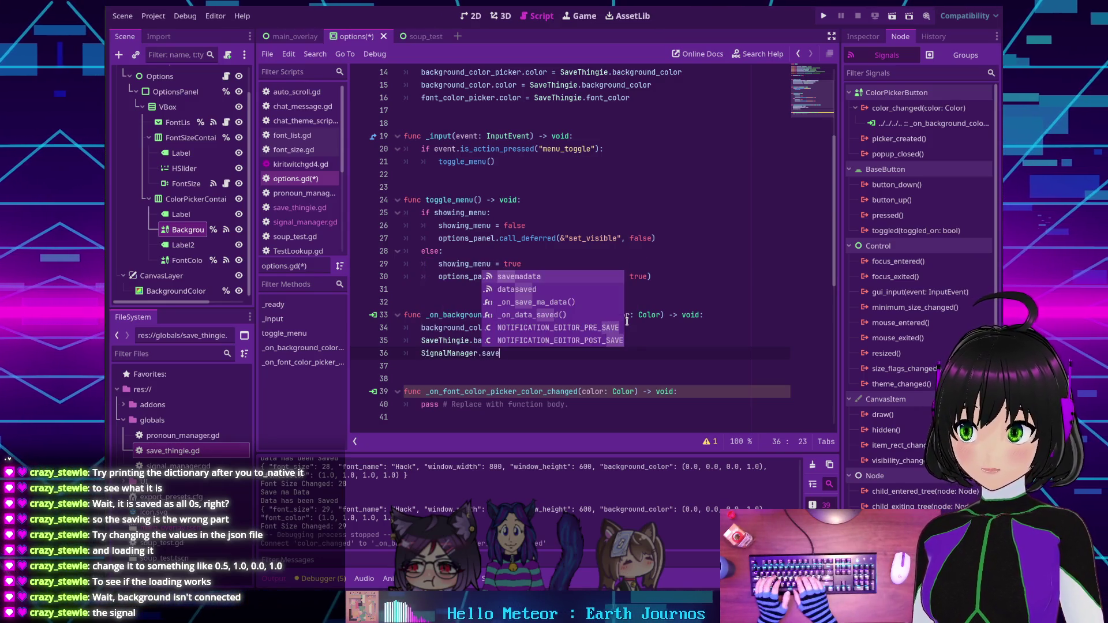
key("Return")
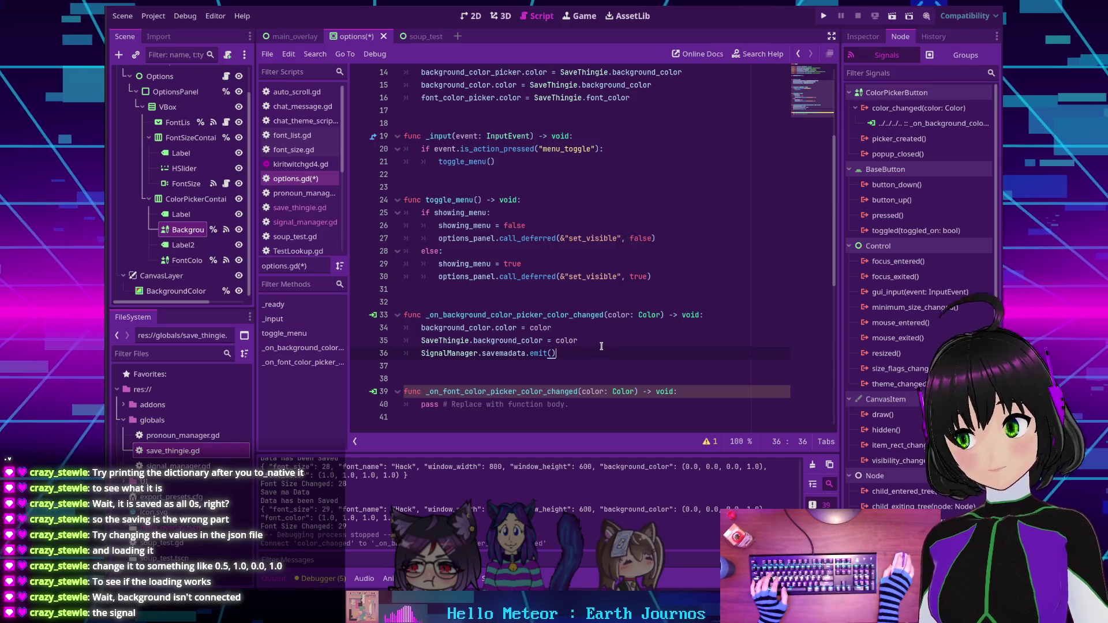
mouse_move(572, 352)
left_mouse_down()
mouse_move(418, 354)
mouse_move(516, 353)
mouse_move(469, 354)
mouse_move(482, 354)
left_mouse_up()
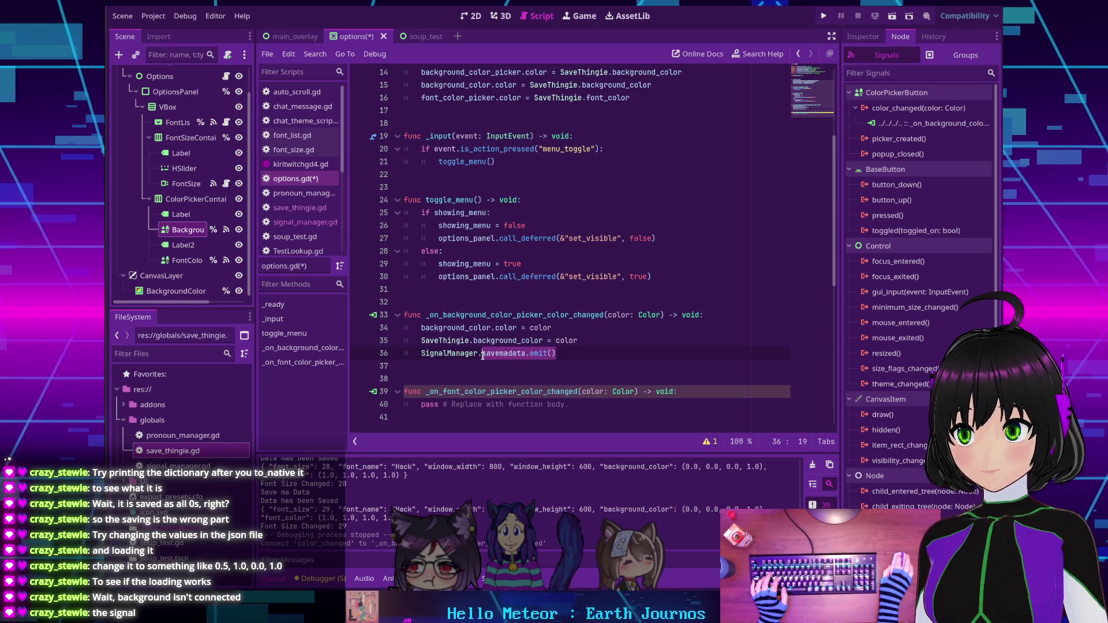
key("BackSpace")
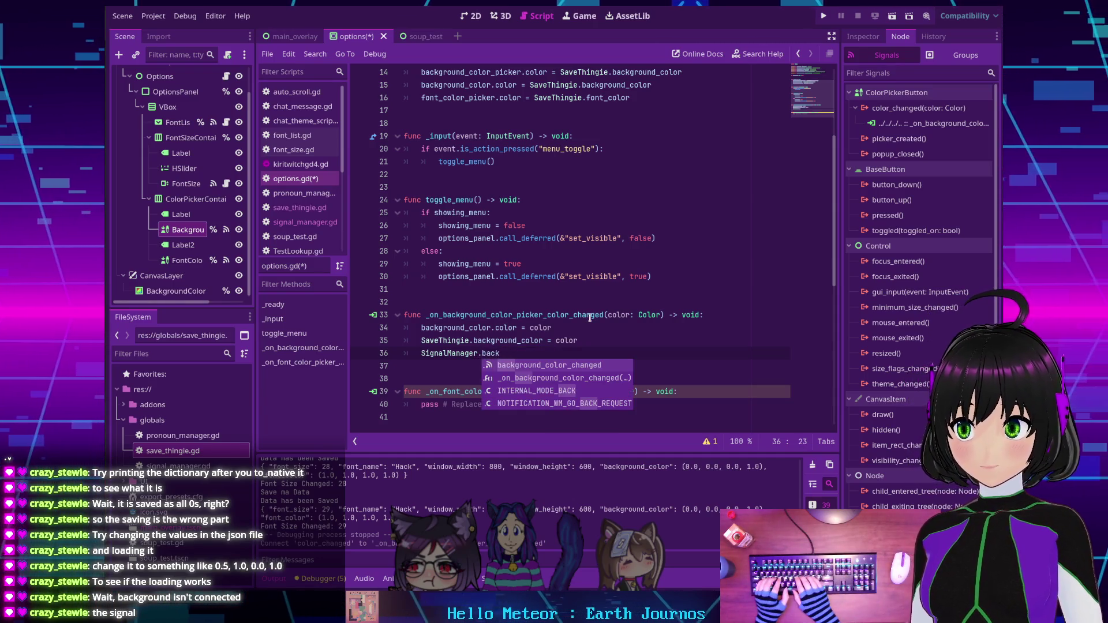
key("Return")
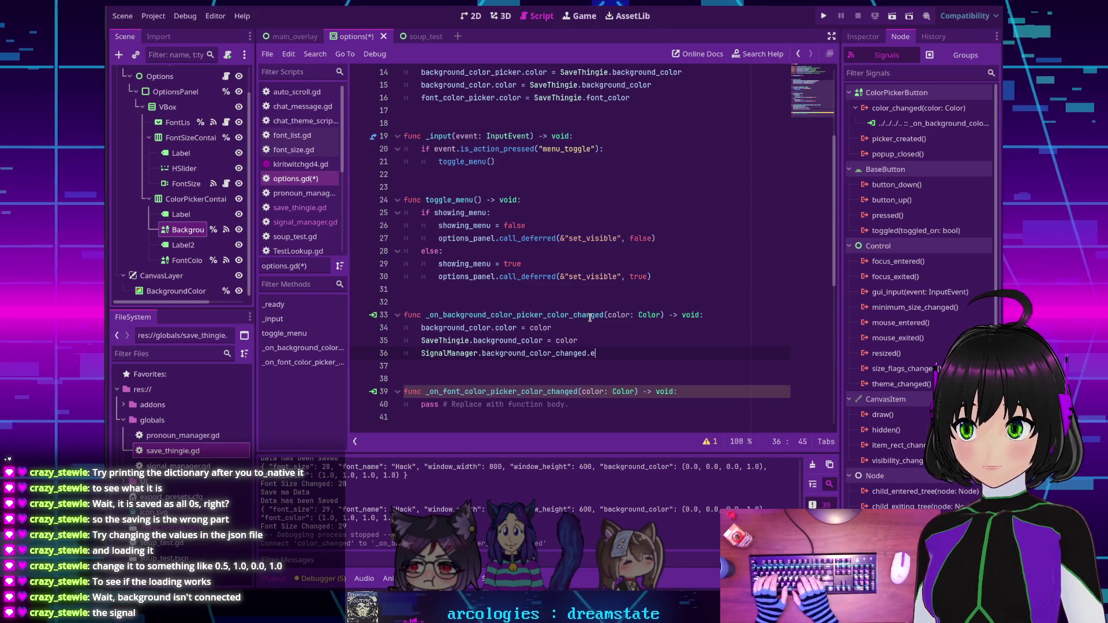
type(".emit()")
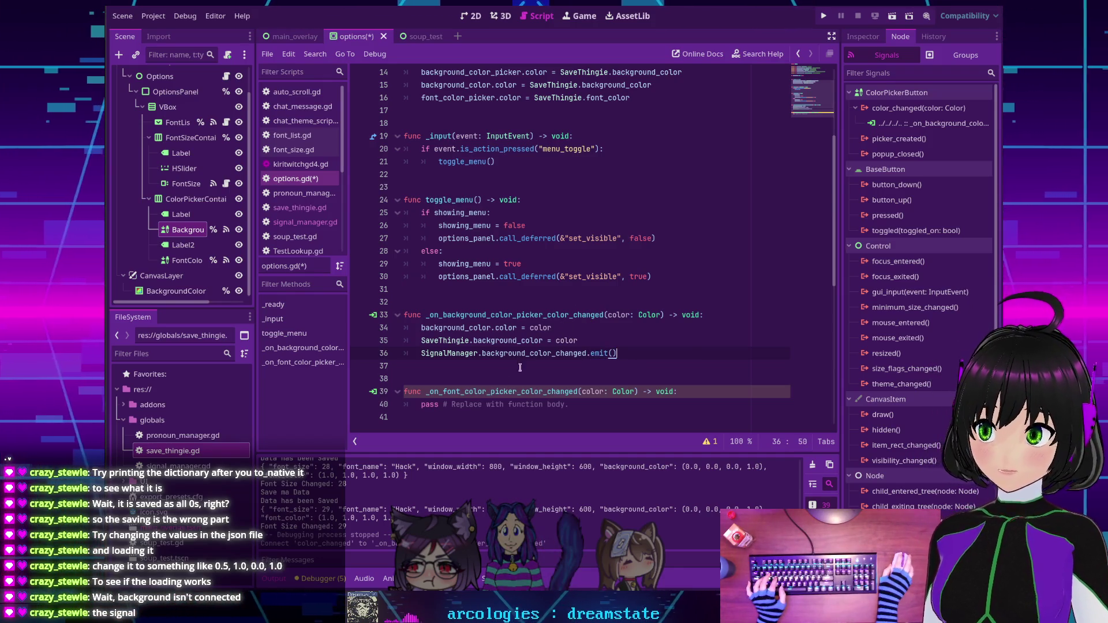
left_click_drag(596, 405, 420, 405)
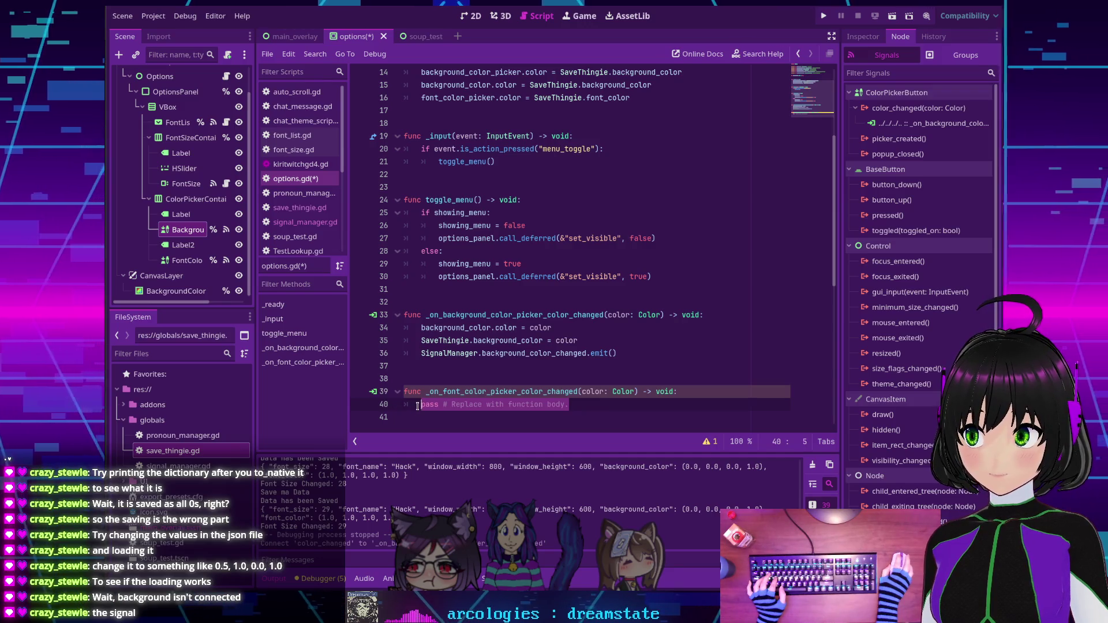
Replace the font handler's pass with a SaveThingie.font_color assignment and a SignalManager.font_color_changed line.
key("BackSpace")
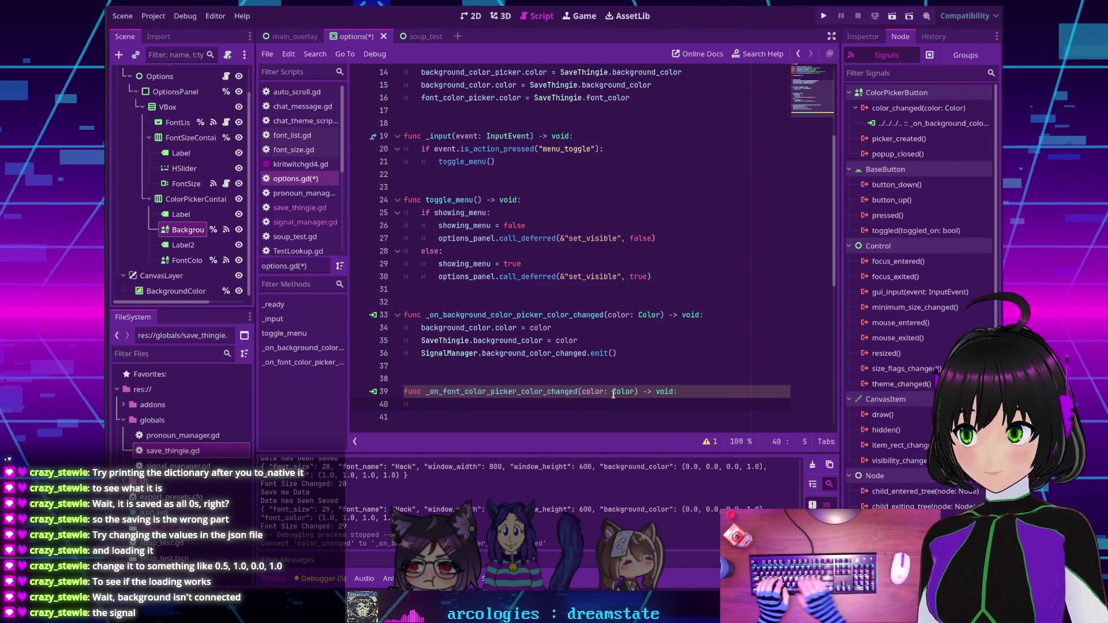
type("Save")
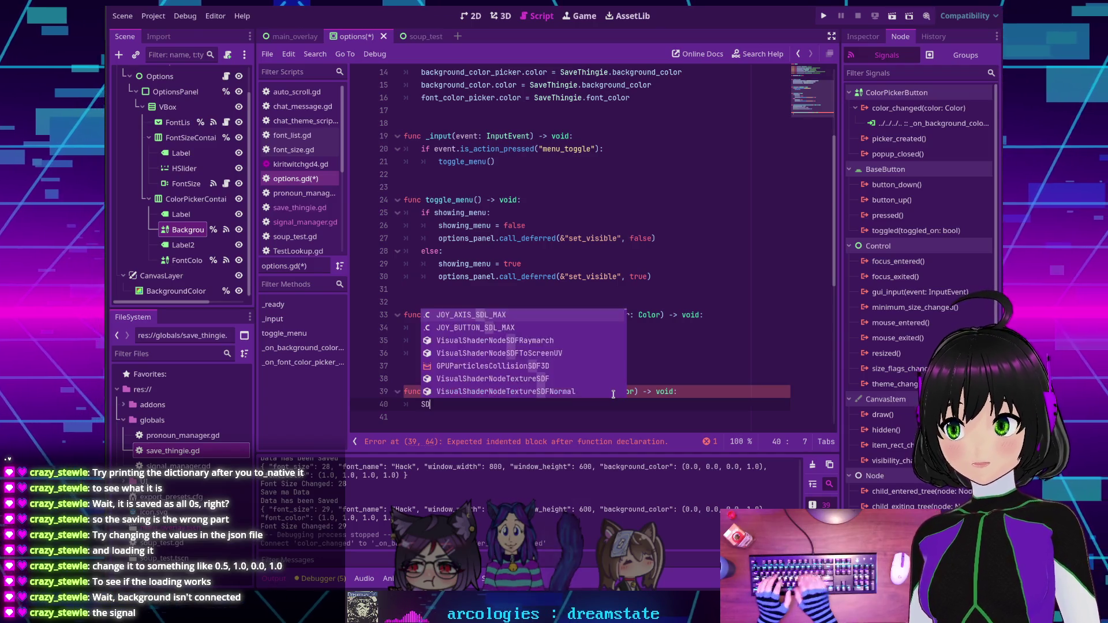
key("Return")
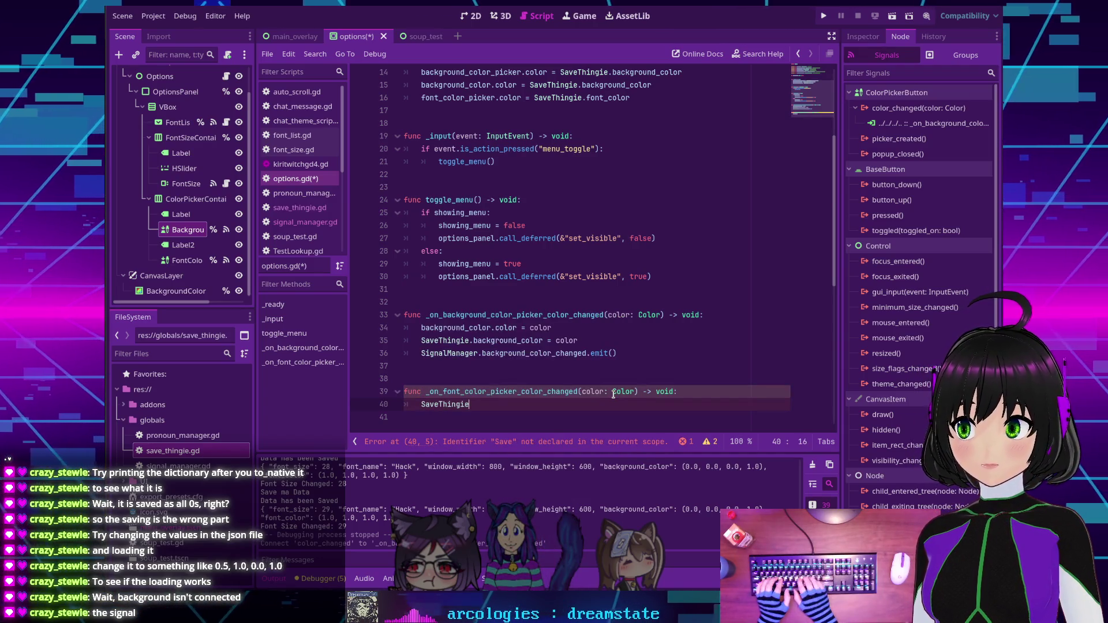
type(".")
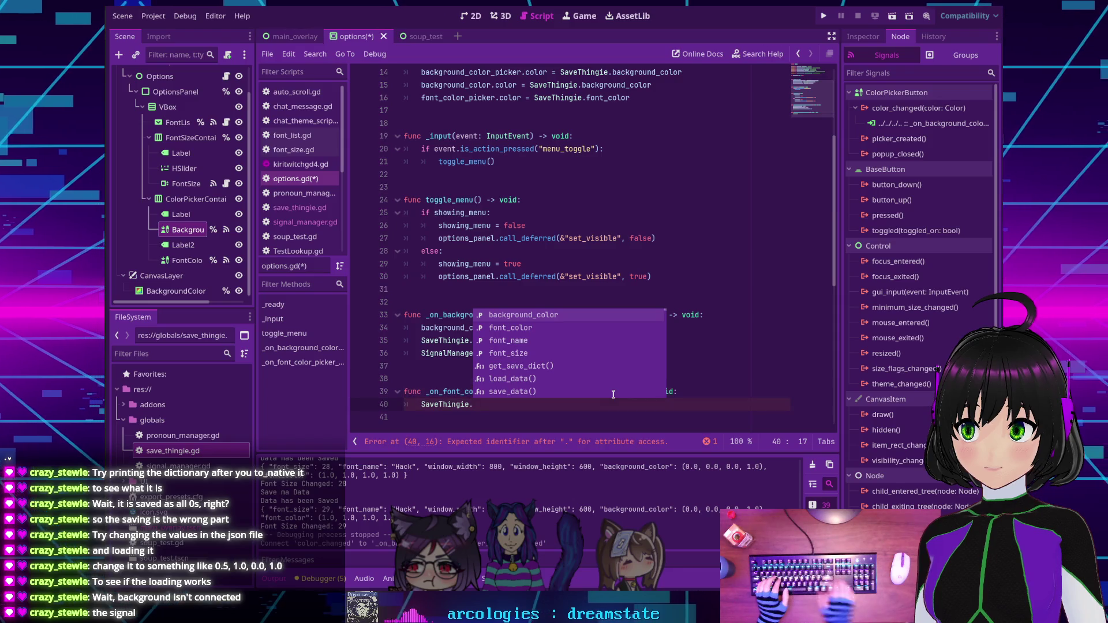
key("Down")
key("Return")
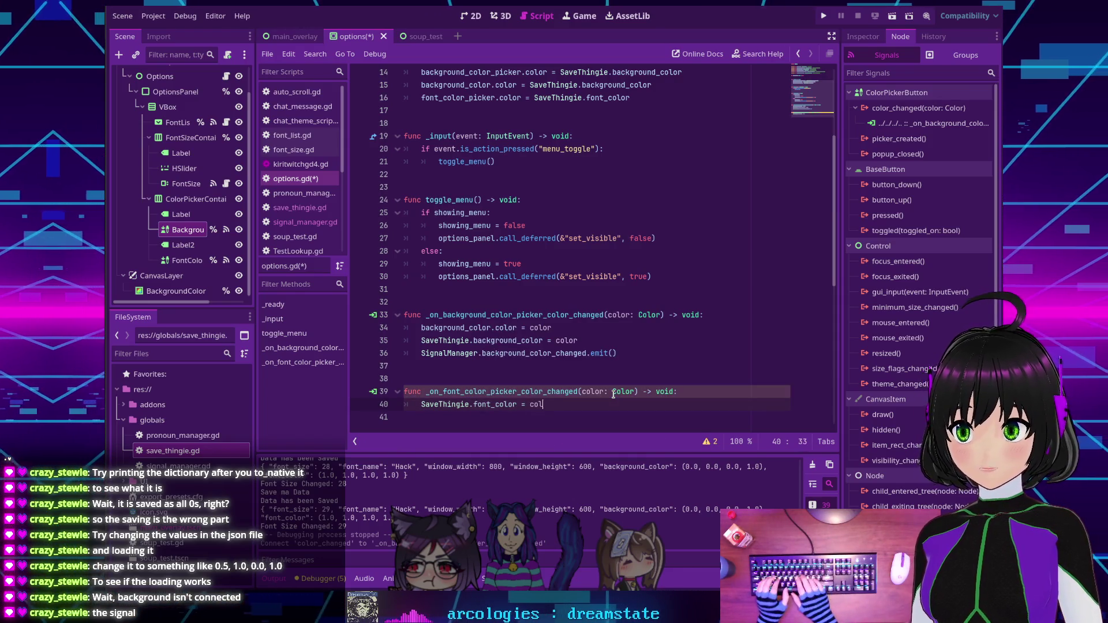
type("or")
key("Return")
key("Return")
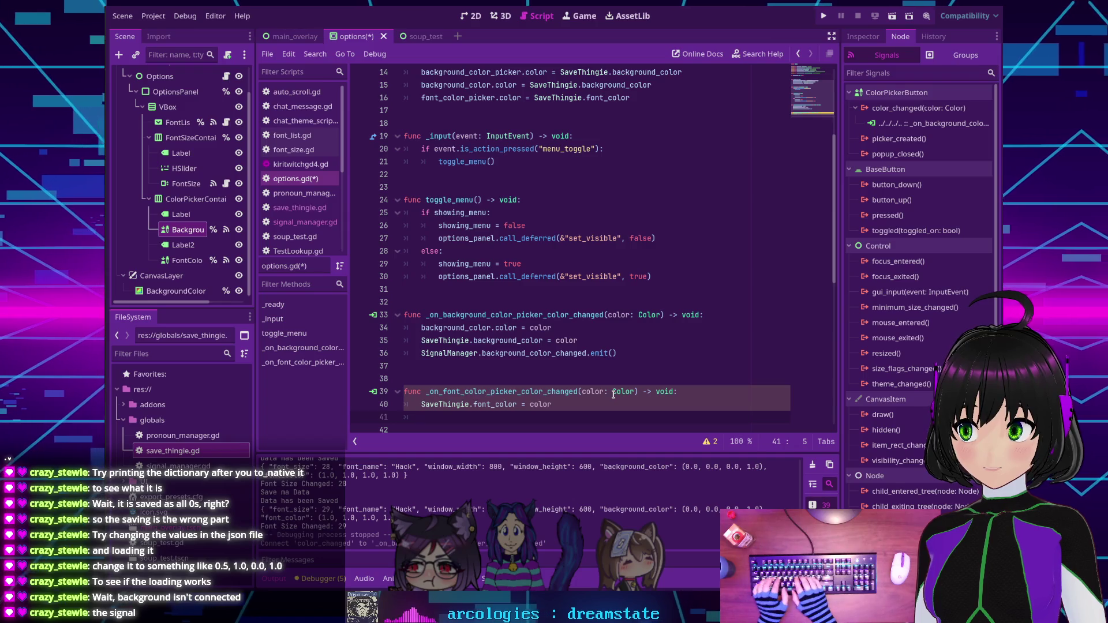
type("SignalM")
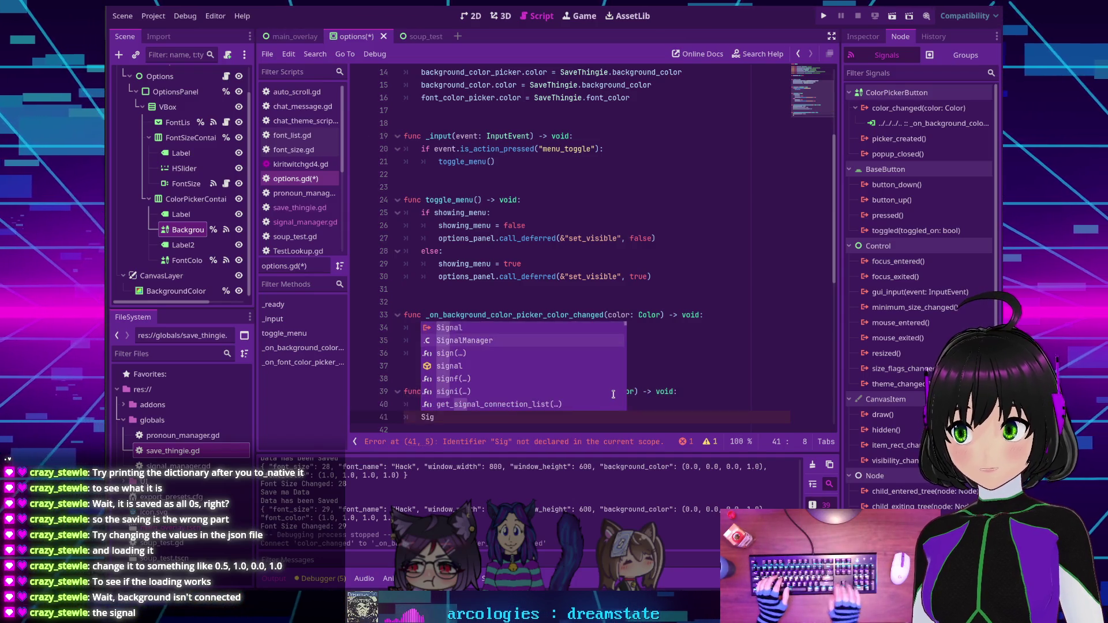
key("Return")
type(".")
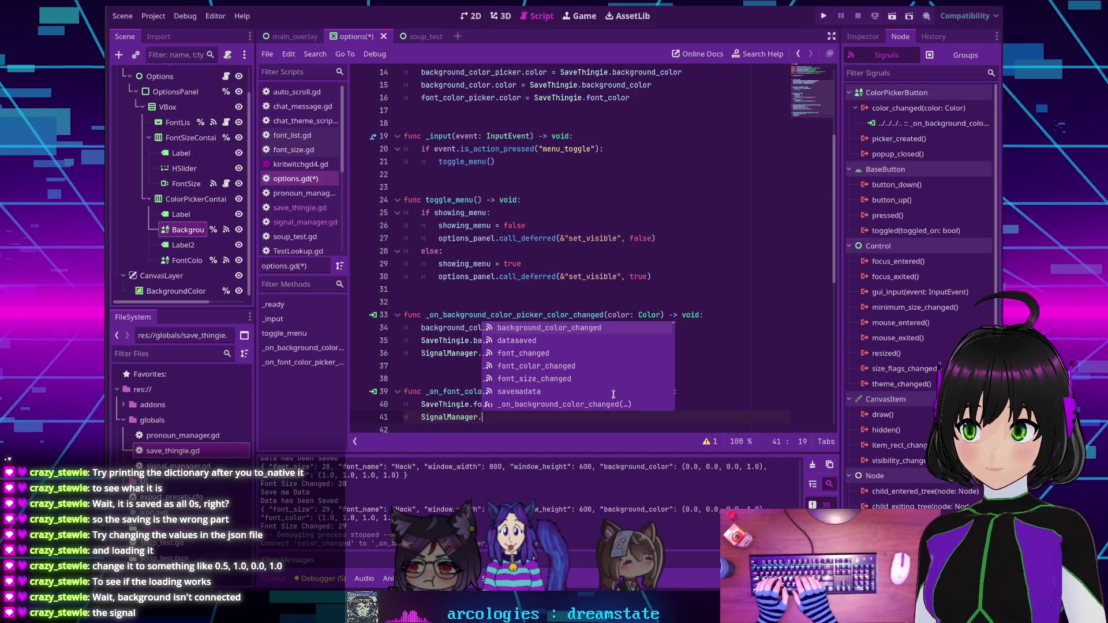
key("Down")
key("Down")
key("Down")
key("Return")
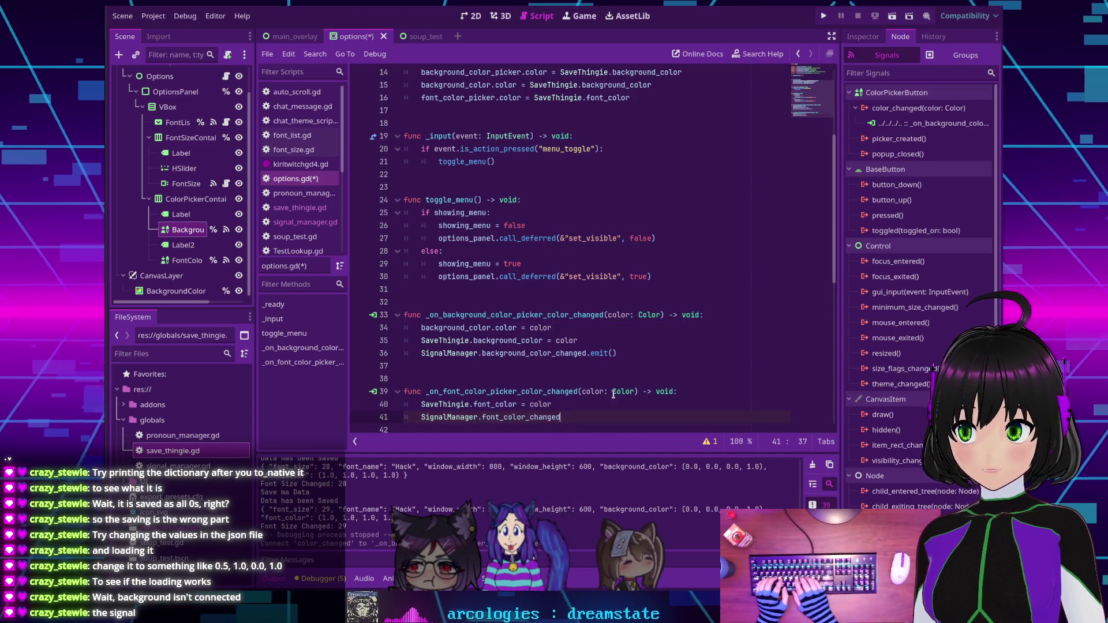
type(" = color")
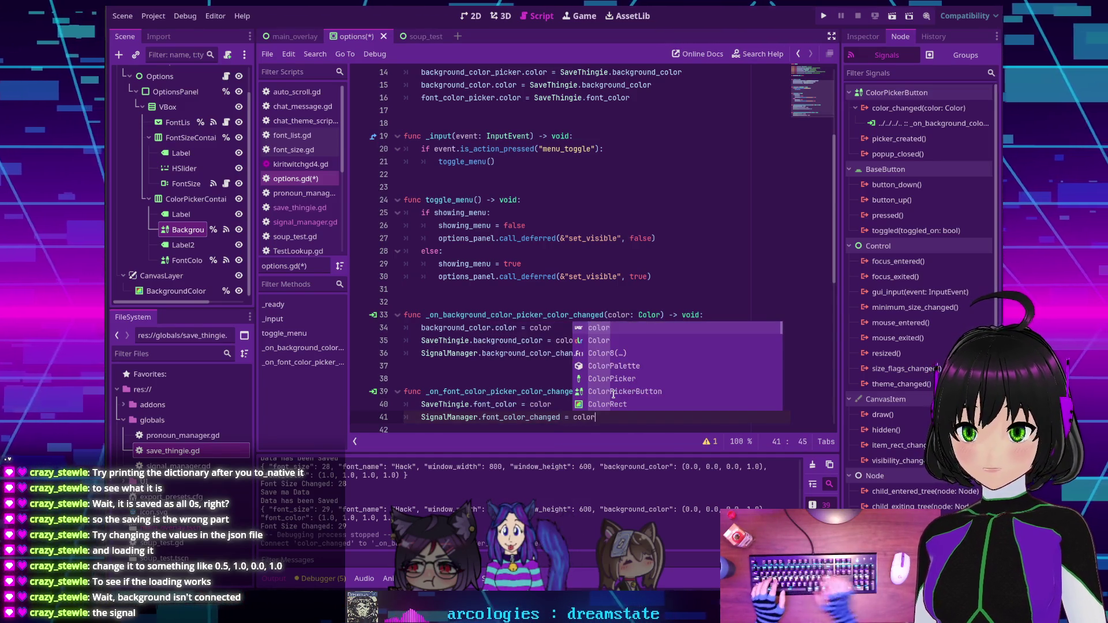
left_click(540, 368)
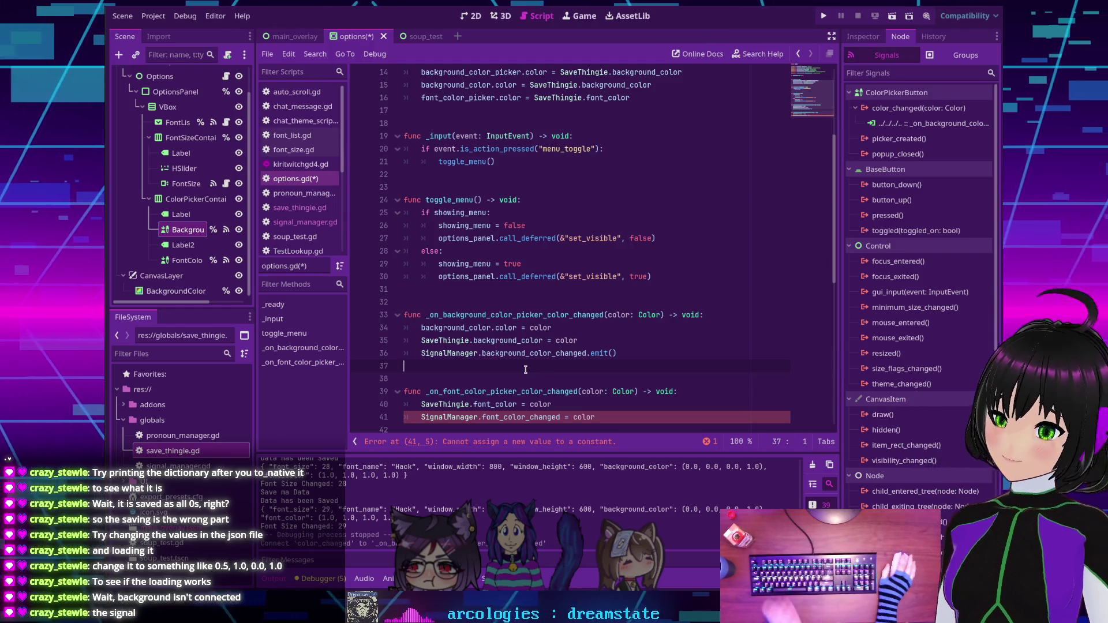
Change ' = color' on line 41 to '.emit()' and save options.gd.
scroll(553, 374, "down", 1)
scroll(552, 374, "down", 1)
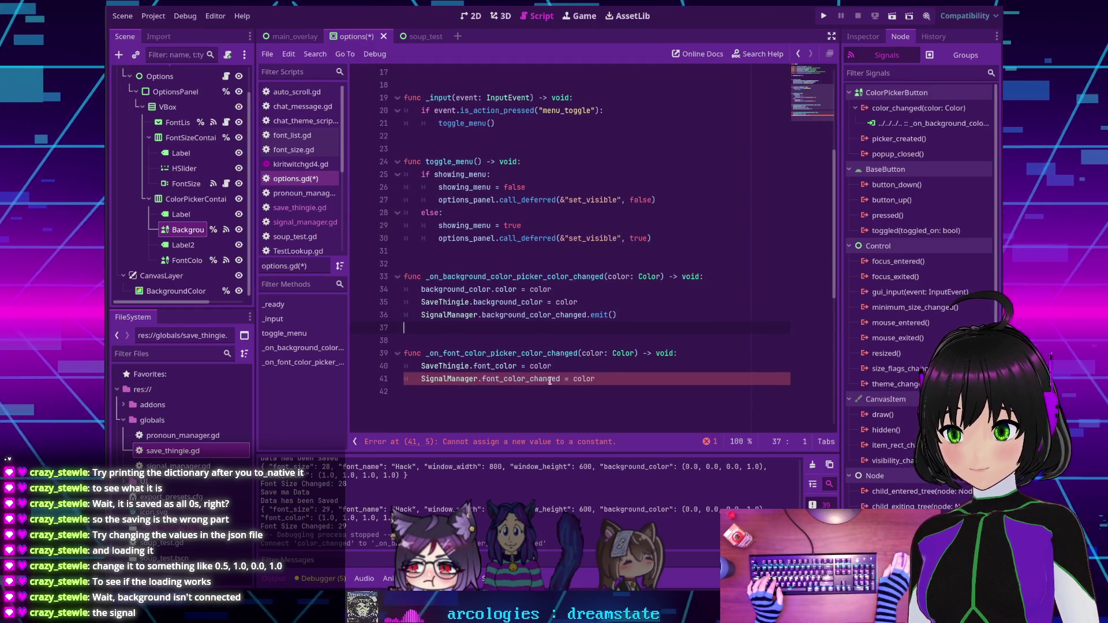
left_click_drag(600, 379, 559, 378)
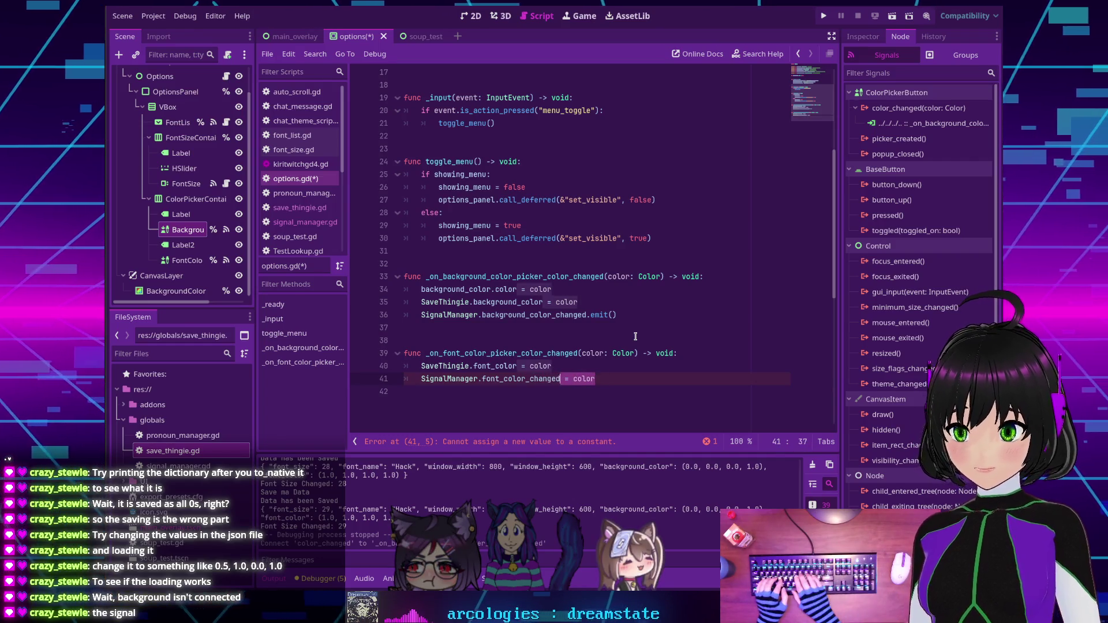
type(".emit()")
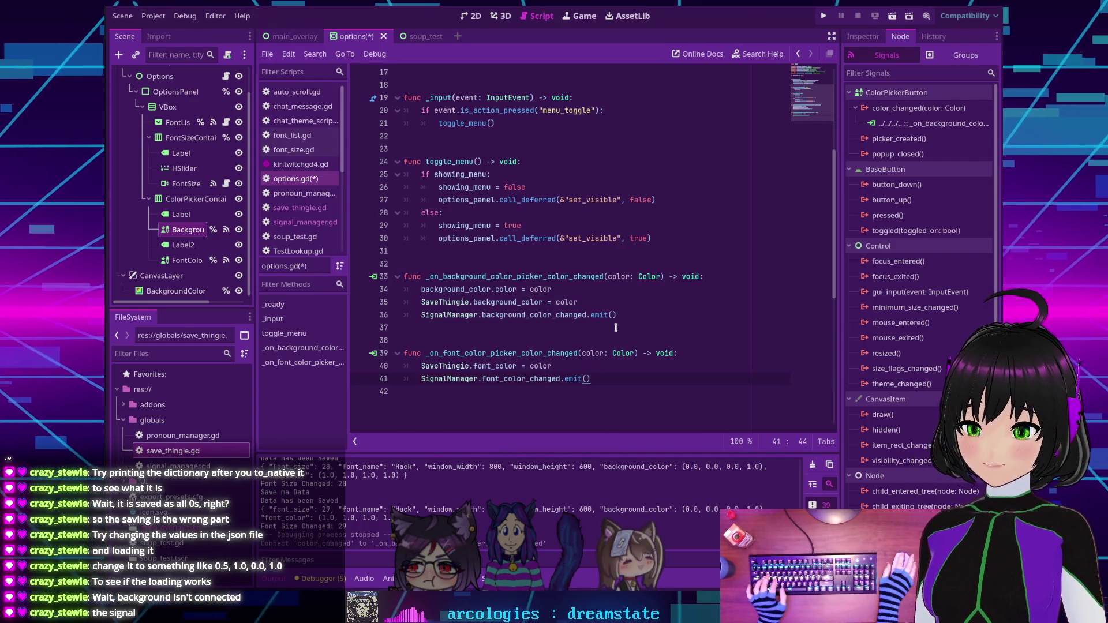
key("ctrl+s")
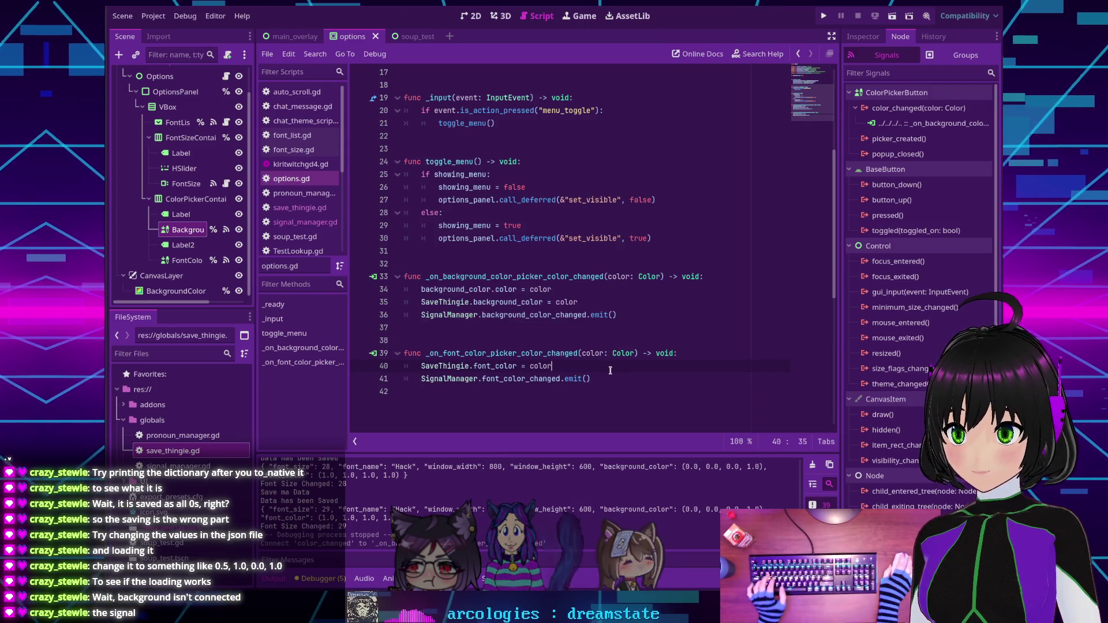
left_click(609, 367)
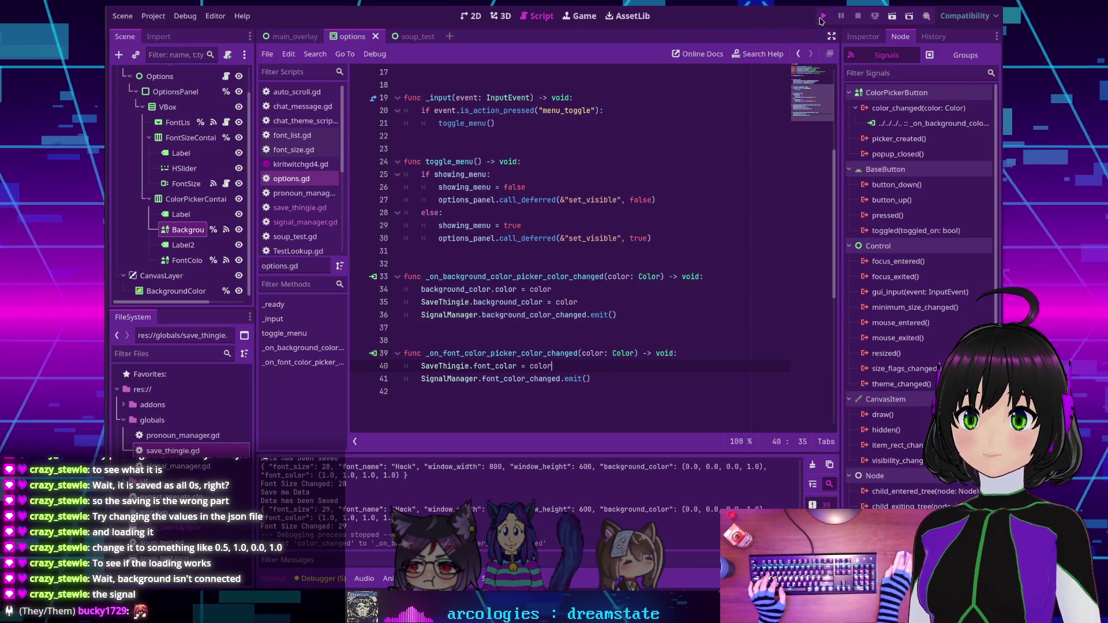
Run the project and set the overlay background to green and the font to magenta.
left_click(821, 16)
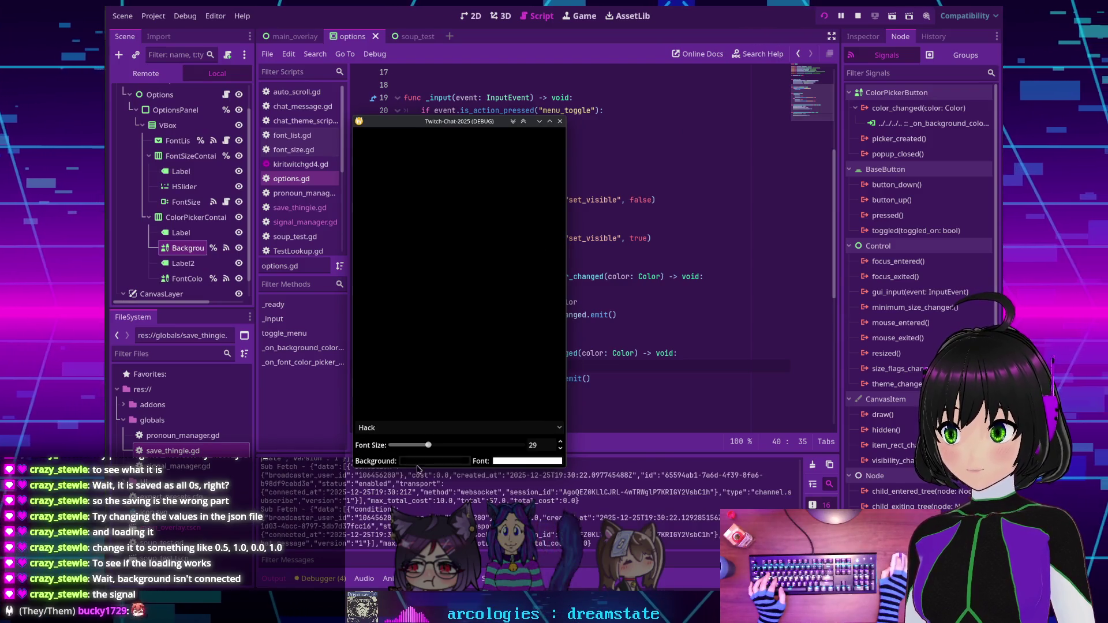
left_click(418, 461)
left_click(457, 356)
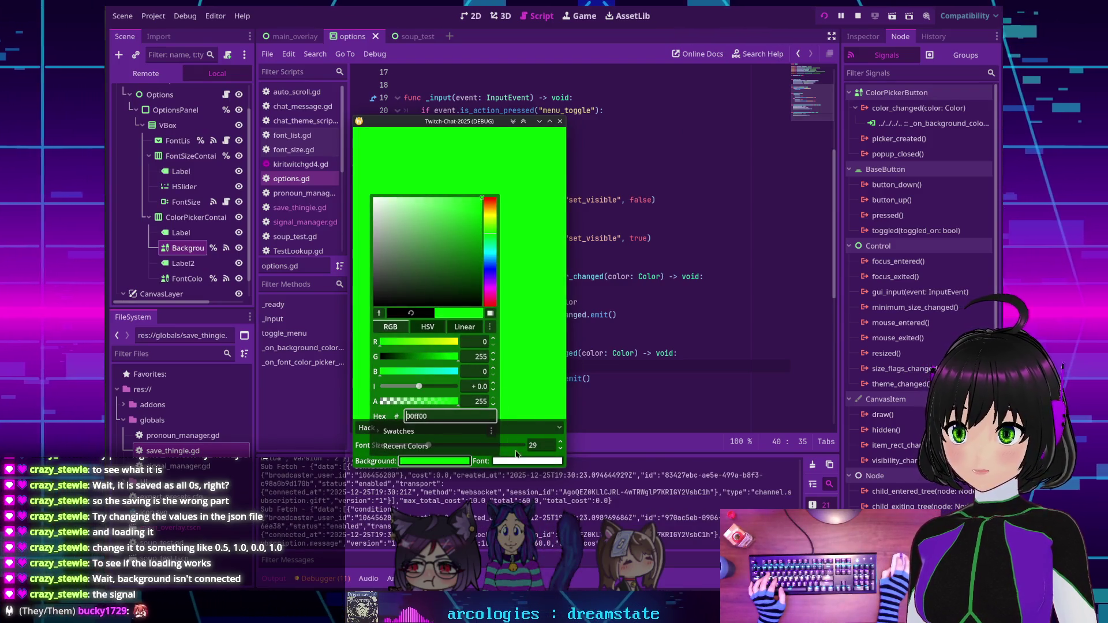
left_click(519, 461)
left_click_drag(471, 361, 366, 341)
left_click(457, 277)
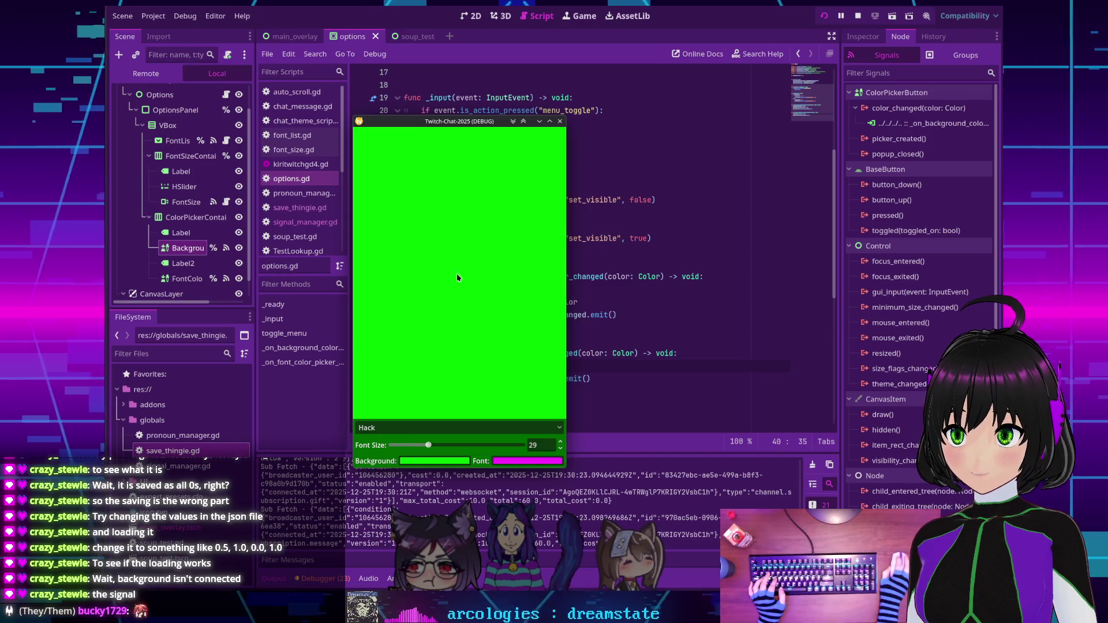
Relaunch the game, set the background hex to 000000, and close the game window.
left_click(560, 125)
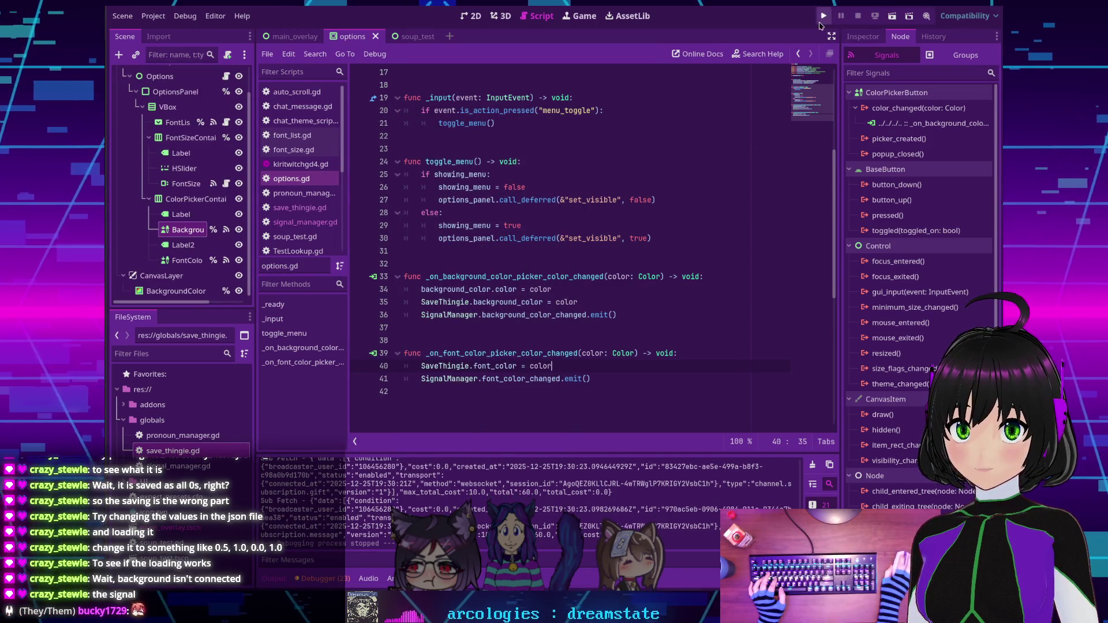
key("F5")
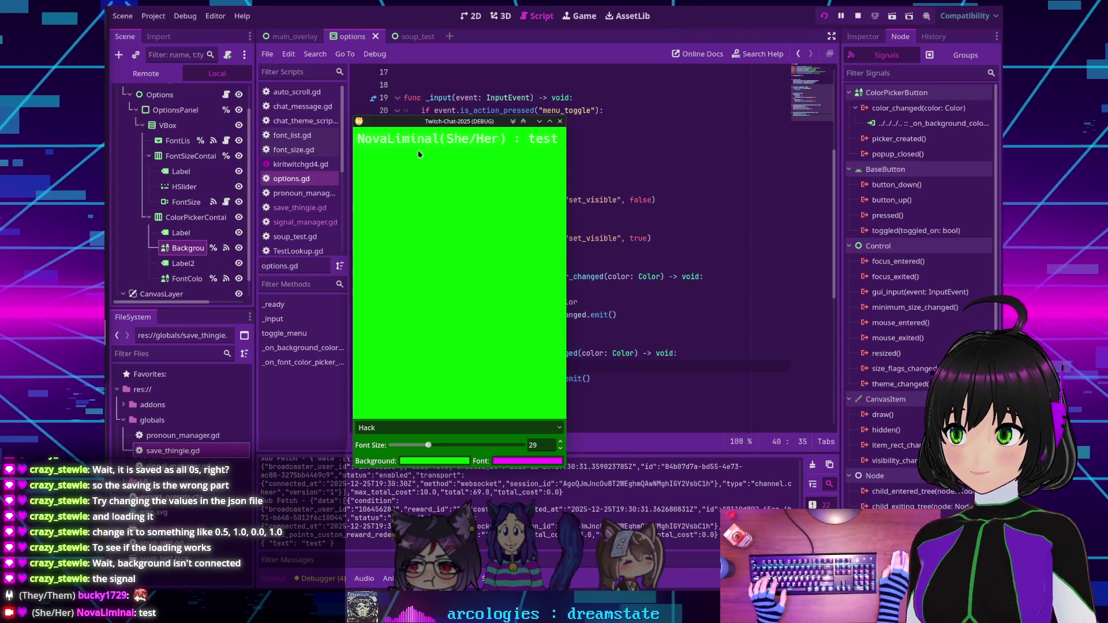
left_click(435, 460)
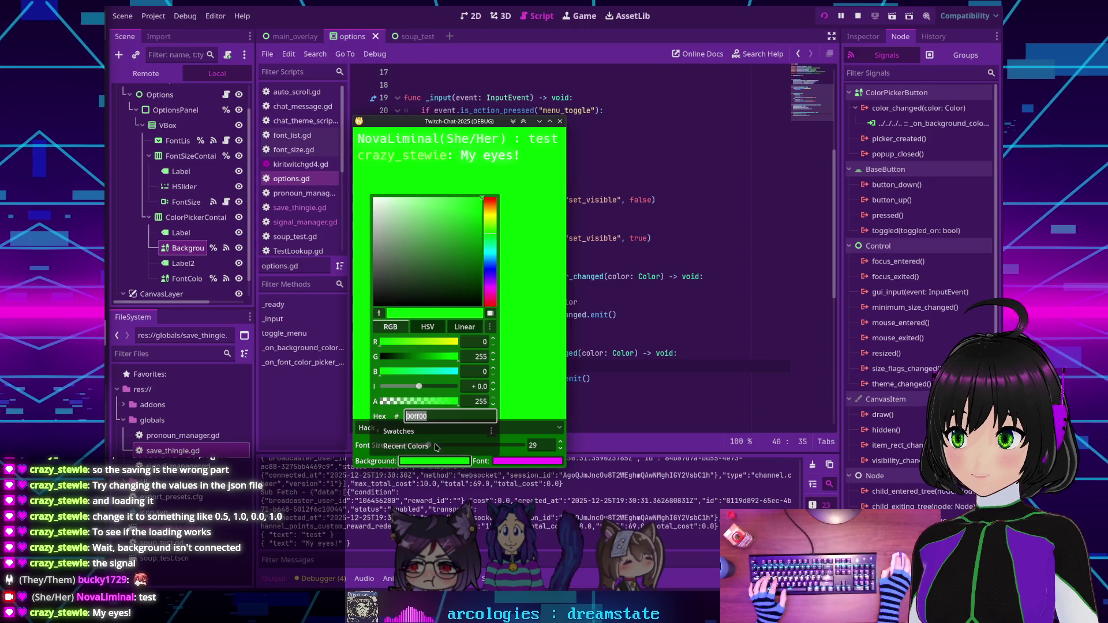
type("000000")
key("Return")
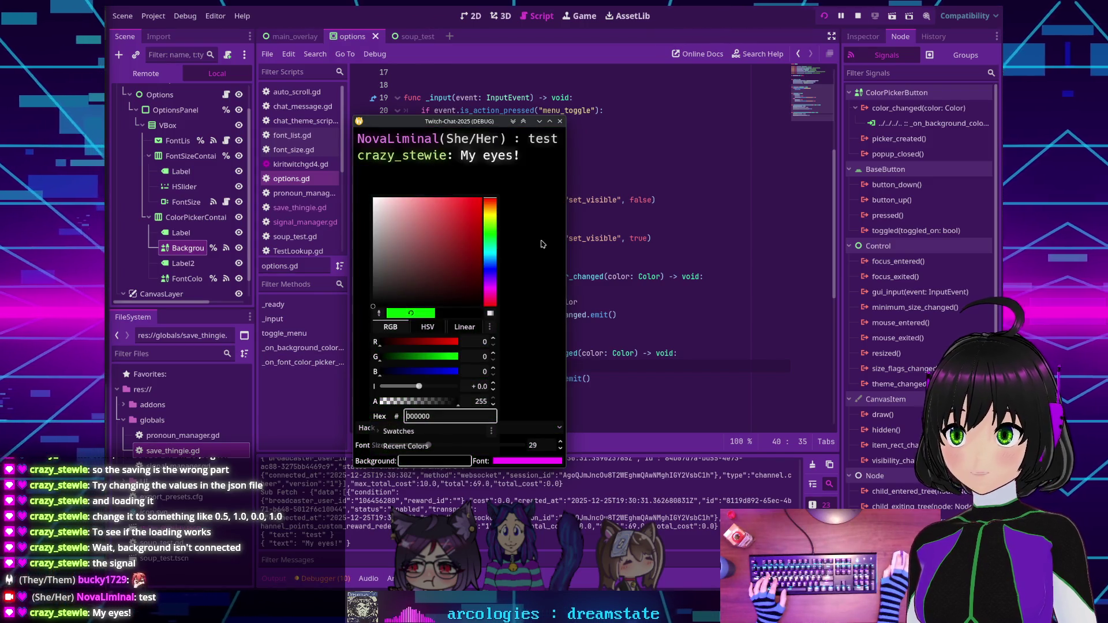
left_click(543, 244)
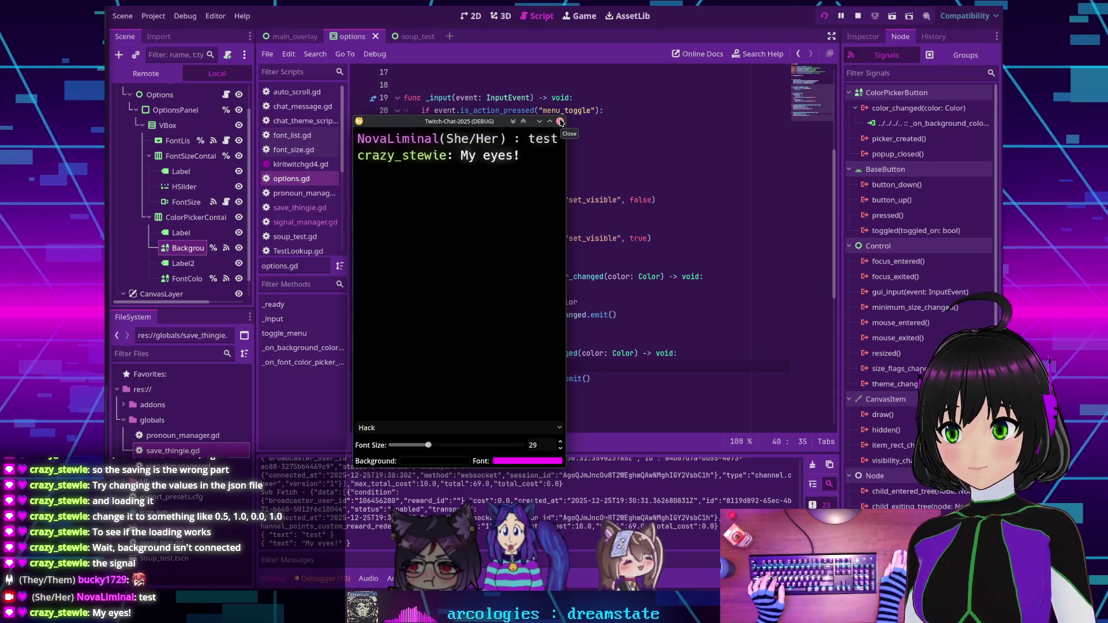
left_click(561, 122)
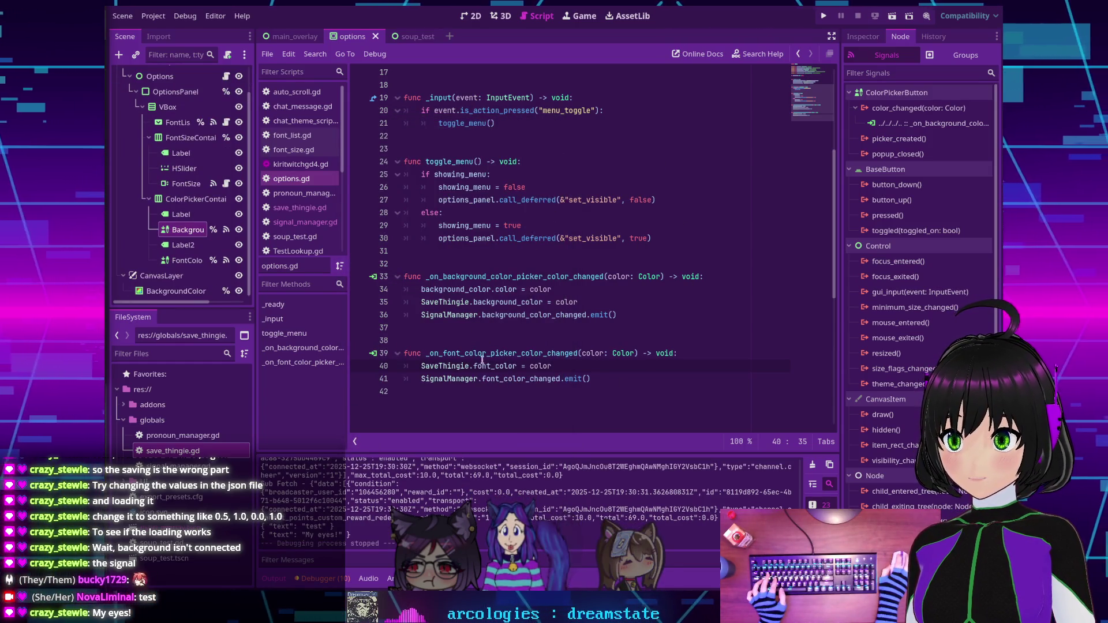
Look through font_size.gd, chat_message.gd and auto_scroll.gd in the Scripts list.
left_click(291, 152)
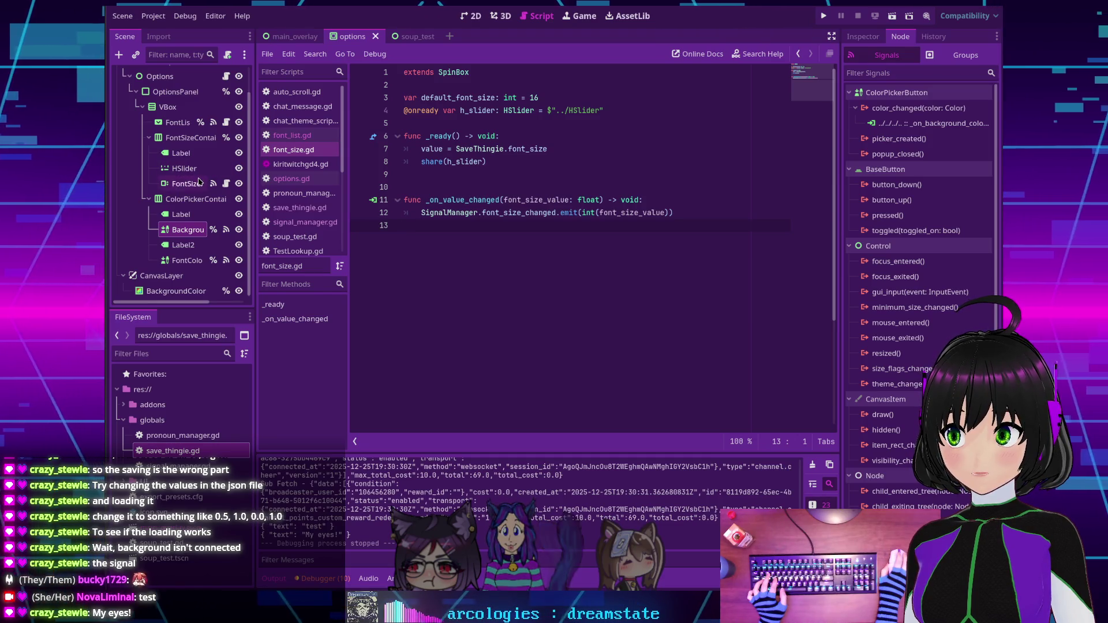
left_click(291, 135)
left_click(297, 109)
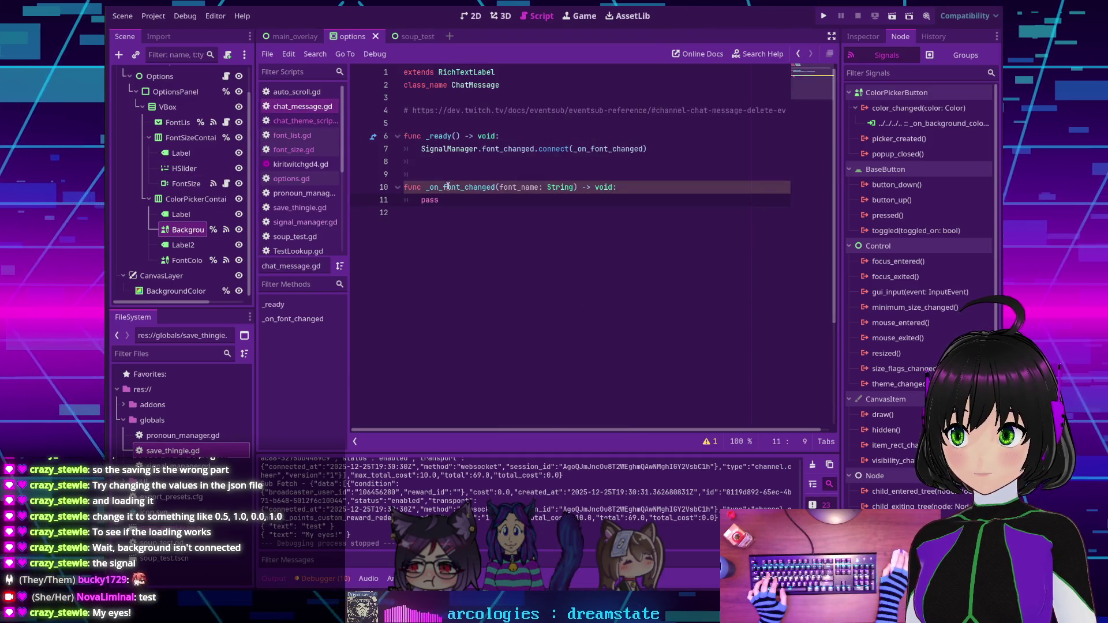
left_click(298, 93)
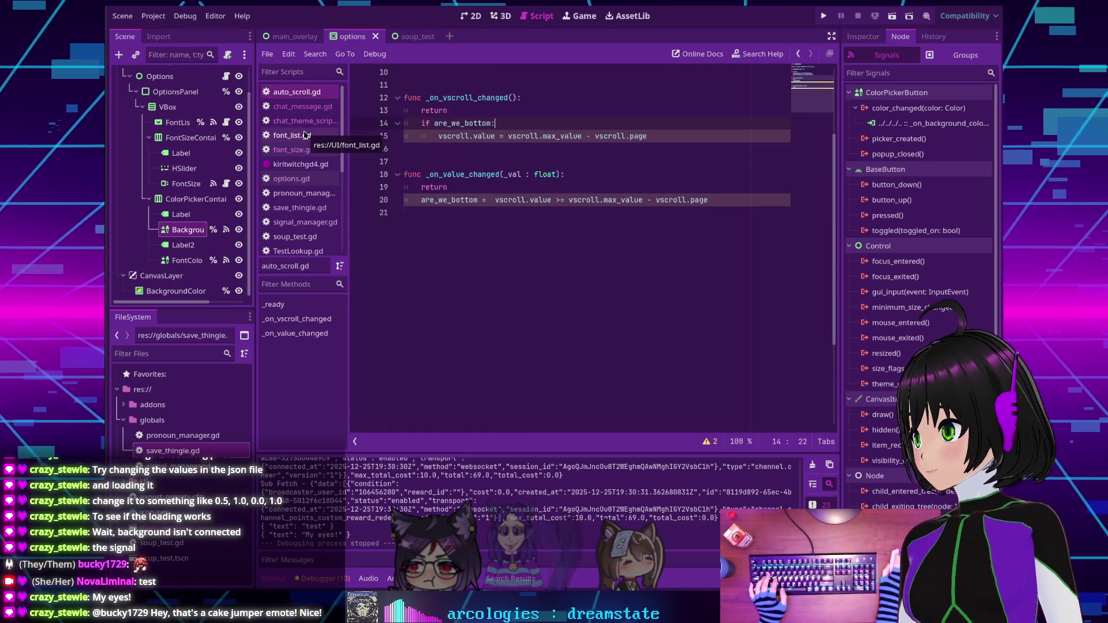
scroll(297, 174, "down", 1)
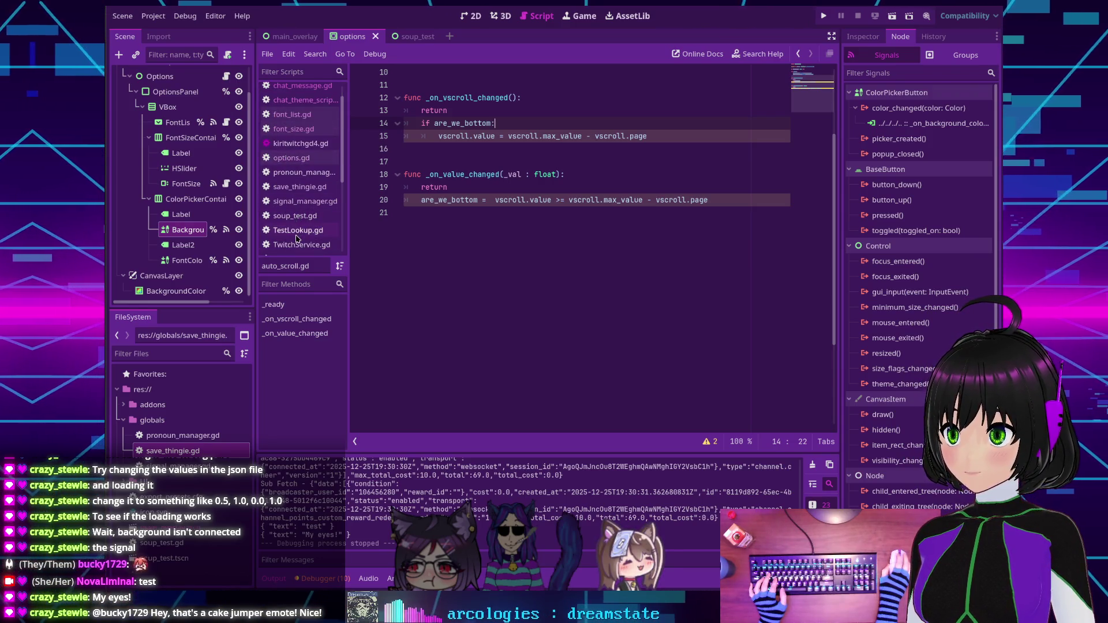
scroll(296, 238, "down", 1)
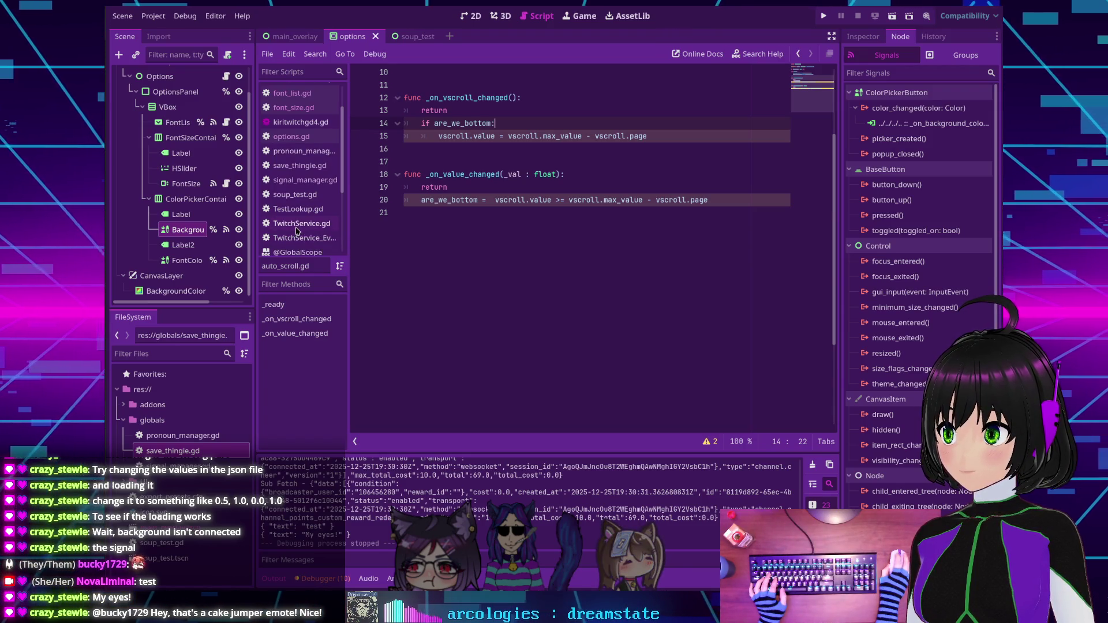
Check TestLookup.gd, signal_manager.gd and soup_test.gd, then open chat_theme_script.gd.
left_click(292, 213)
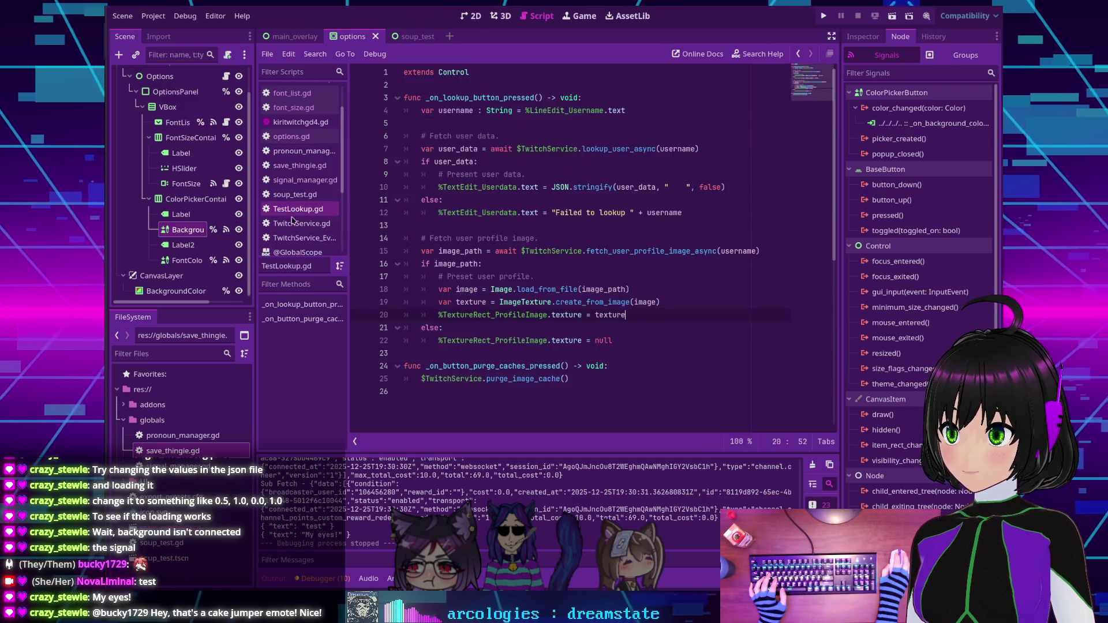
left_click(300, 180)
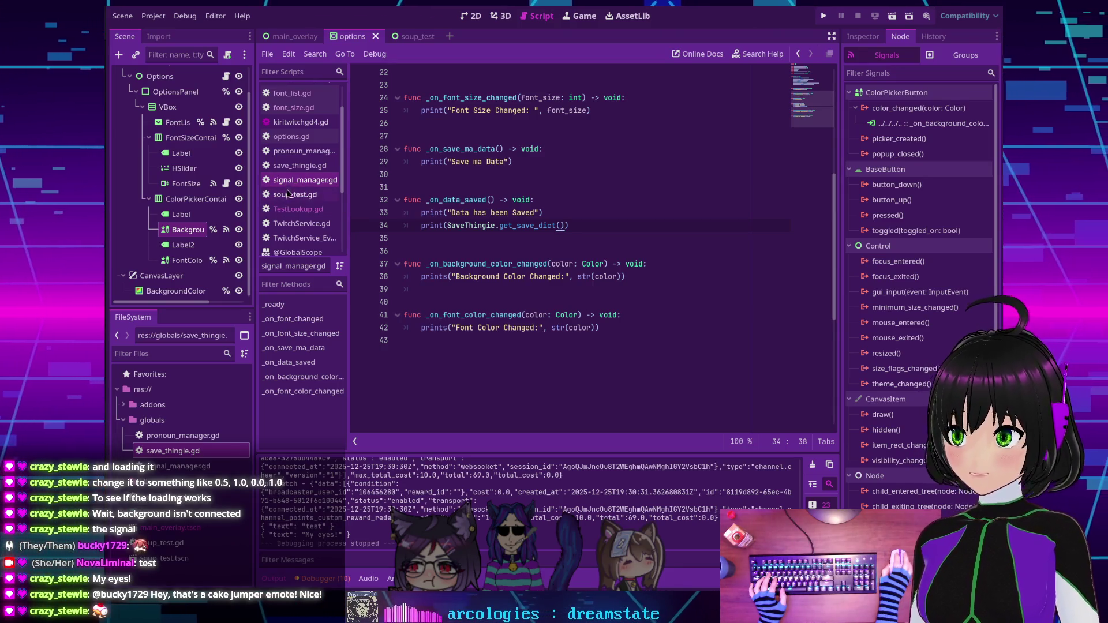
left_click(289, 194)
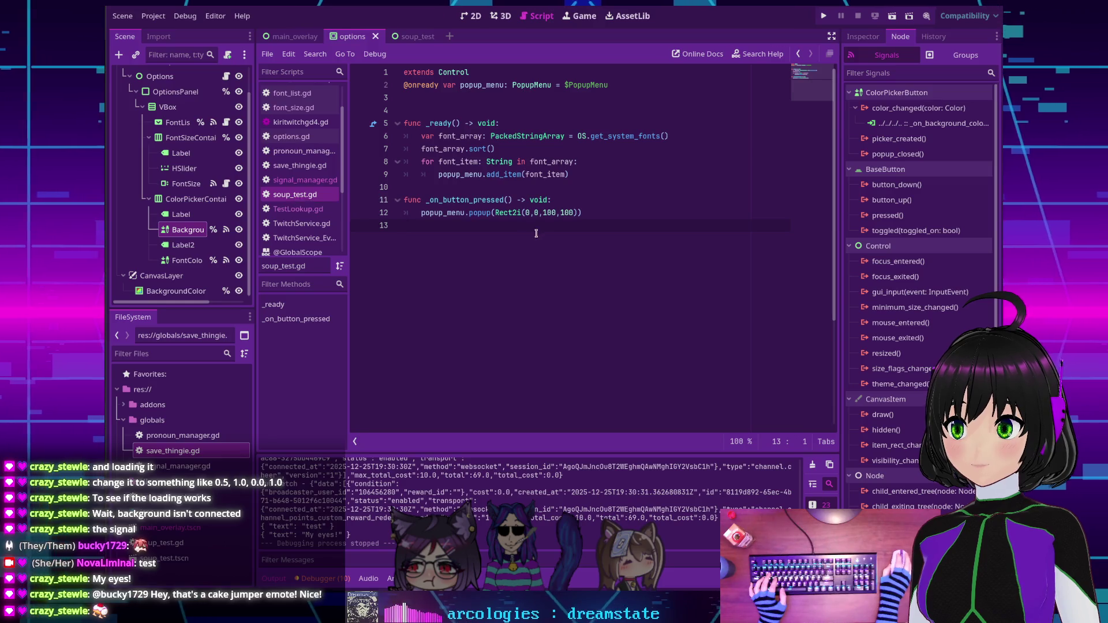
scroll(290, 195, "down", 2)
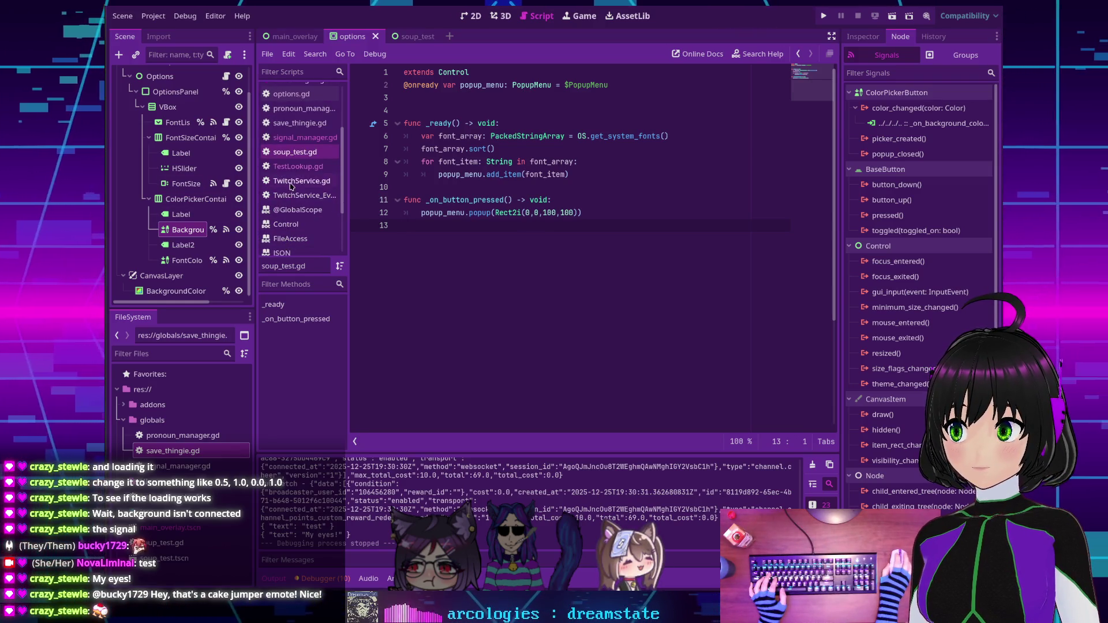
scroll(293, 185, "up", 3)
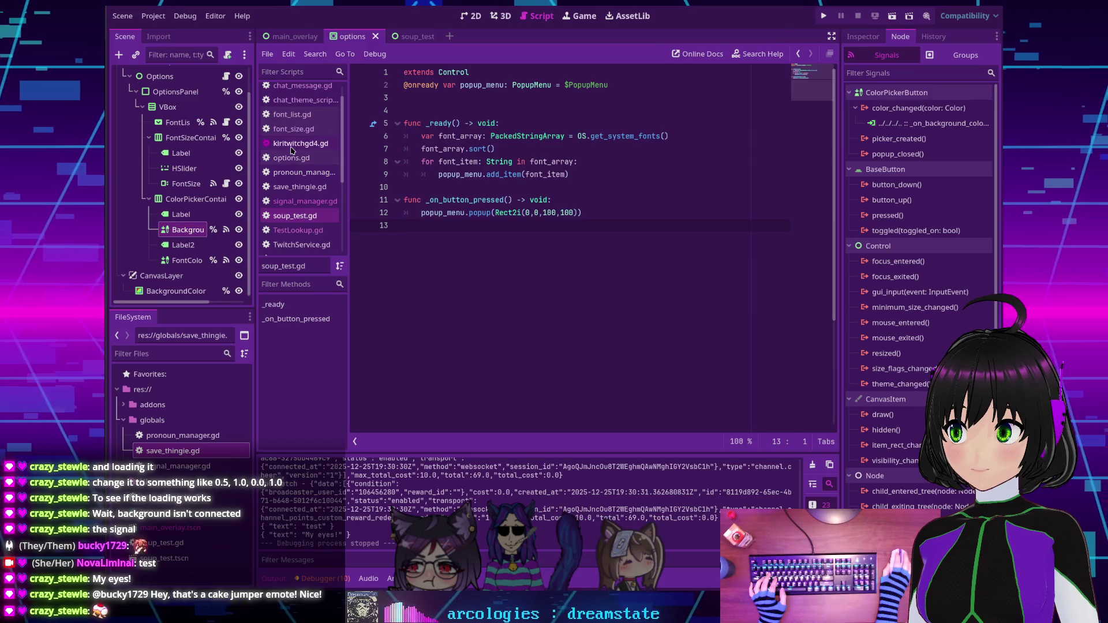
scroll(289, 130, "up", 1)
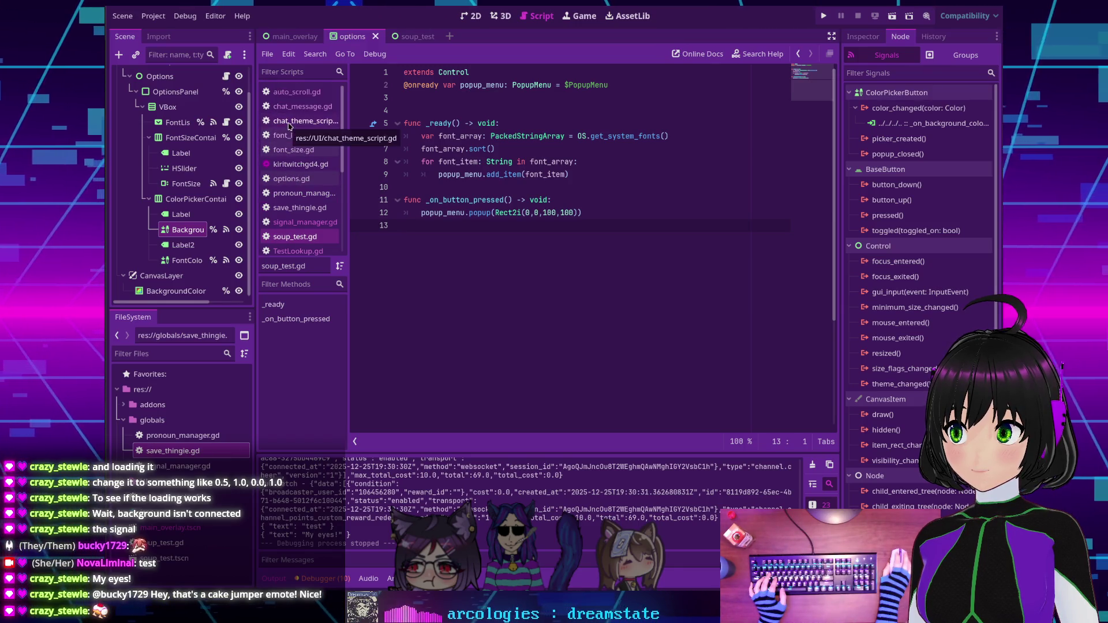
left_click(292, 122)
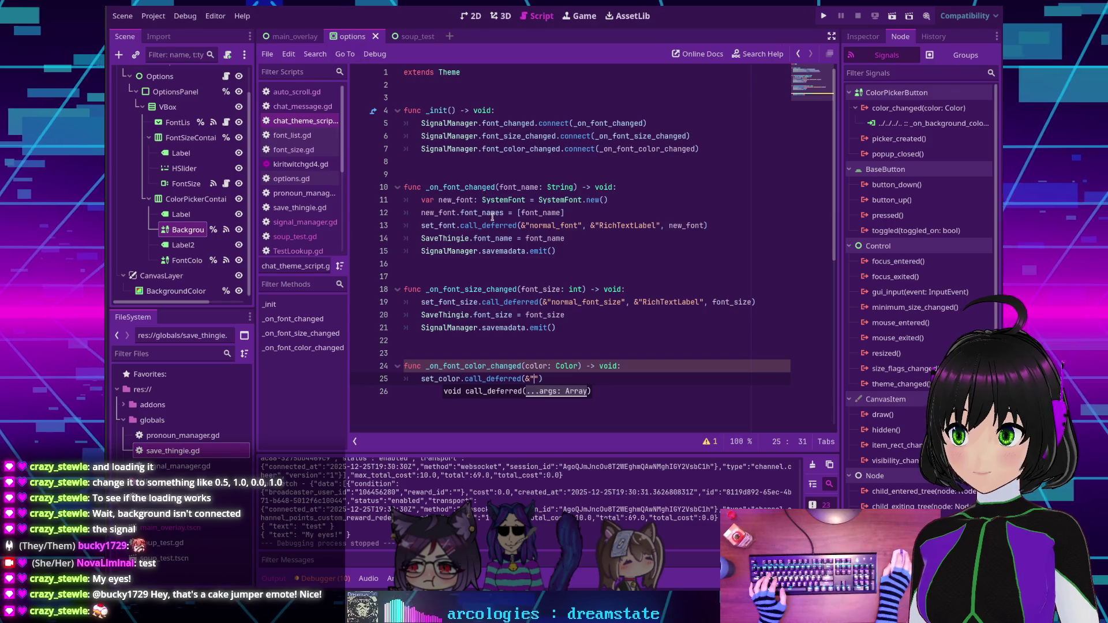
Place the caret on empty line 26 and review the BackgroundColorPicker's properties in the Inspector.
scroll(532, 281, "down", 1)
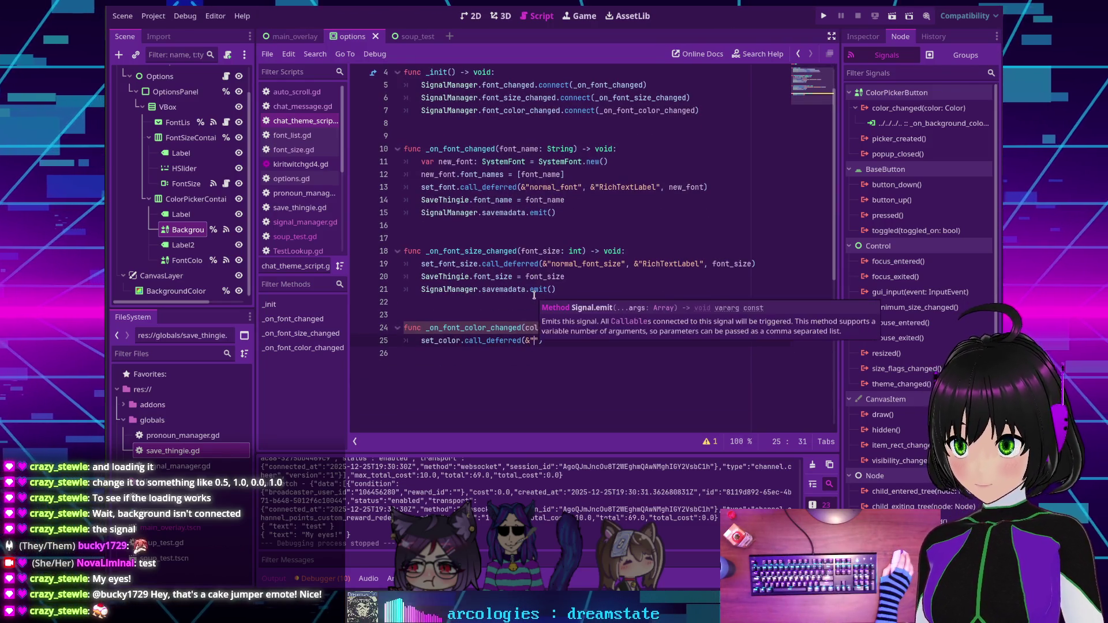
left_click(498, 348)
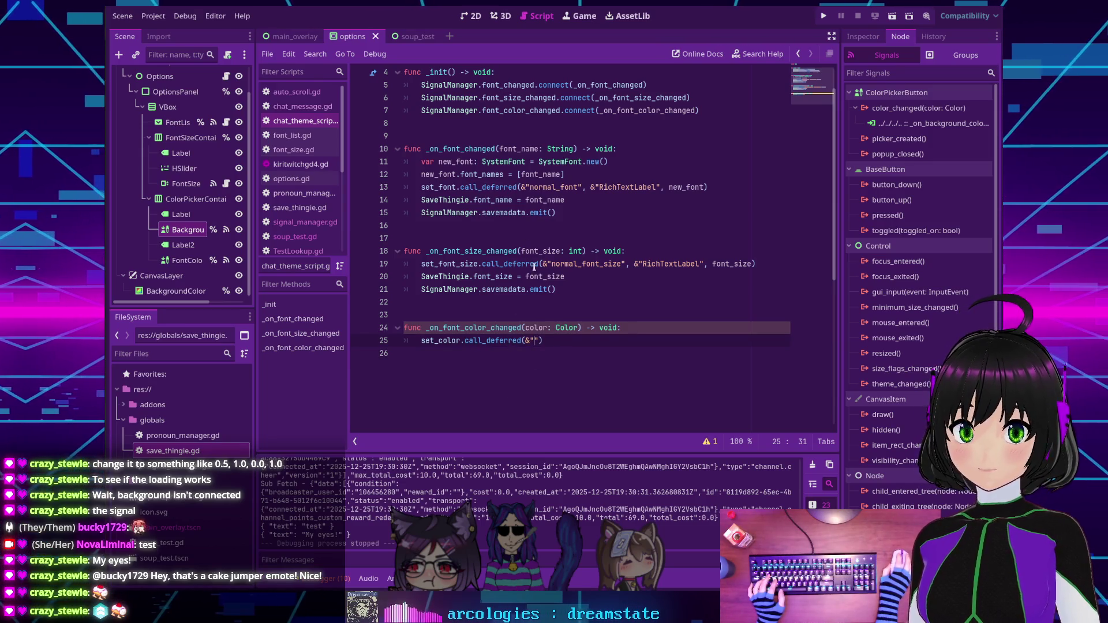
left_click(860, 37)
scroll(911, 209, "down", 10)
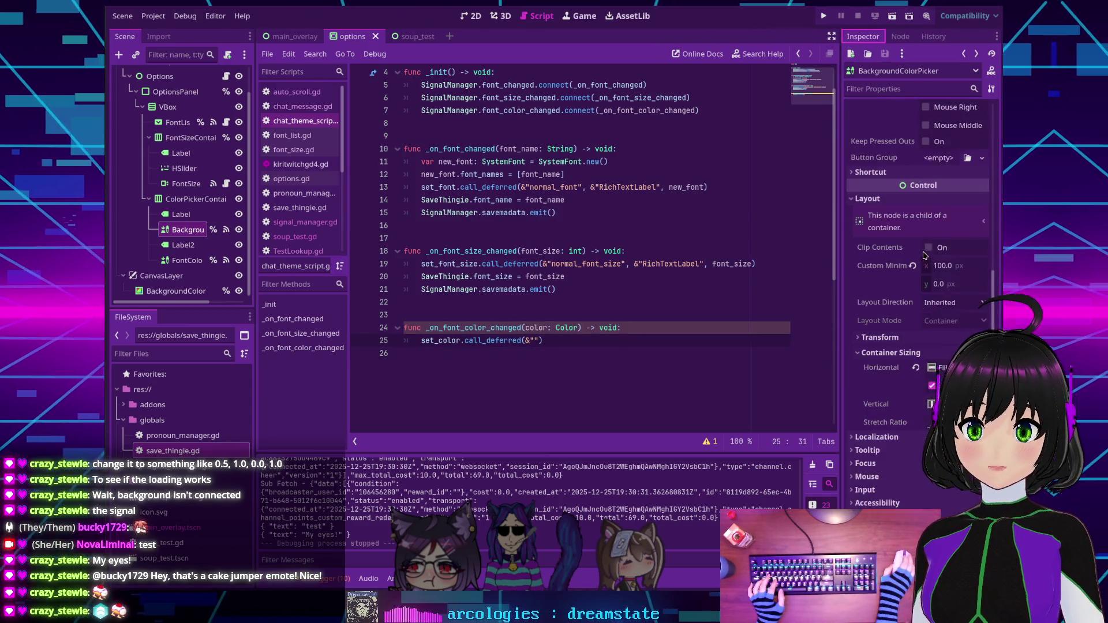
scroll(911, 208, "up", 10)
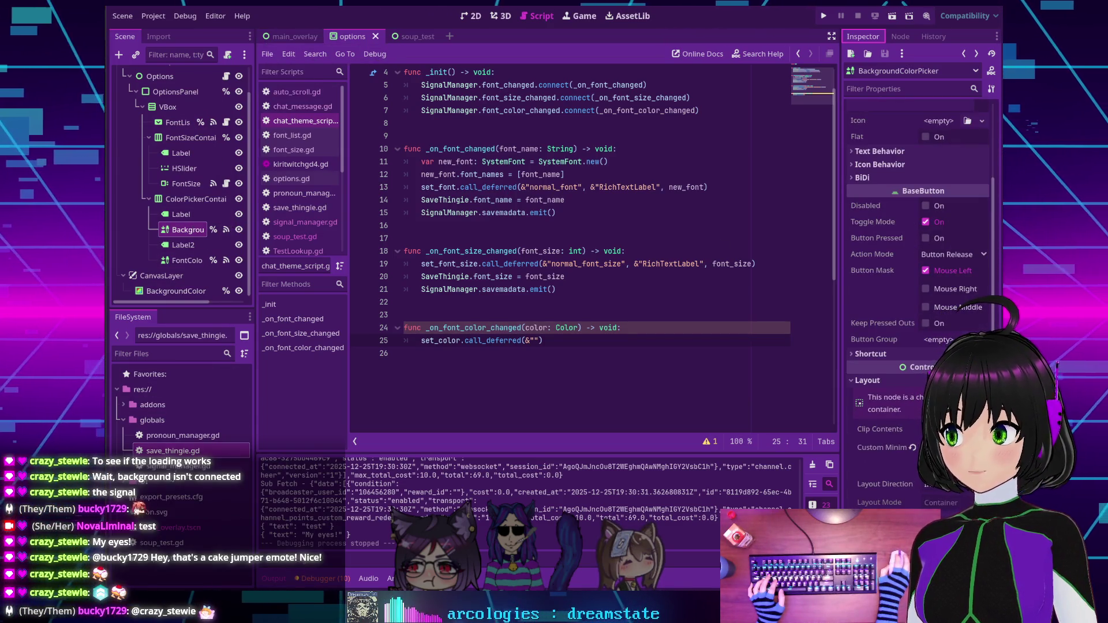
scroll(167, 501, "down", 3)
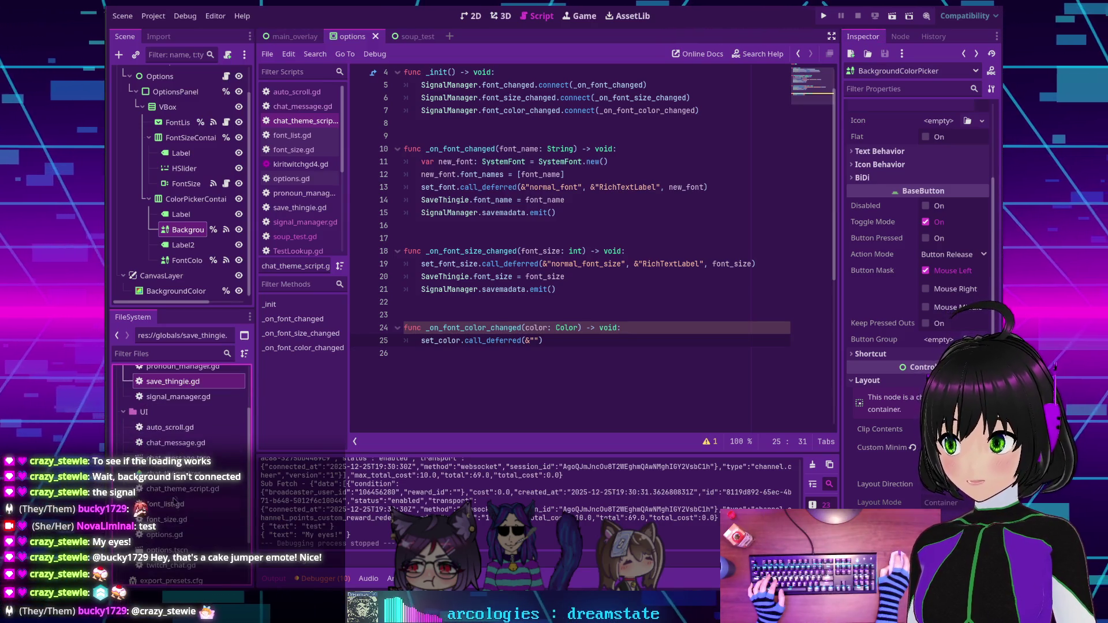
Open chat_message.tscn in its own scene tab and locate chat_theme.tres in the FileSystem.
double_click(173, 458)
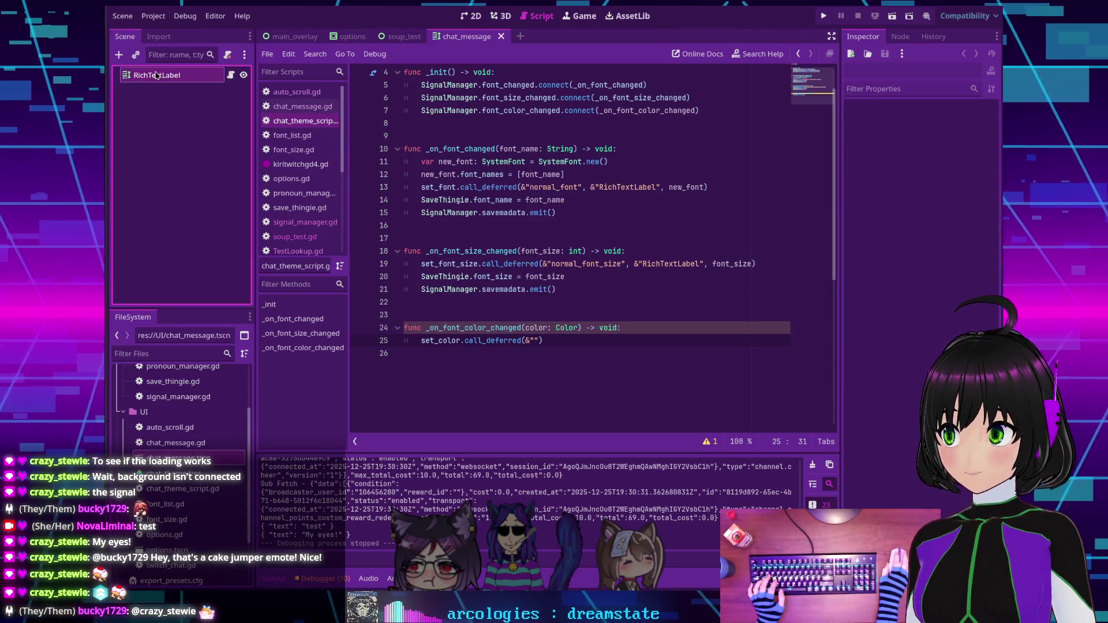
scroll(912, 254, "down", 15)
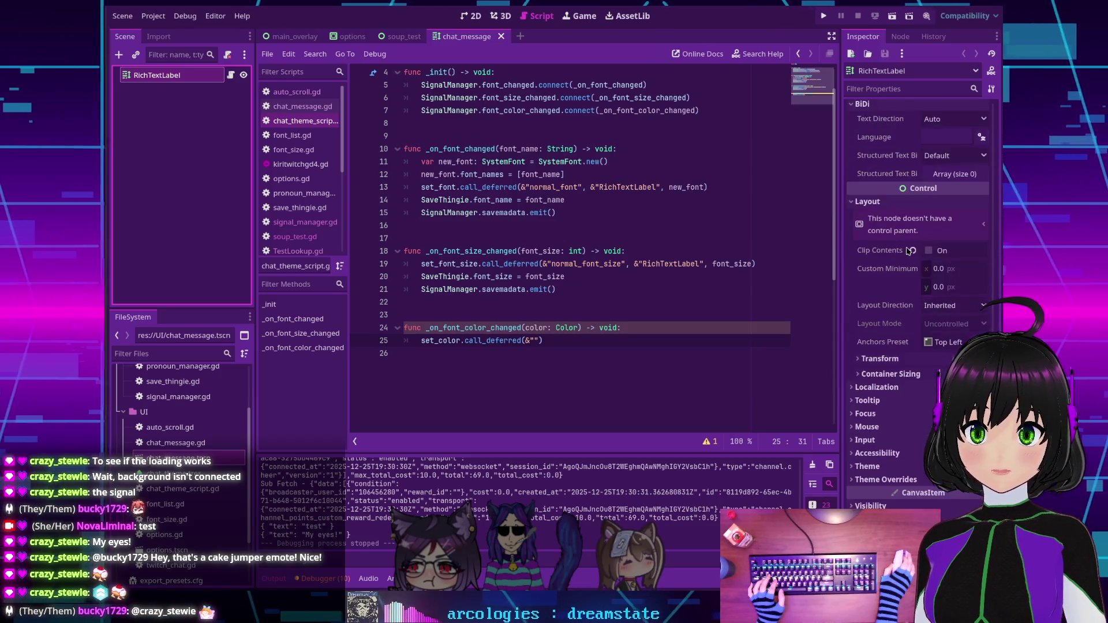
scroll(855, 325, "up", 5)
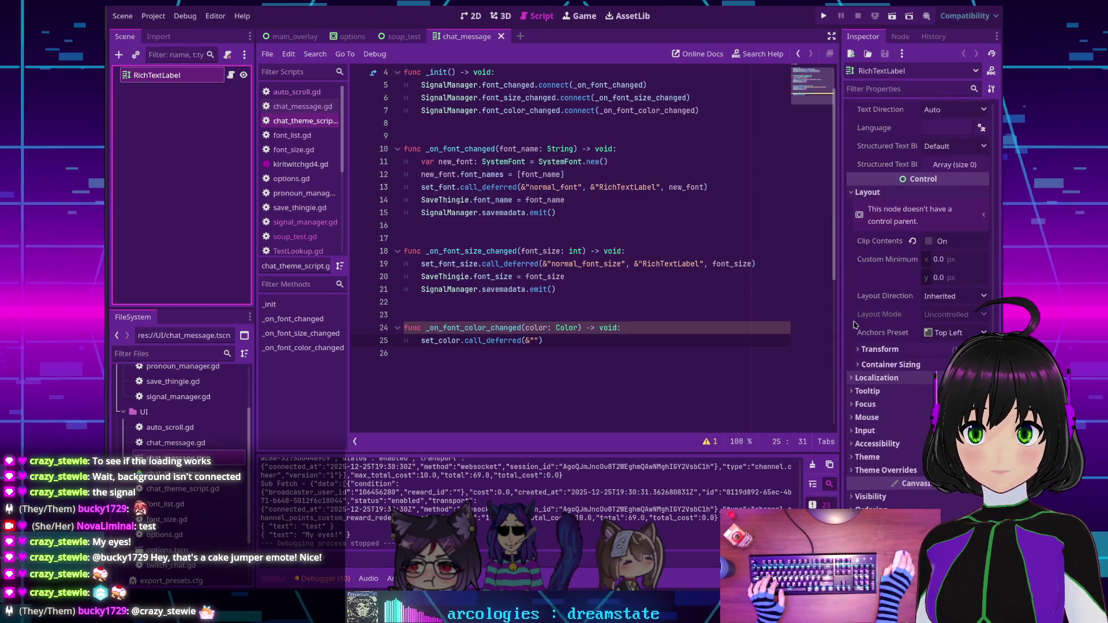
scroll(856, 325, "up", 10)
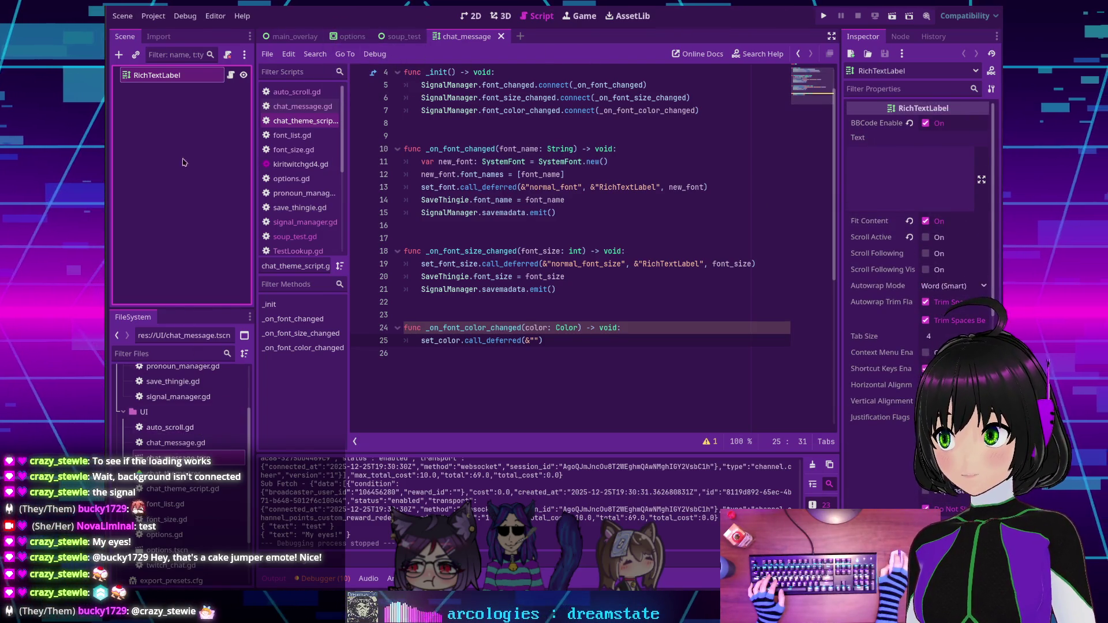
scroll(190, 451, "down", 2)
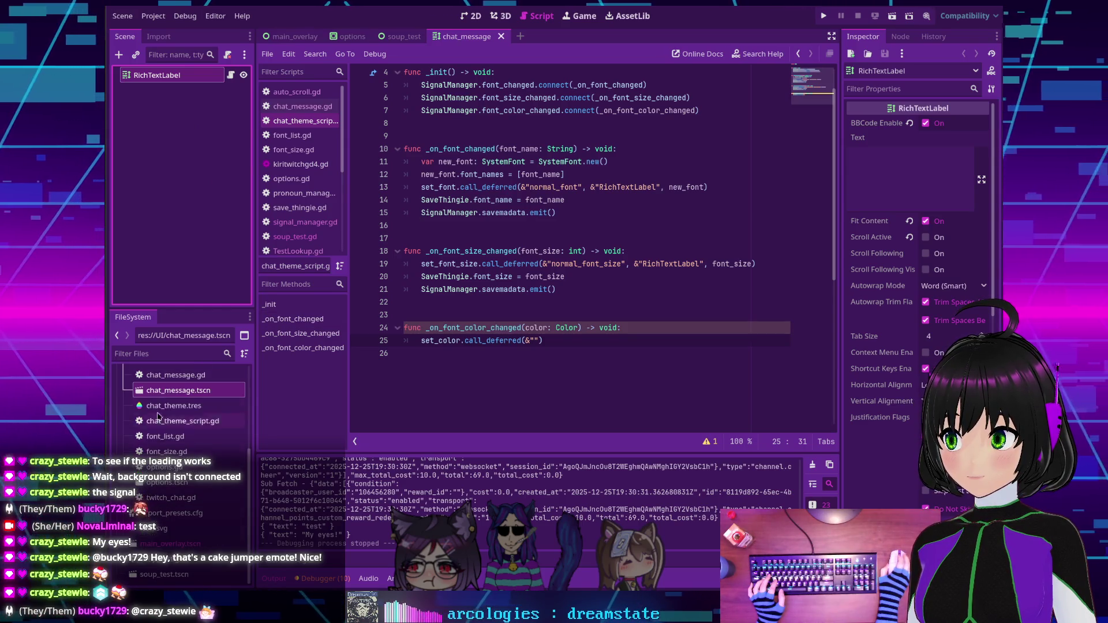
left_click(163, 405)
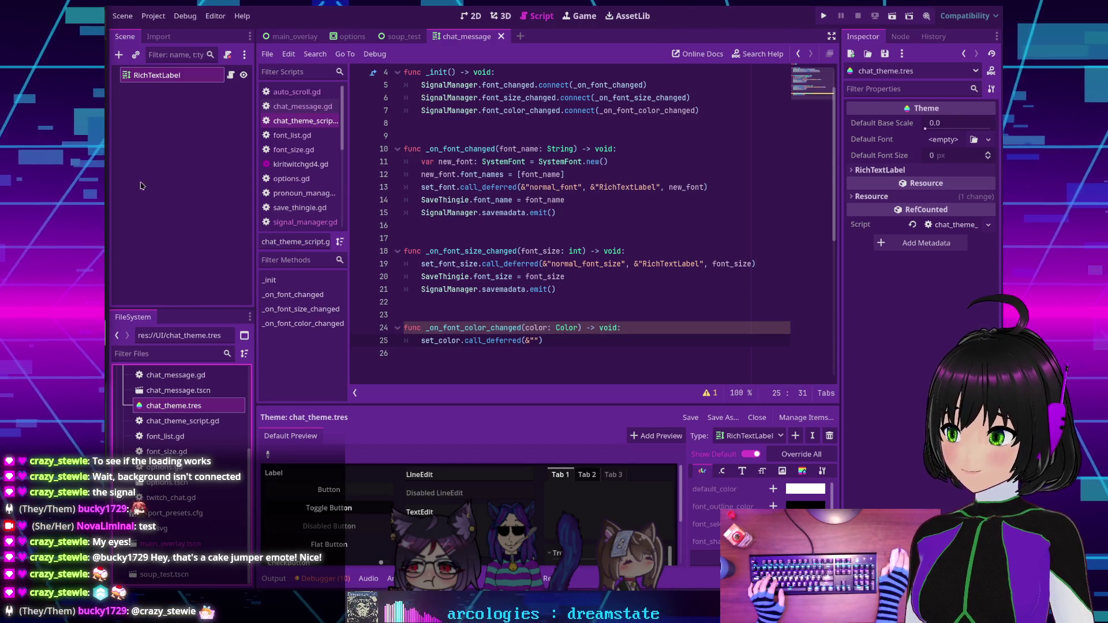
Inspect chat_theme.tres for RichTextLabel's default_color, then return to the end of line 25.
left_click(180, 232)
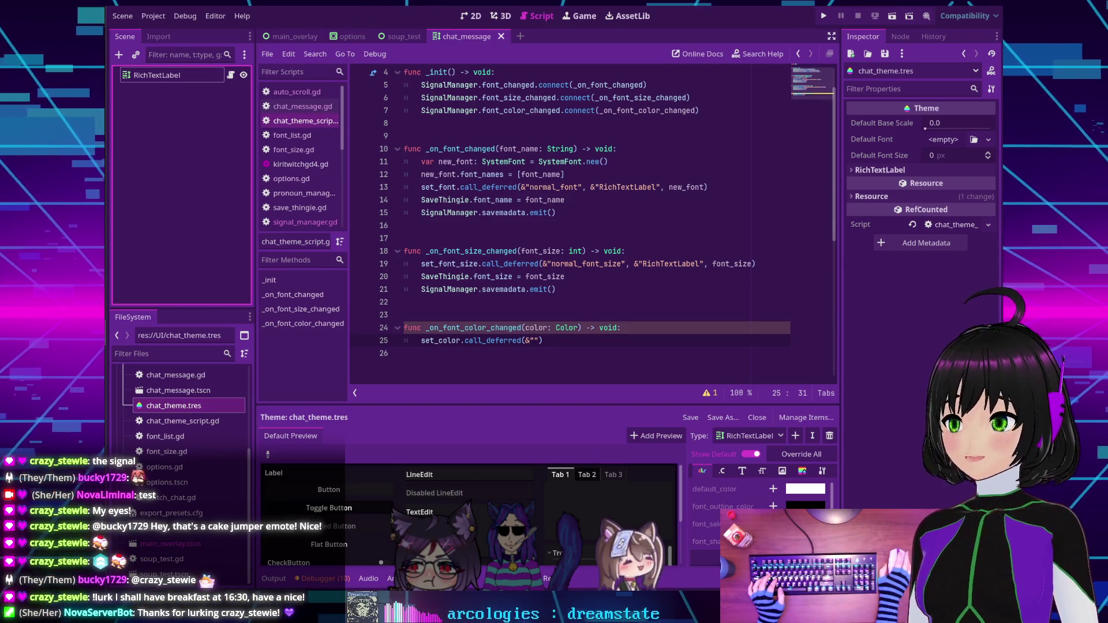
left_click(602, 340)
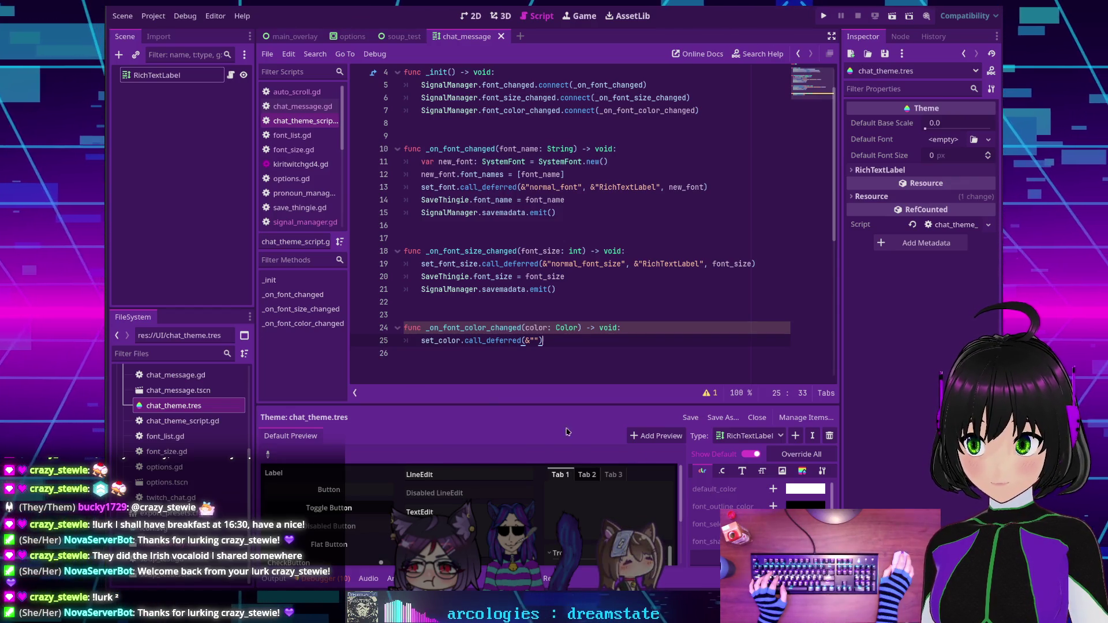
Rewrite line 25 as set_color.call_deferred(&'default_color', &'RichTextLabel', color) and run the project.
double_click(439, 341)
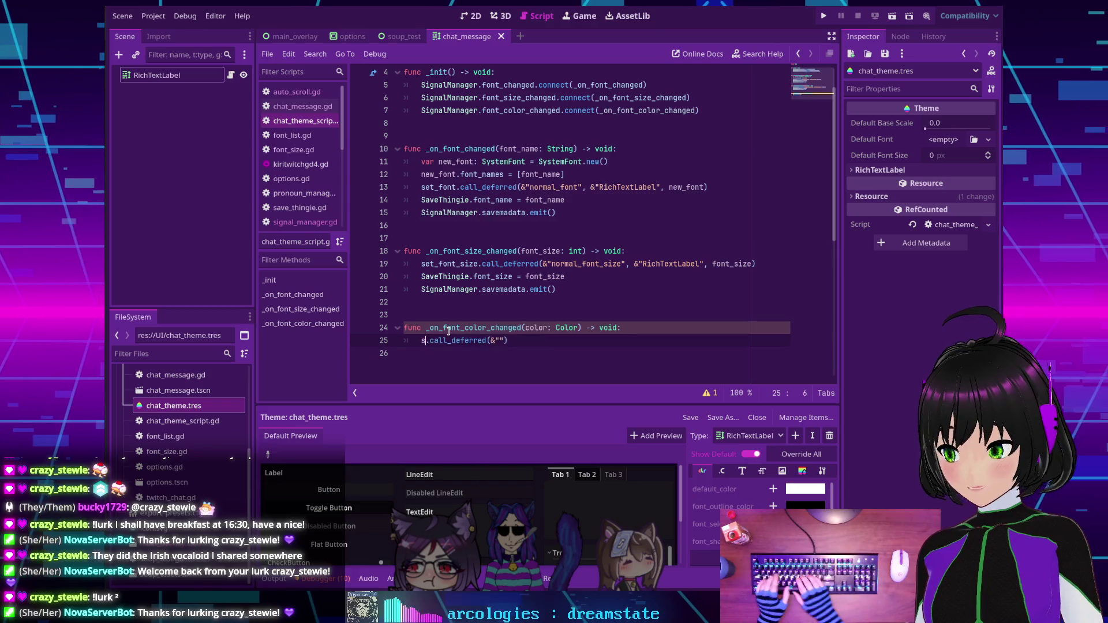
type("set_d")
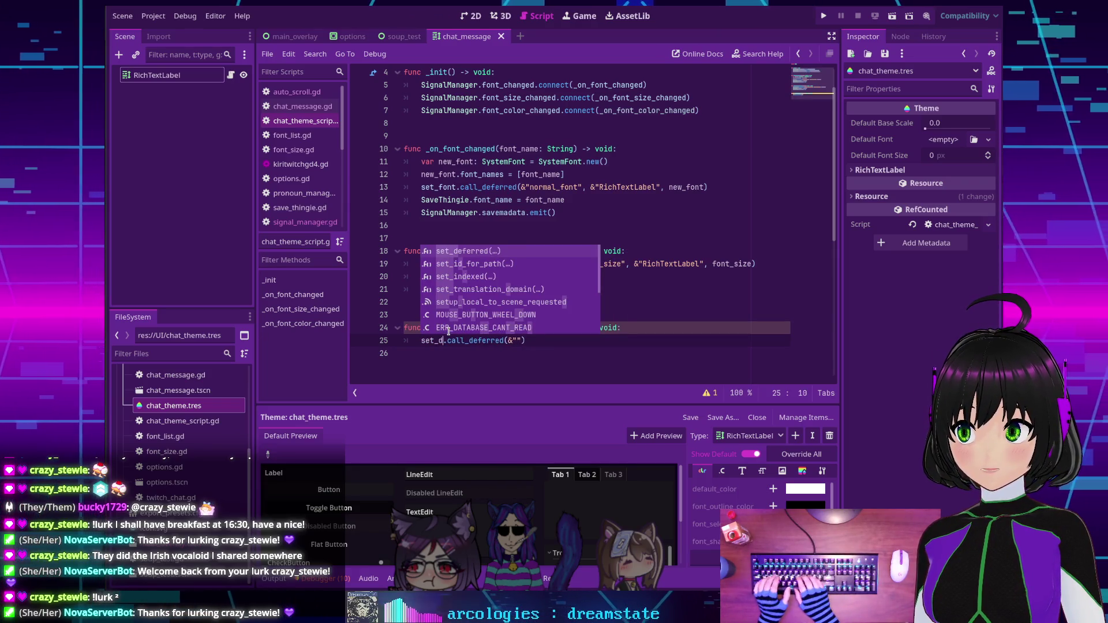
key("BackSpace")
type("c")
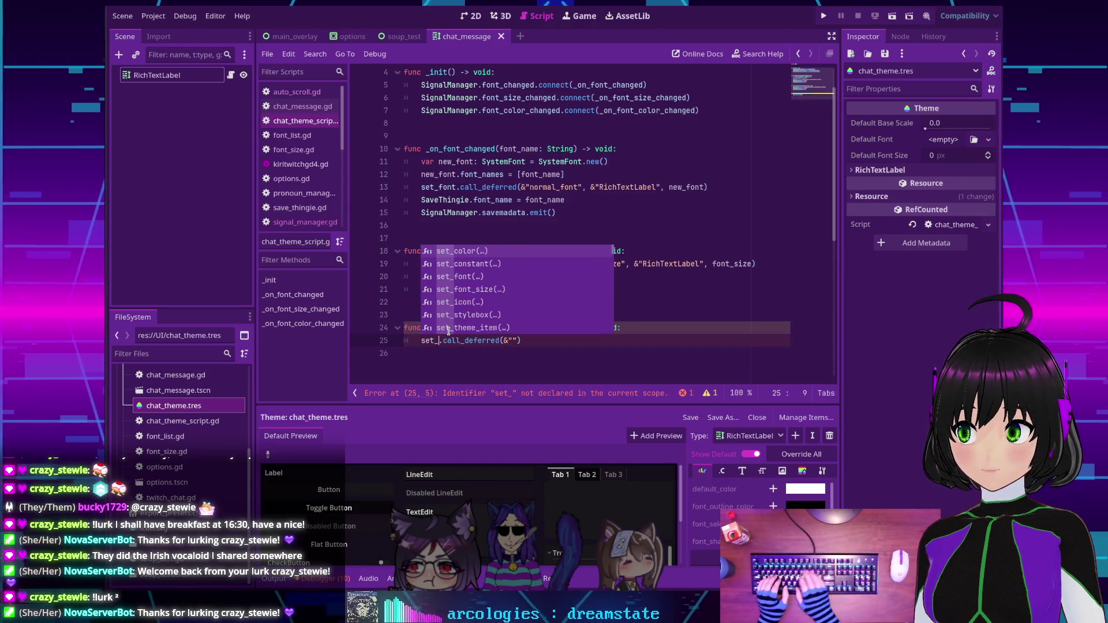
key("Return")
key("Right")
key("Right")
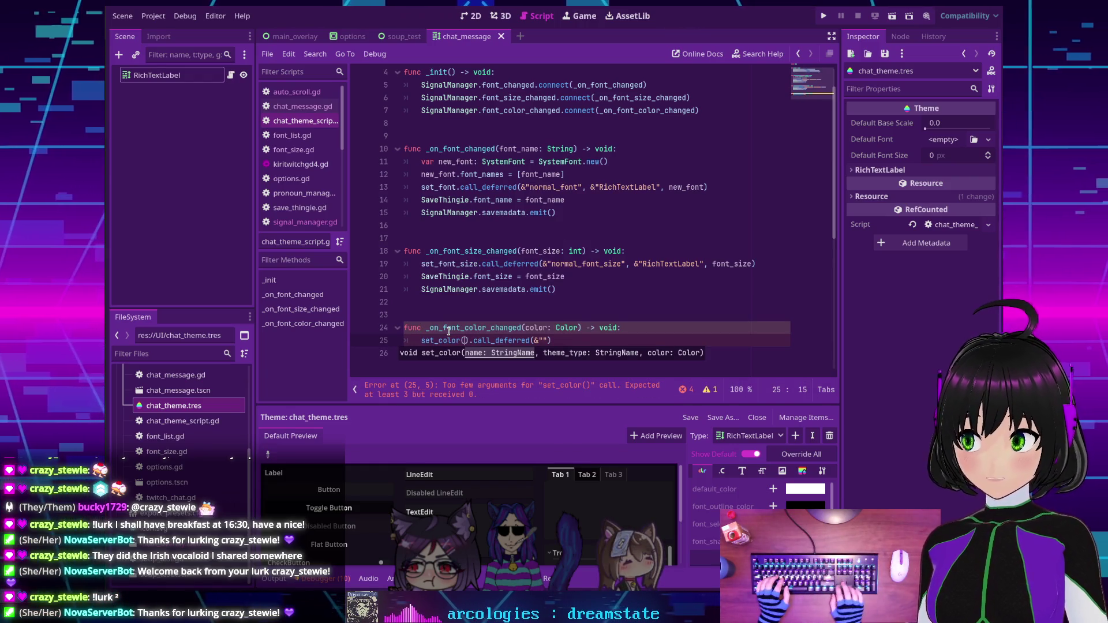
key("Left")
key("BackSpace")
key("BackSpace")
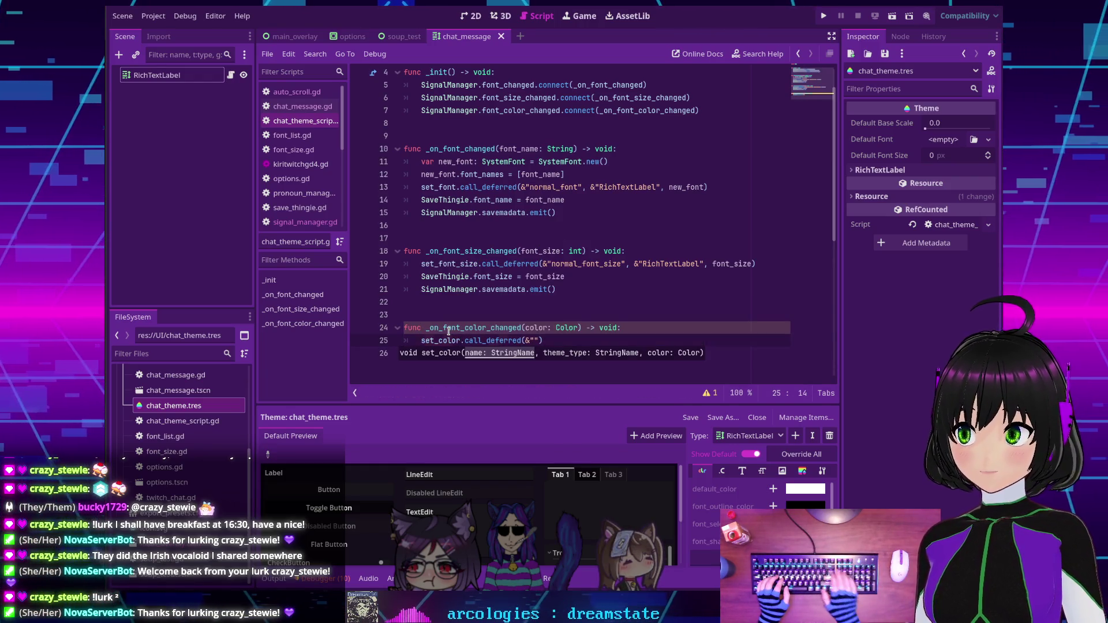
key("Right")
key("Right")
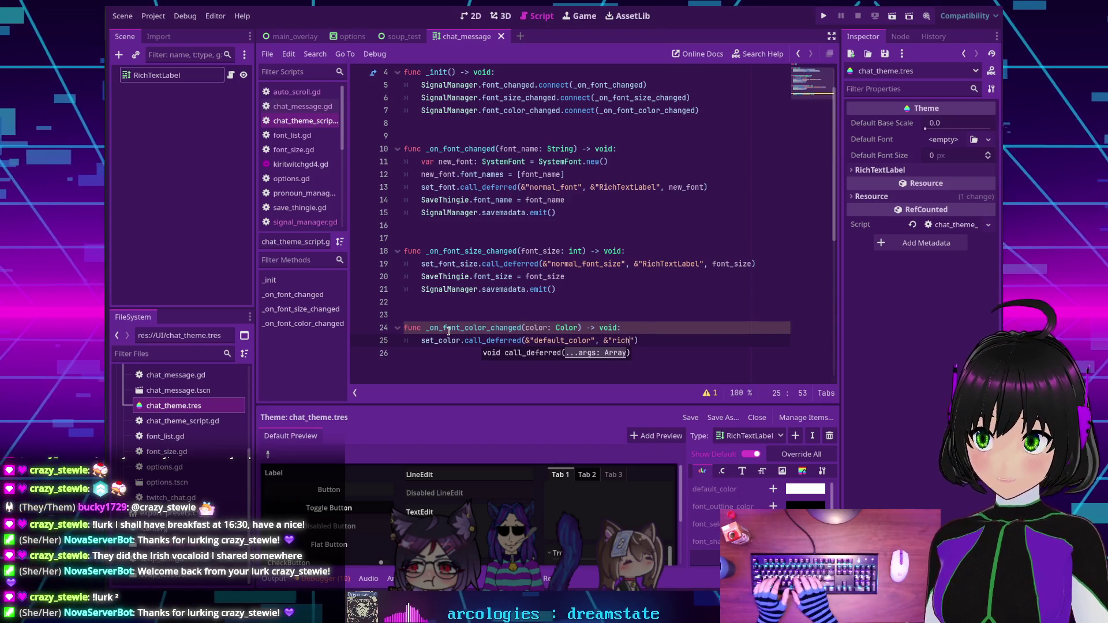
type("RichText")
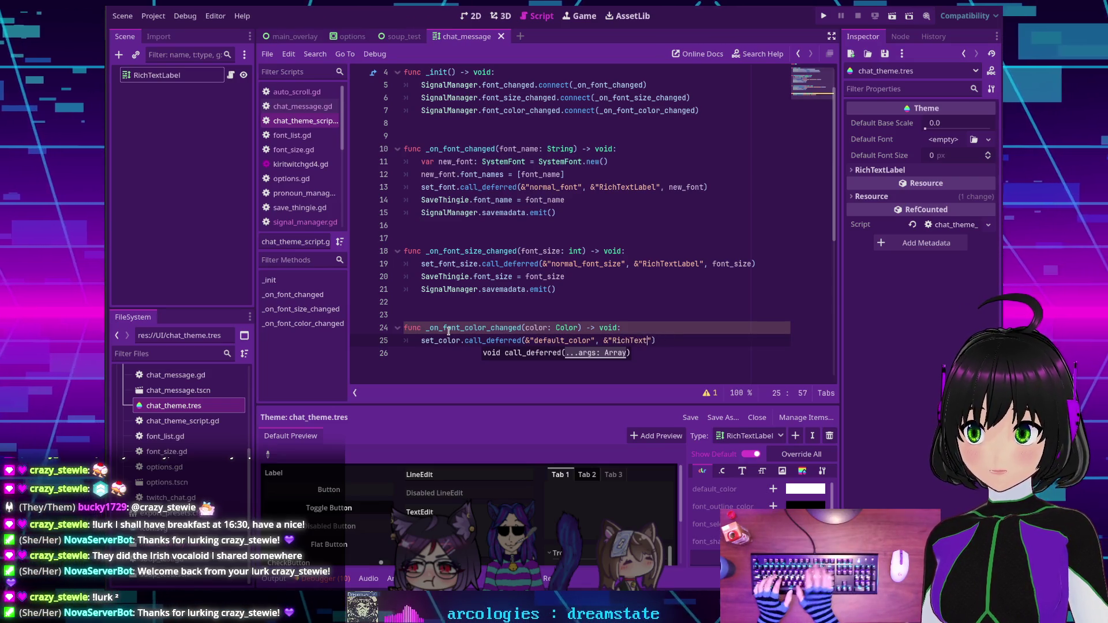
type("Label")
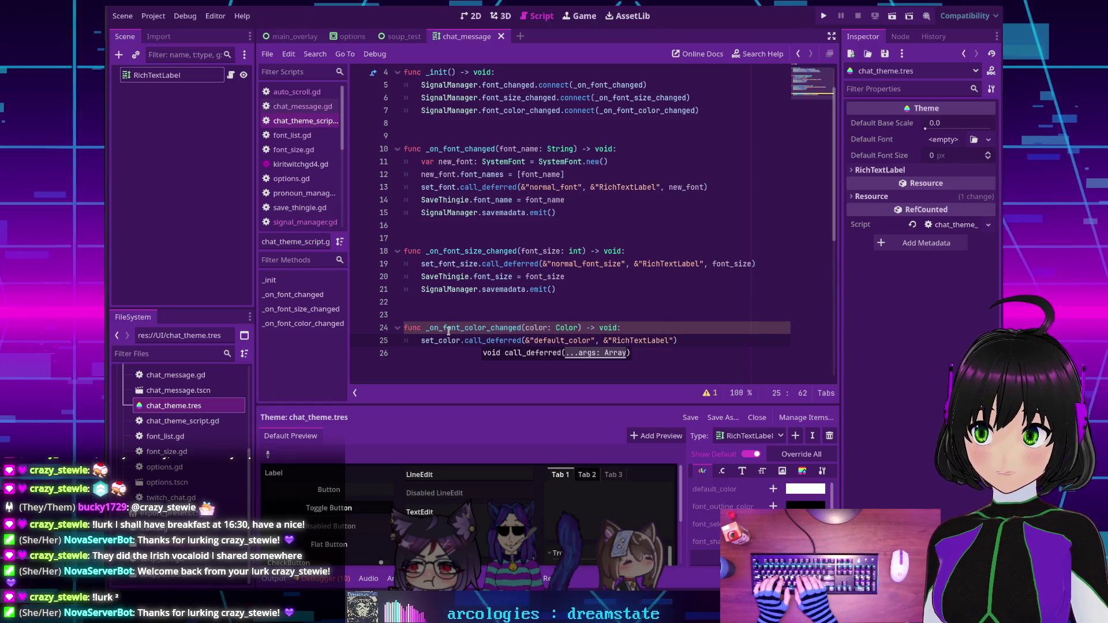
type("\", ")
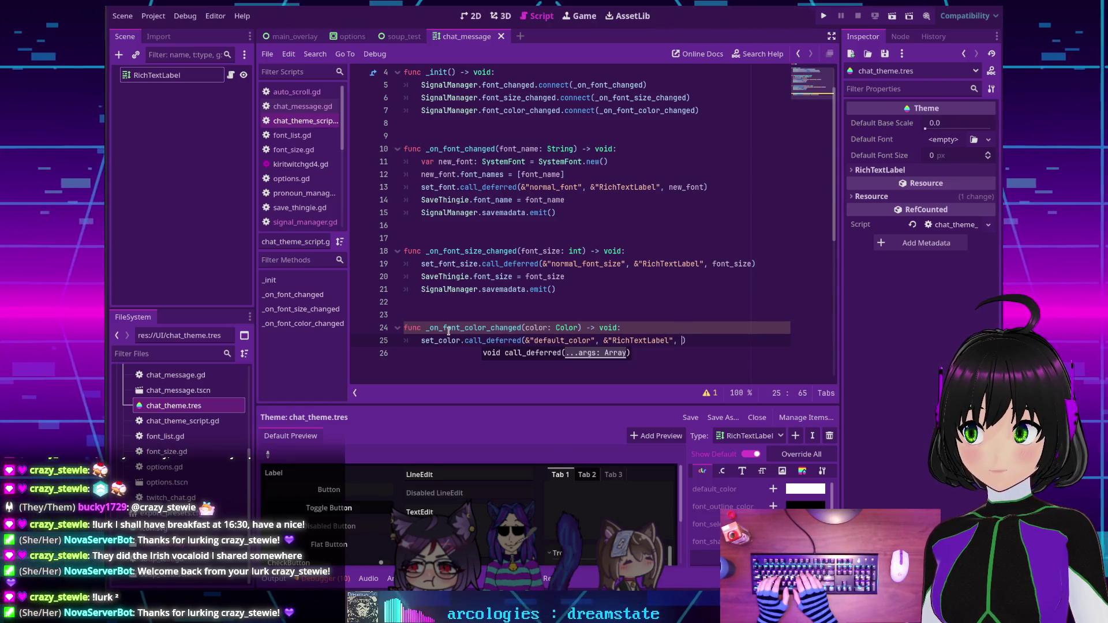
type("color")
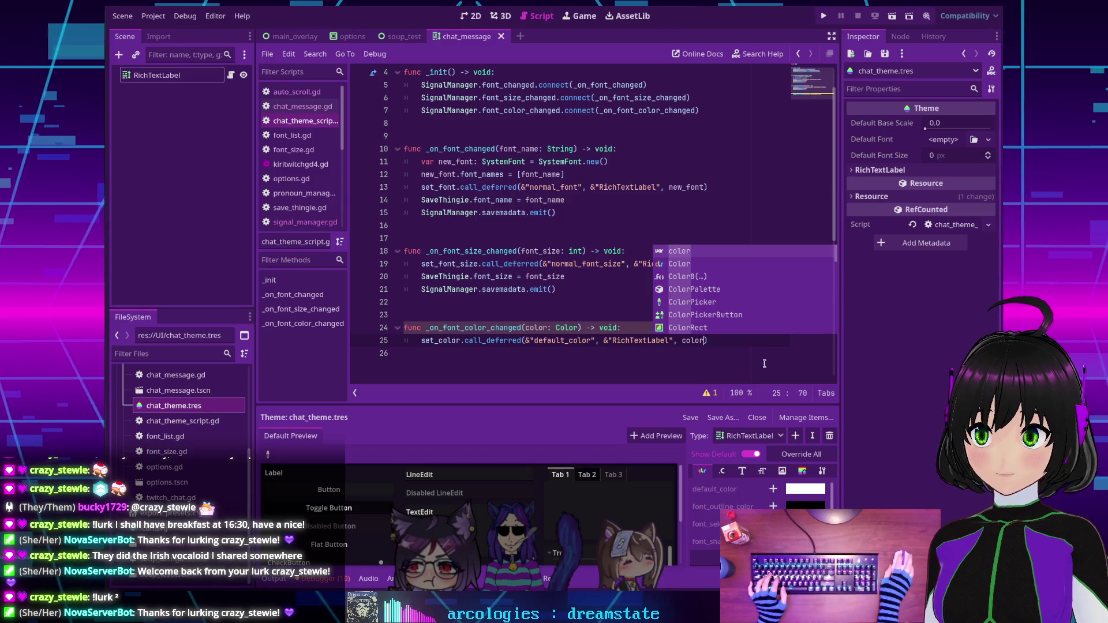
left_click(744, 344)
key("F5")
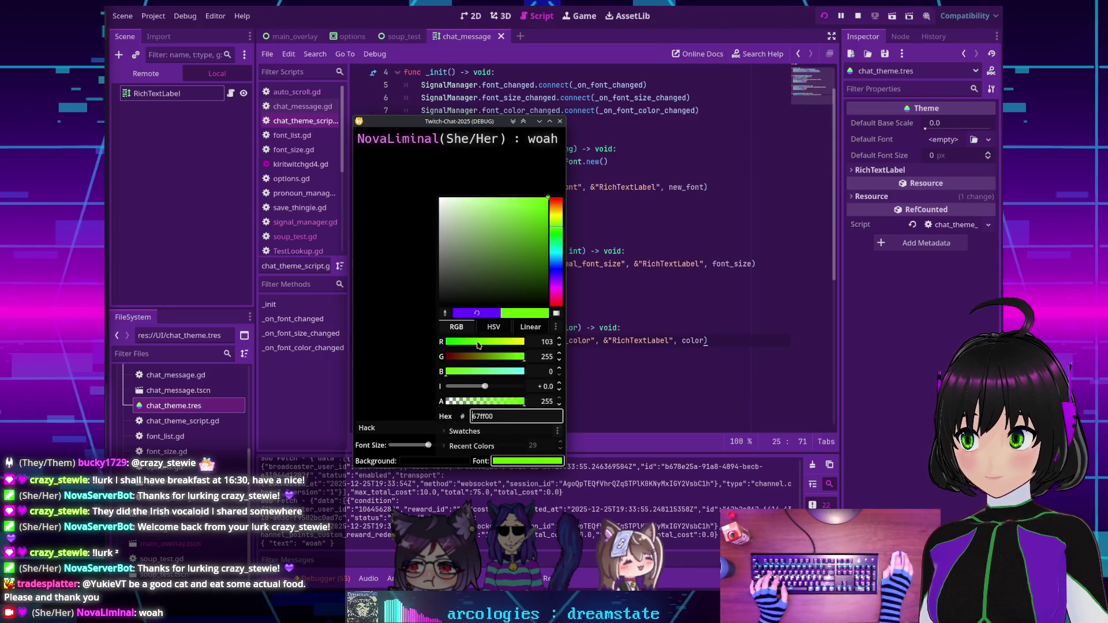
Close the in-game colour picker and stop the running overlay with Alt+F4.
left_click(399, 349)
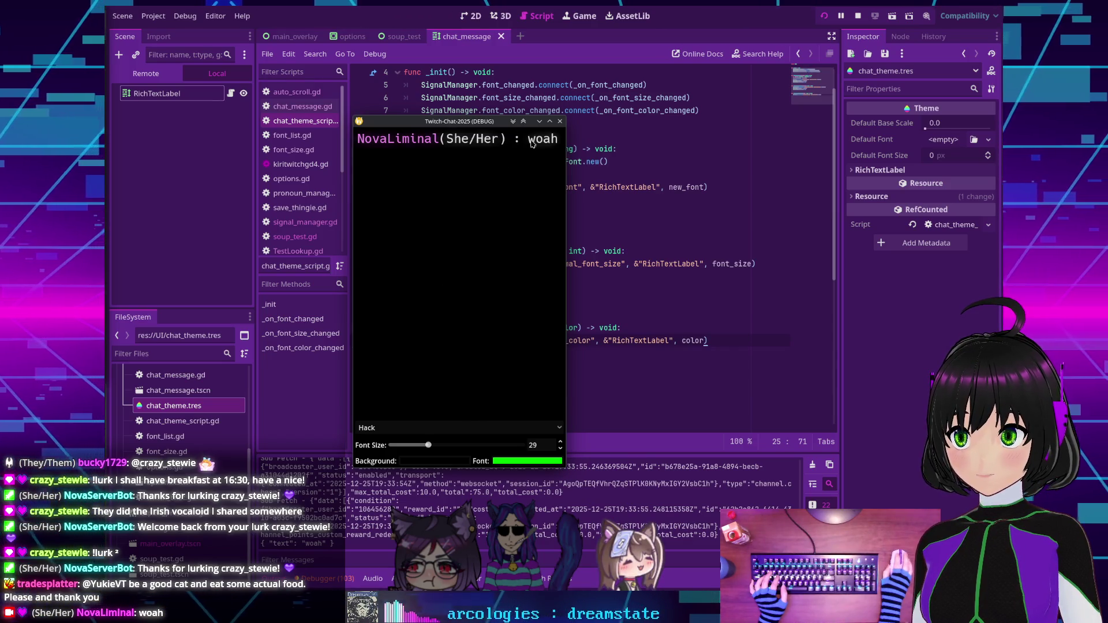
key("alt+F4")
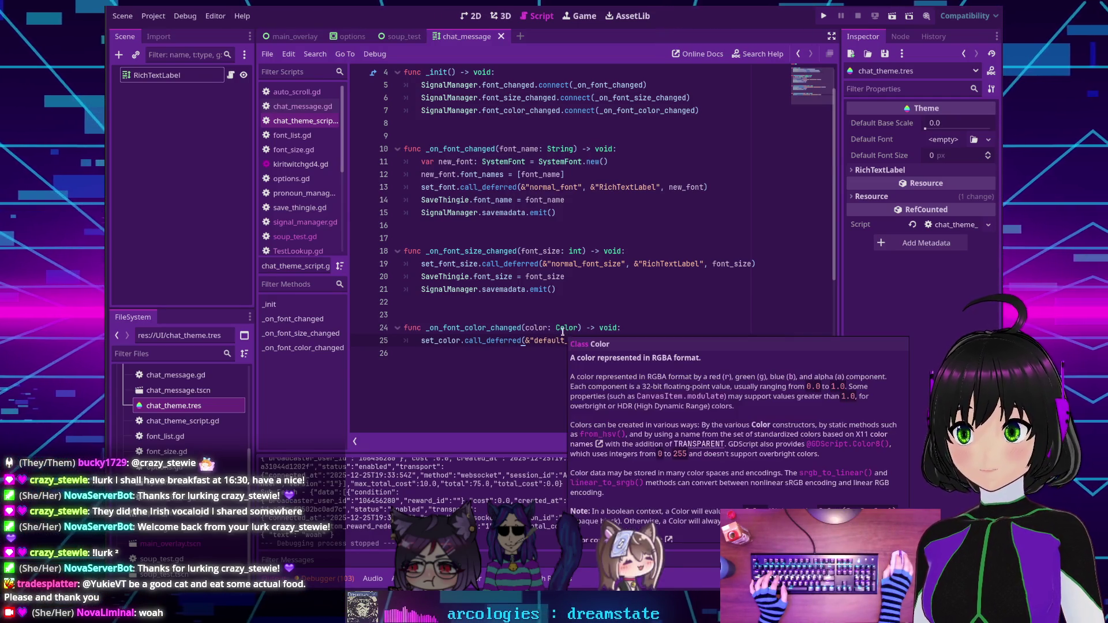
Reopen chat_theme.tres, browse its Font, Constant and Font Size items, then return to Color items.
key("Down")
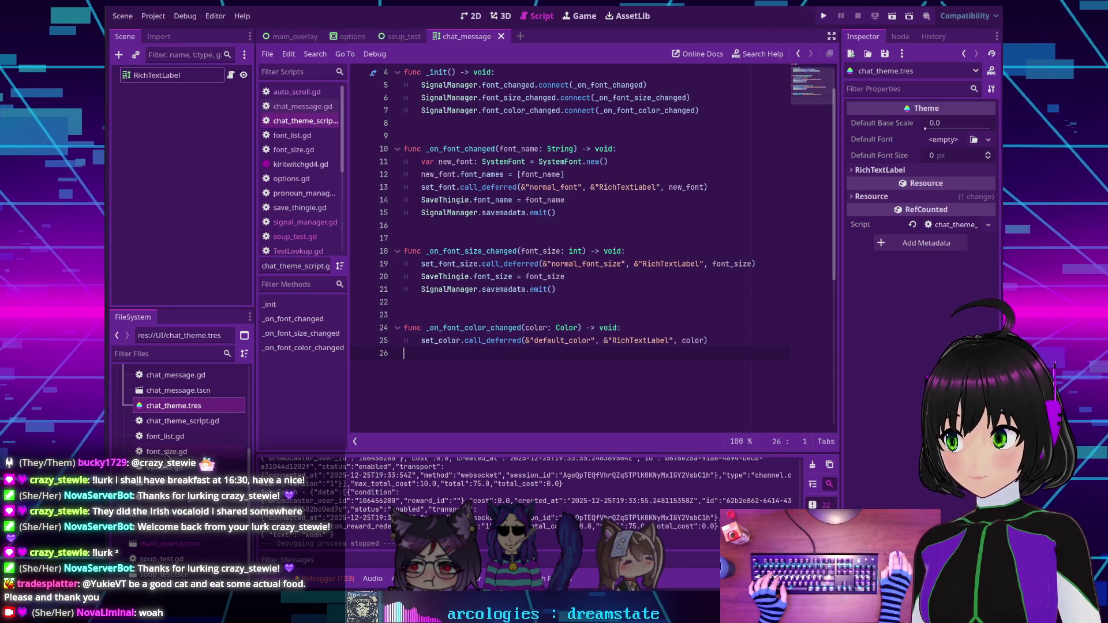
double_click(175, 406)
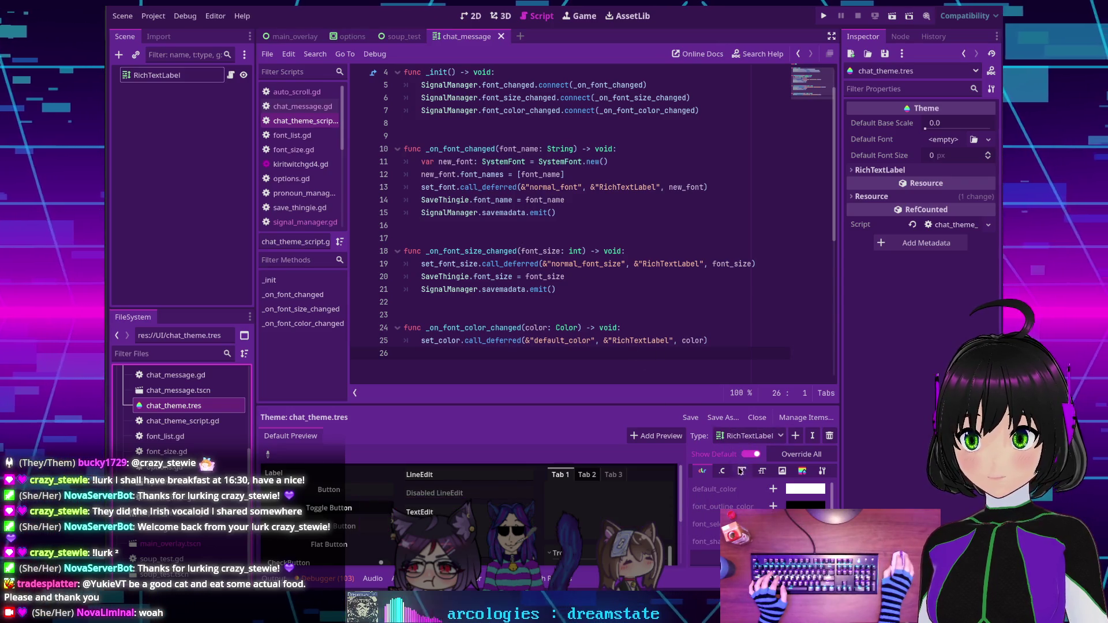
left_click(740, 471)
scroll(713, 502, "down", 1)
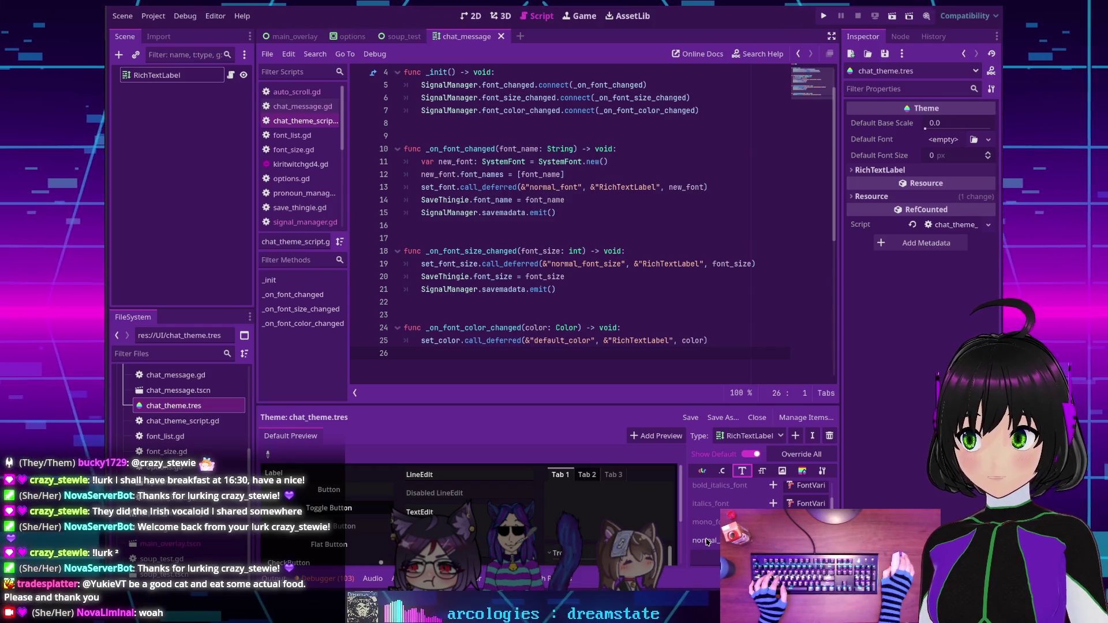
left_click(721, 471)
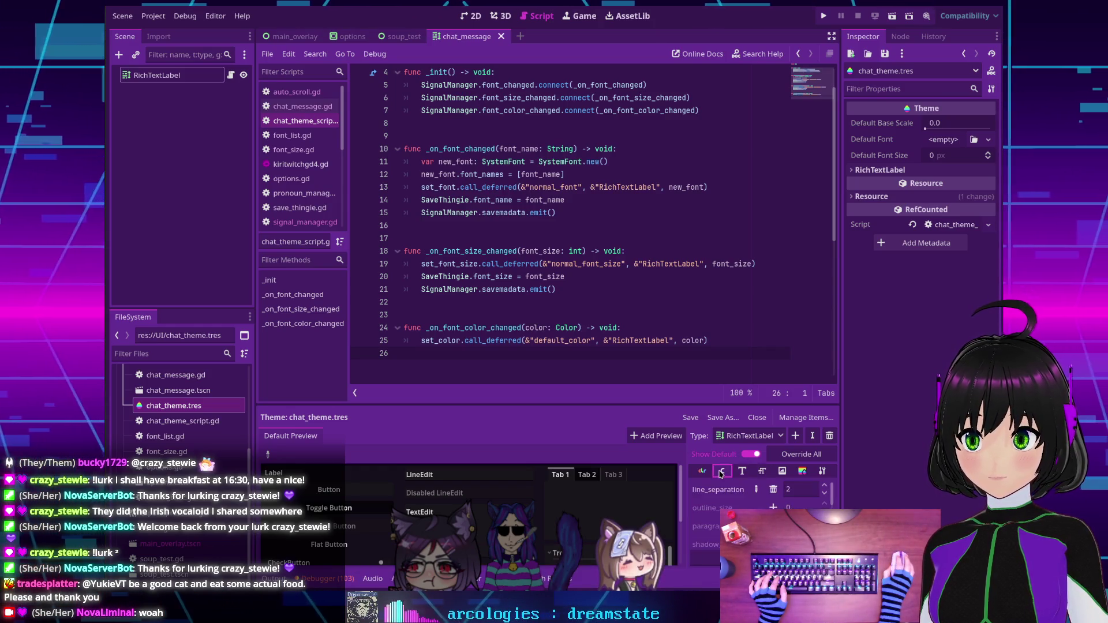
scroll(724, 495, "down", 1)
scroll(724, 494, "down", 4)
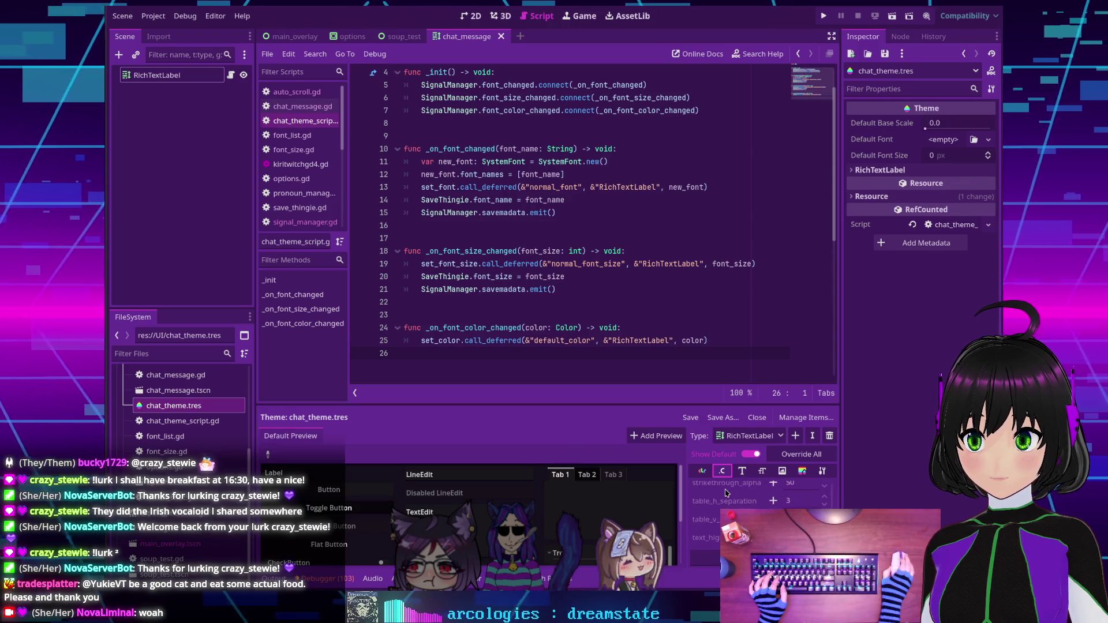
left_click(762, 471)
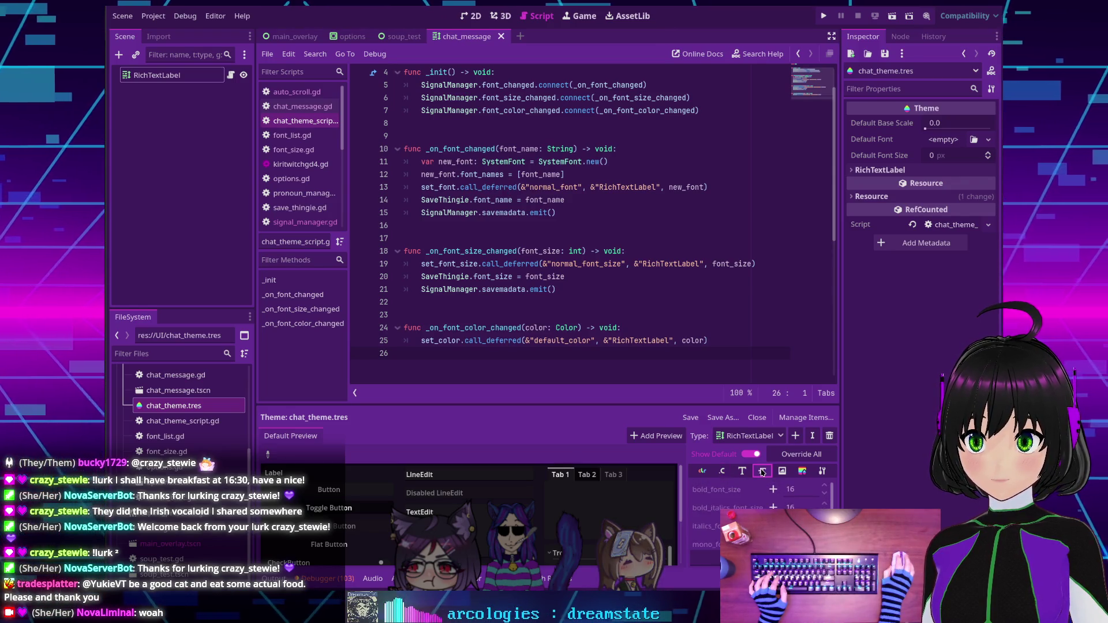
scroll(722, 489, "down", 1)
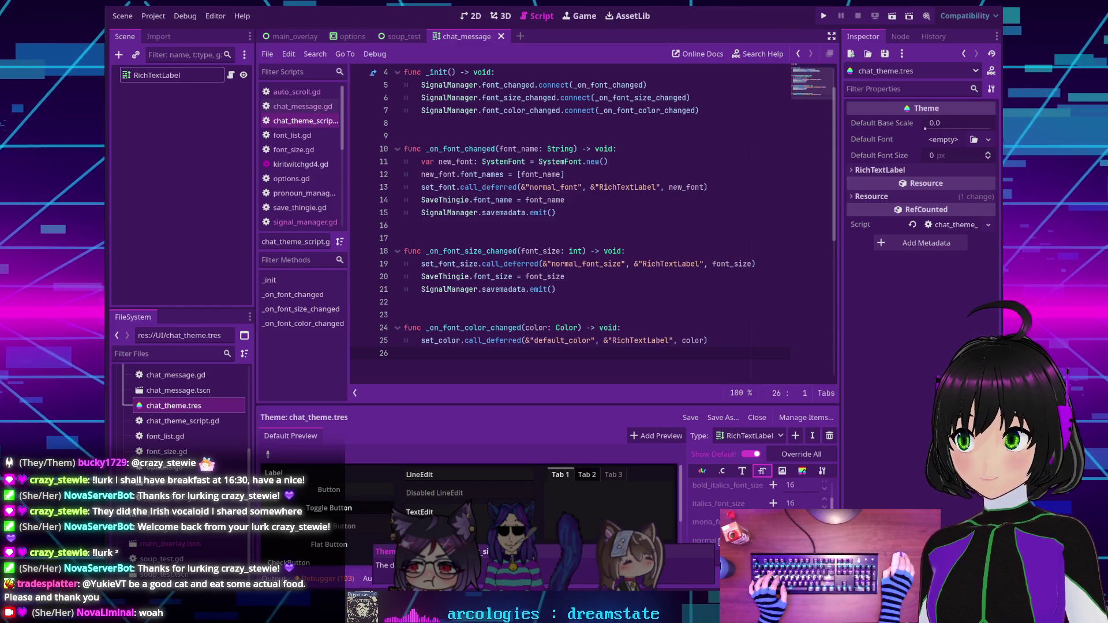
left_click(702, 472)
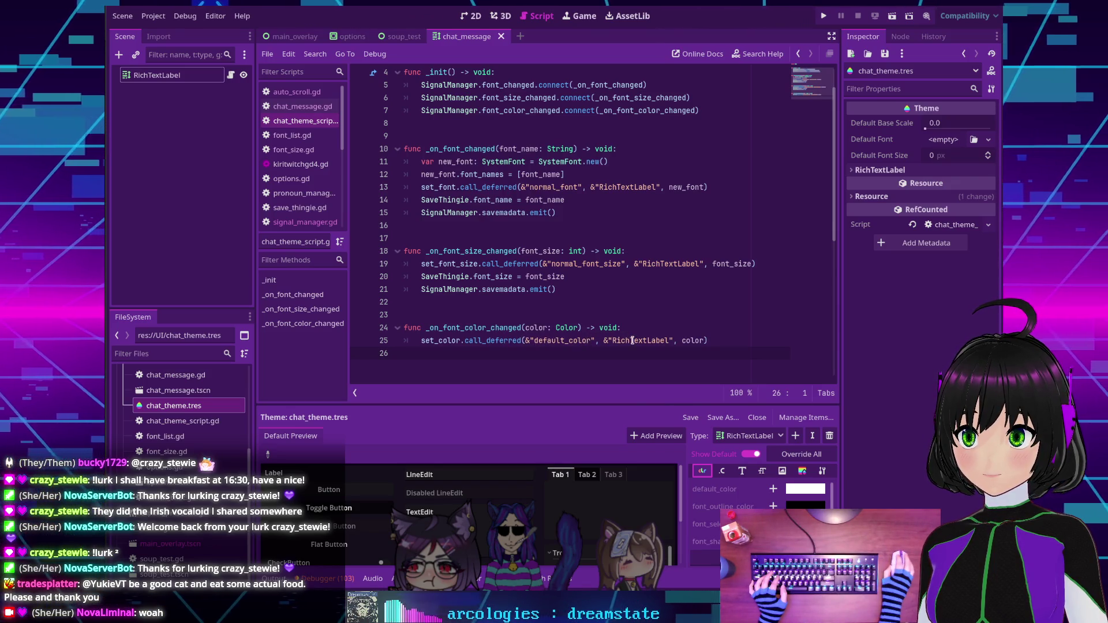
mouse_move(631, 340)
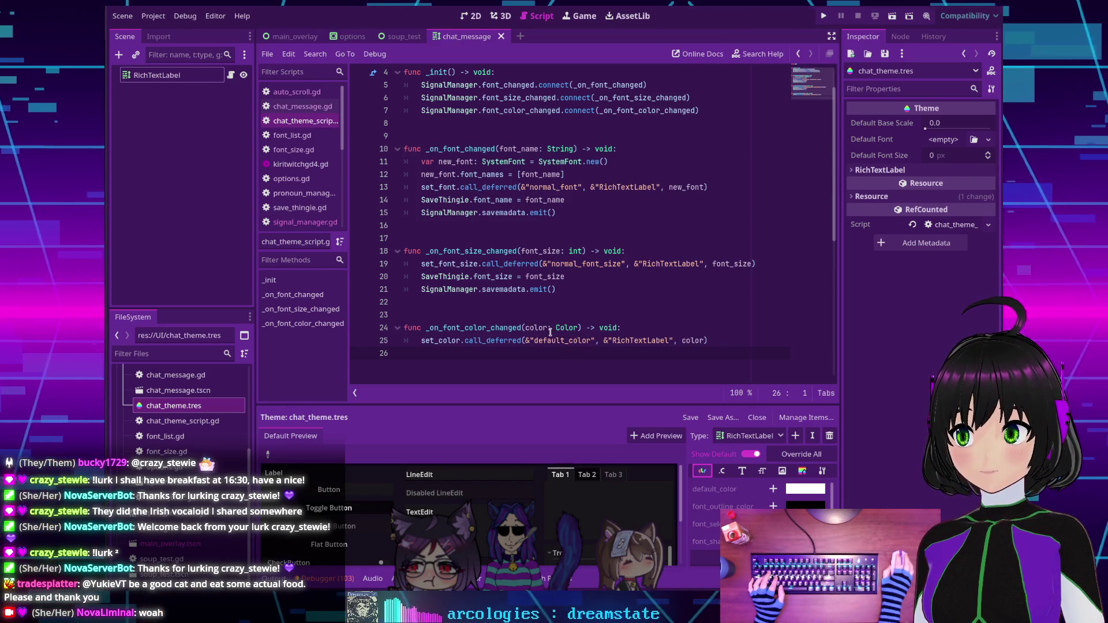
Add print(color) on line 26 of the font colour handler and run the project.
key("Up")
key("End")
key("Return")
type("p")
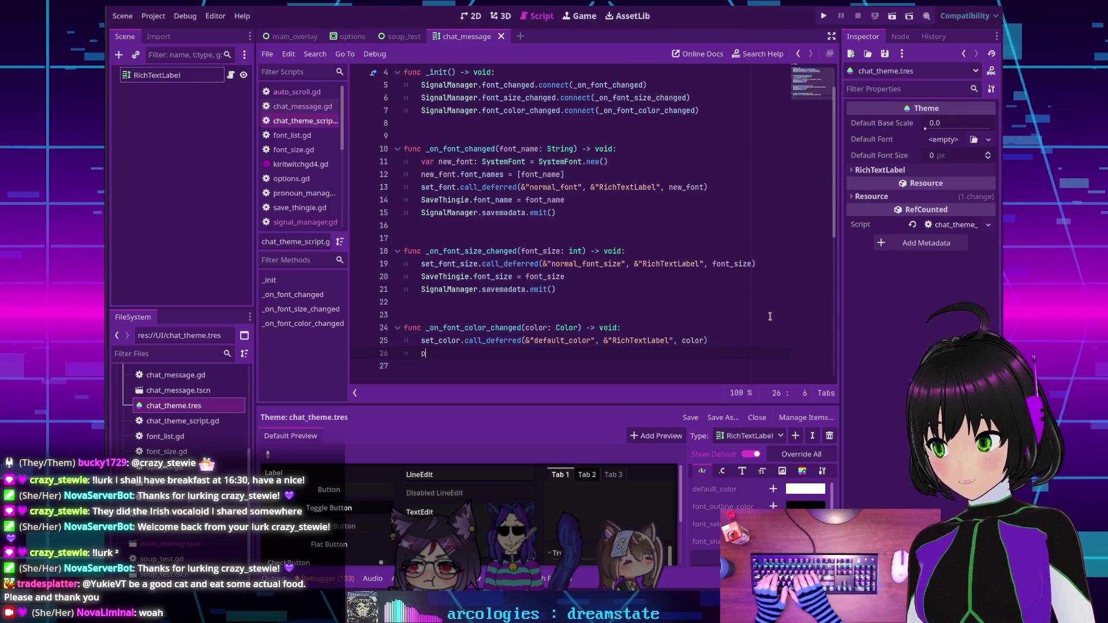
type("rint(color)")
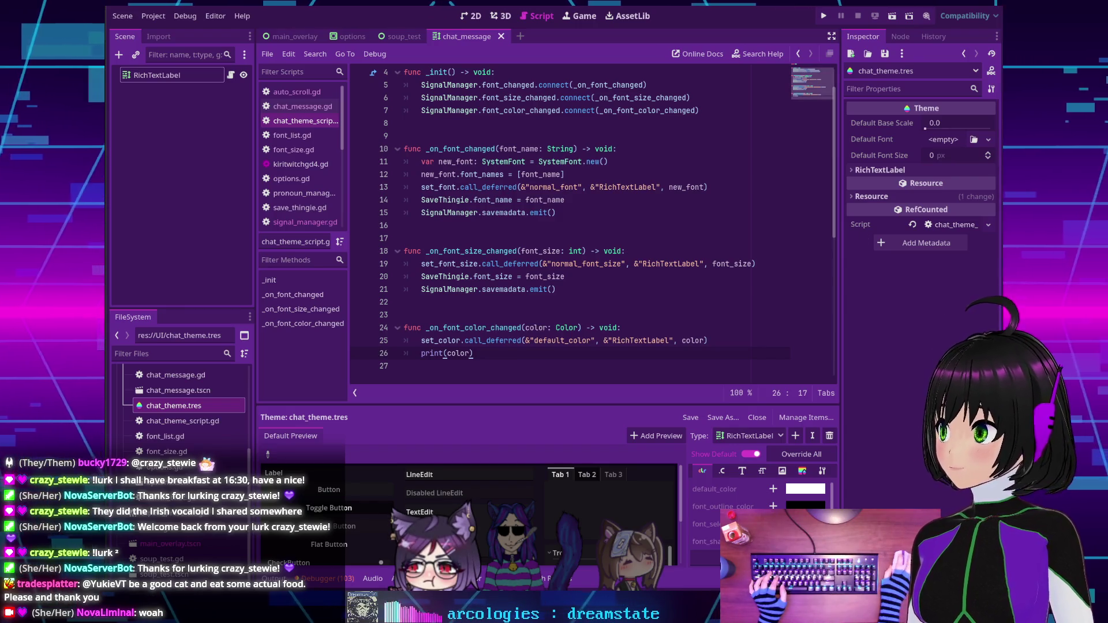
key("F5")
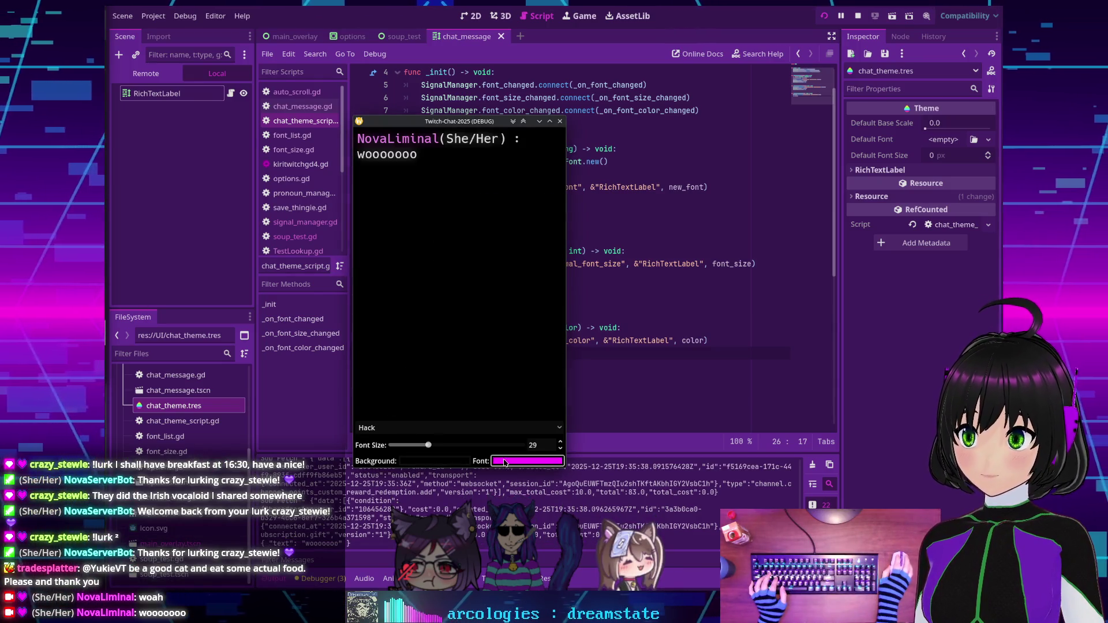
Change the overlay's font colour to red, then back to magenta.
left_click(526, 461)
left_click_drag(488, 375, 441, 374)
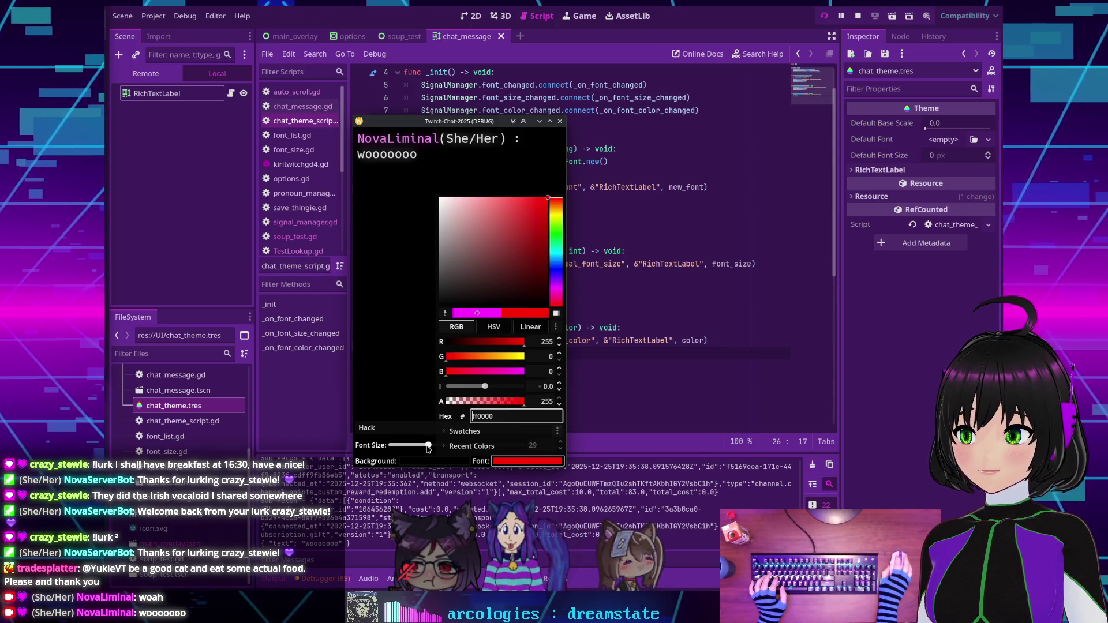
left_click(399, 397)
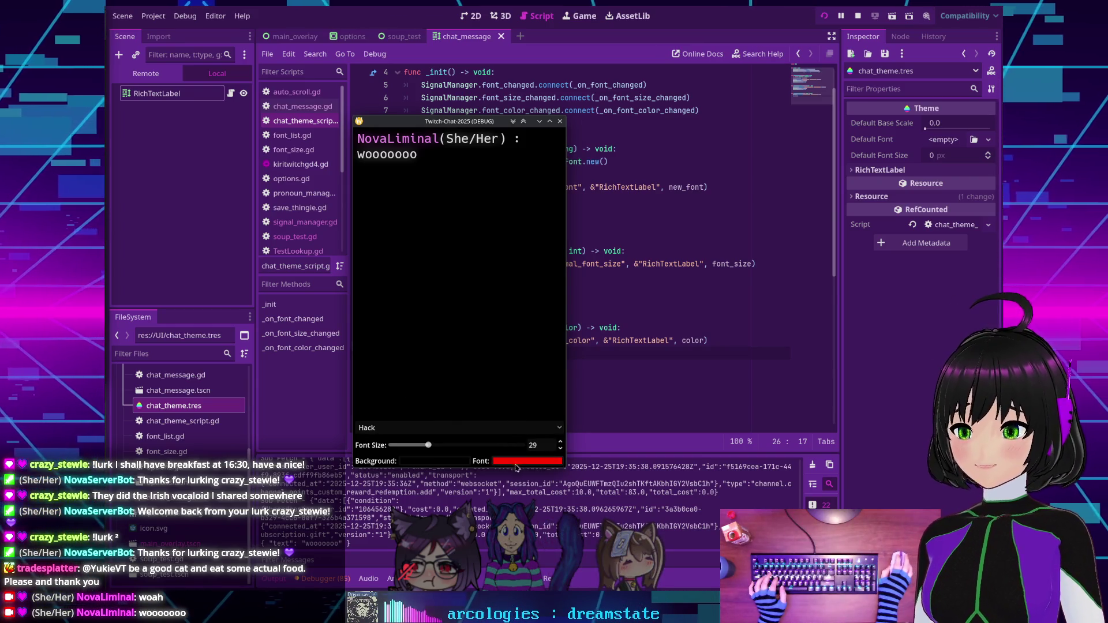
left_click(514, 463)
left_click_drag(446, 371, 524, 371)
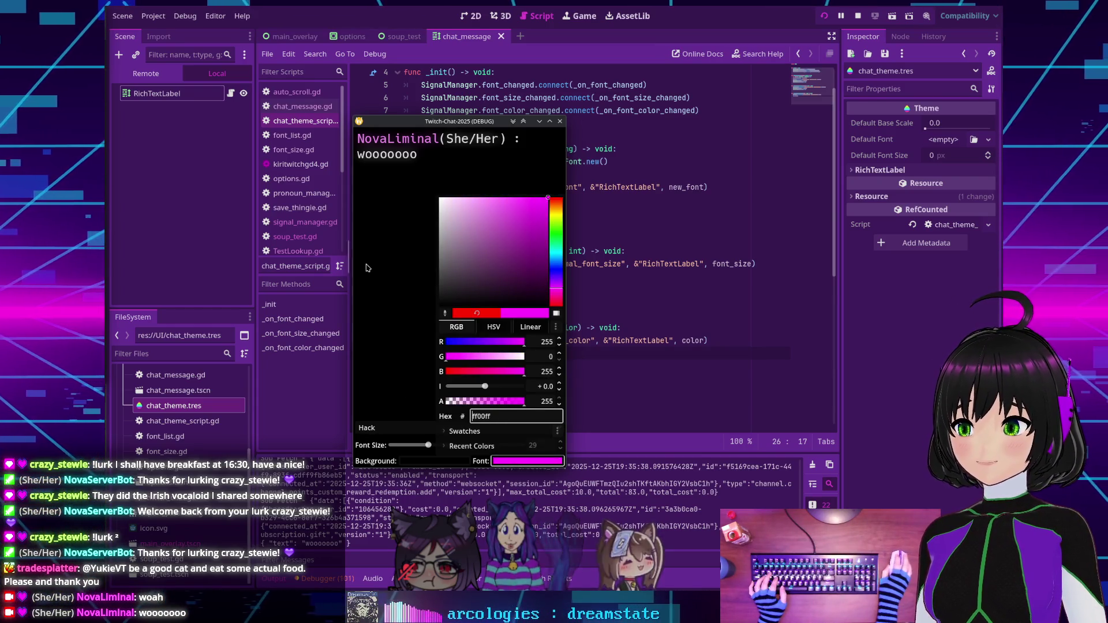
left_click(433, 229)
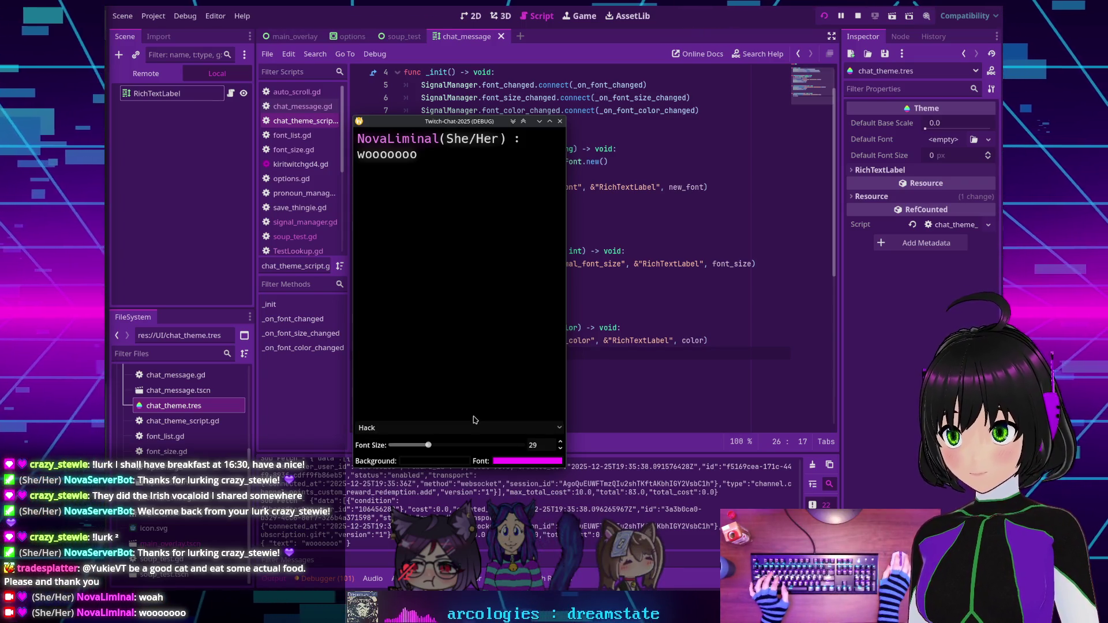
Set the font colour to hot pink and bring up the Debugger's Errors list.
left_click(510, 459)
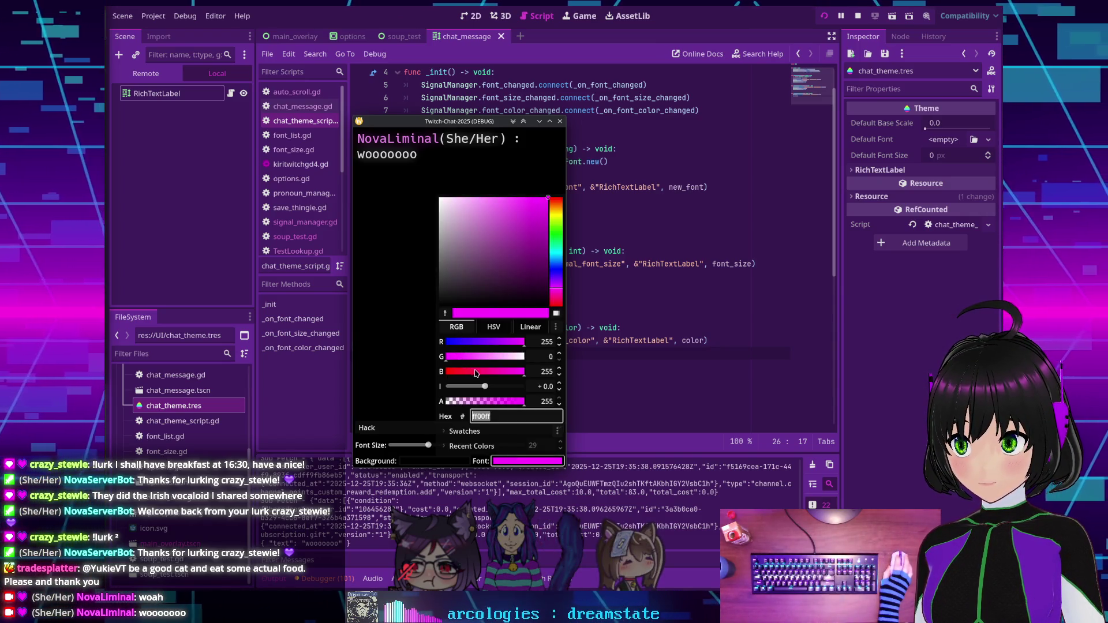
left_click(475, 372)
left_click(390, 344)
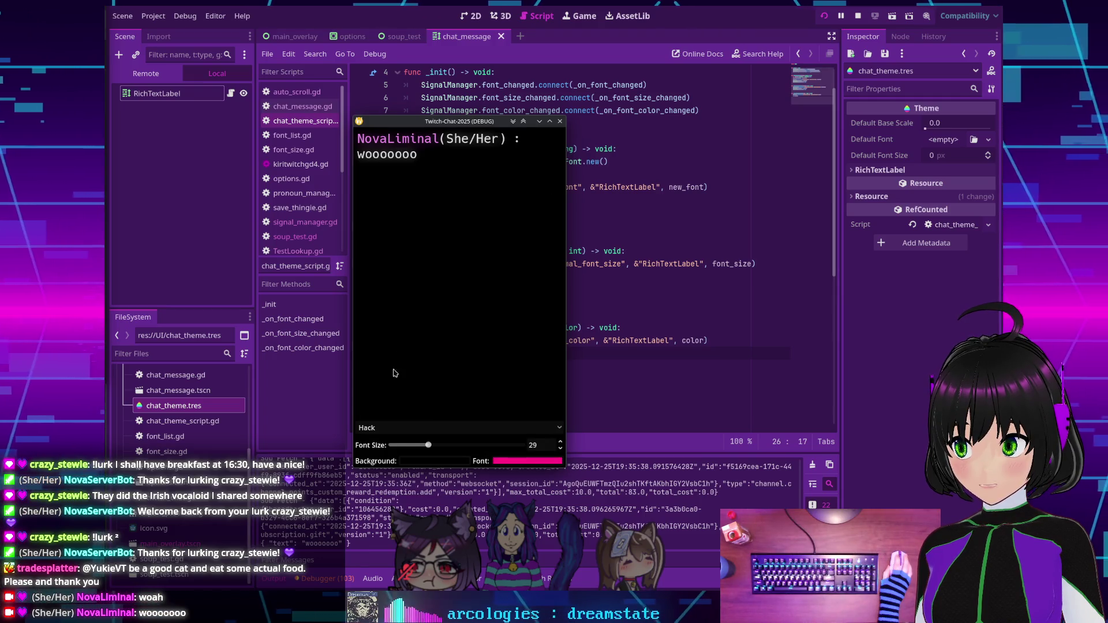
left_click(333, 584)
left_click(336, 446)
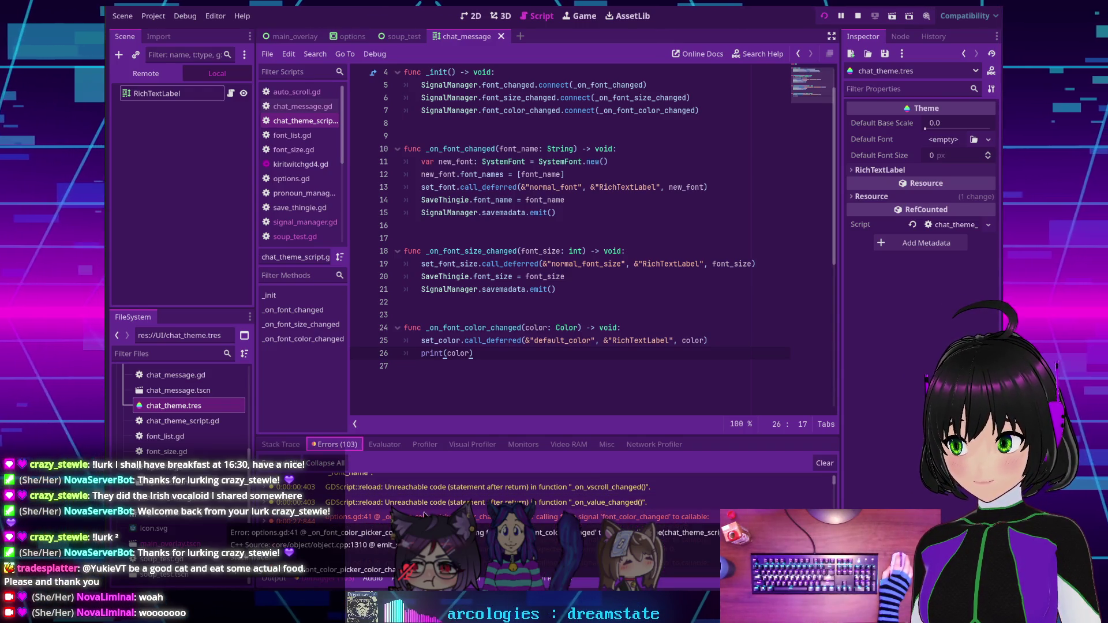
Jump from the options.gd:41 font_color_changed error to that line in the script.
double_click(346, 517)
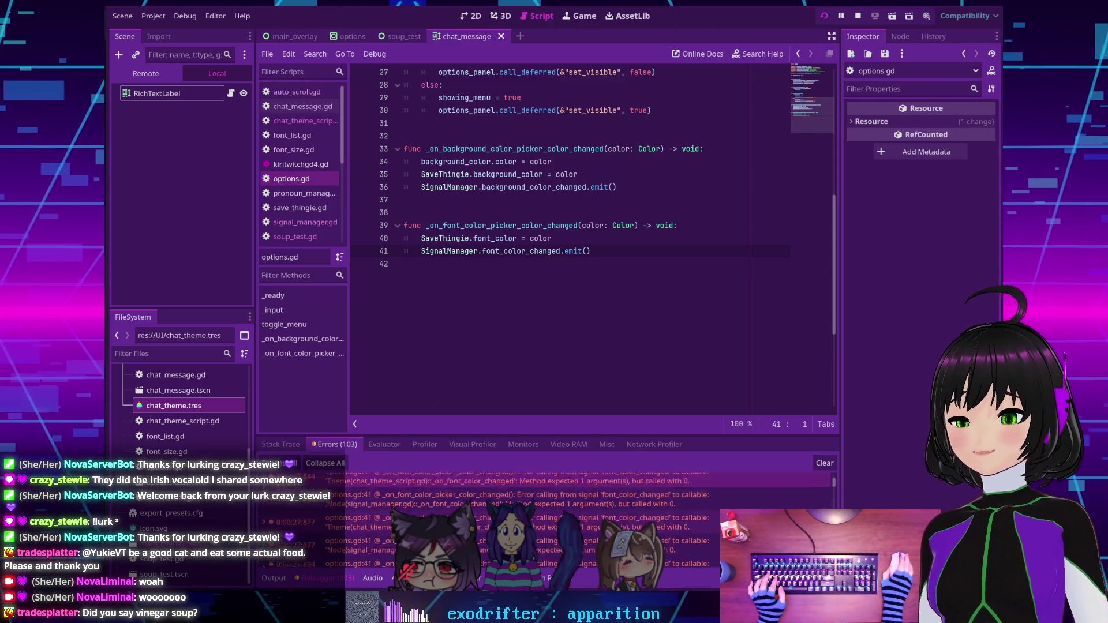
Pass color into the emit() calls on lines 41 and 36 of options.gd.
scroll(513, 243, "down", 1)
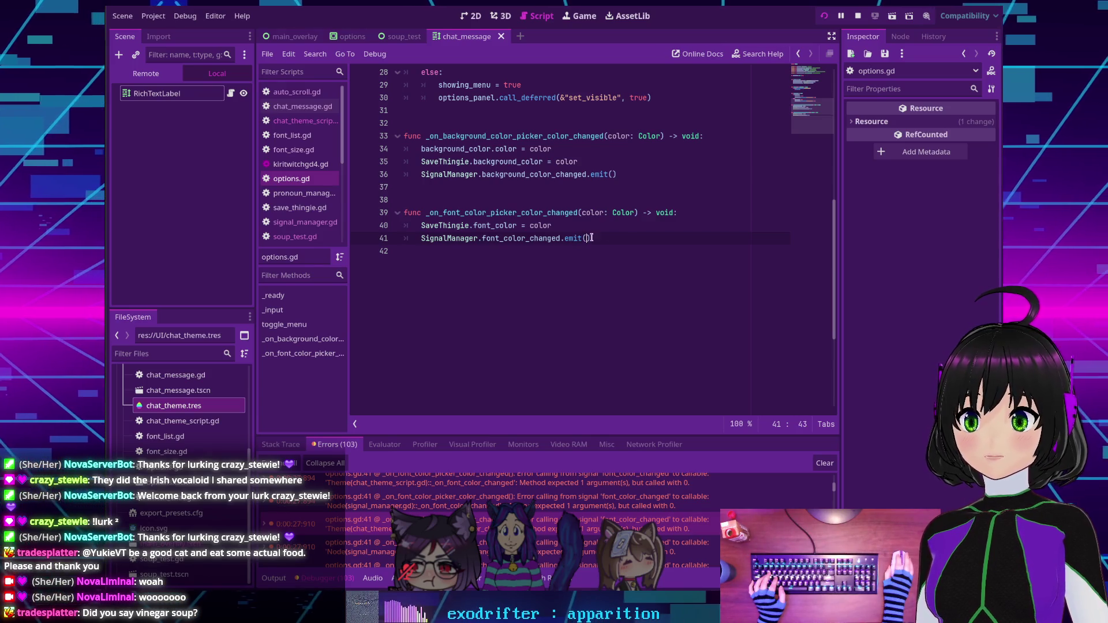
type("color")
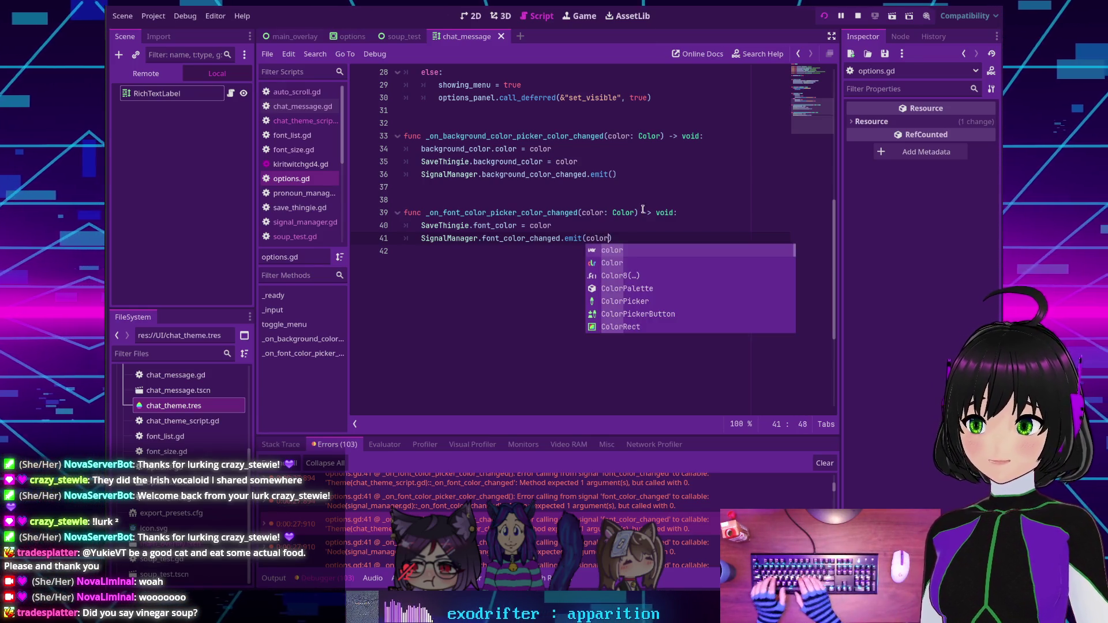
left_click(635, 187)
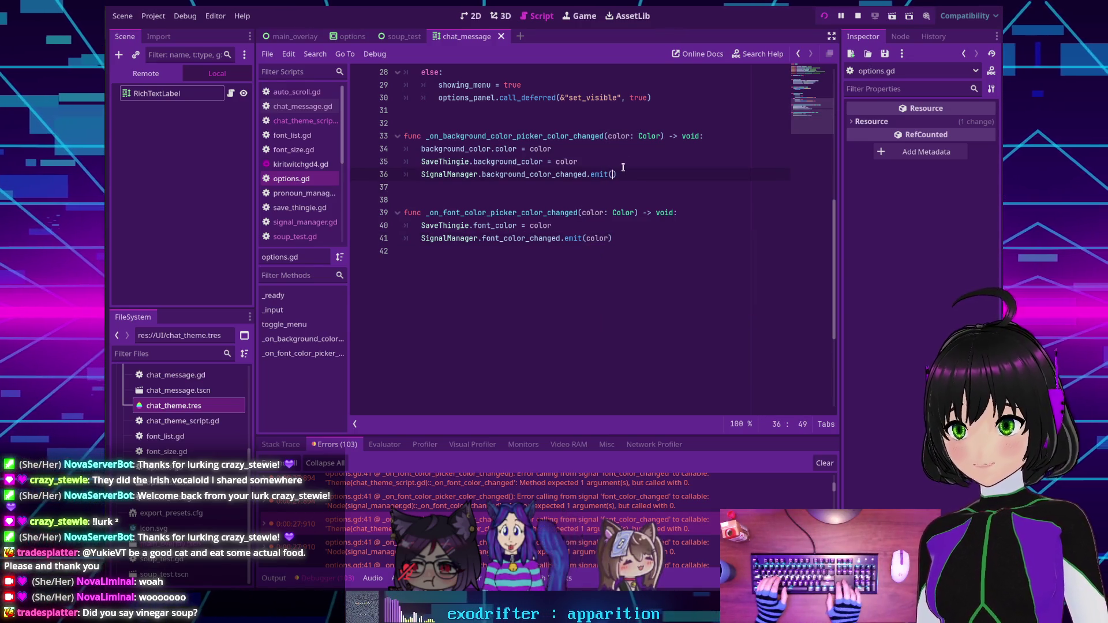
type("color")
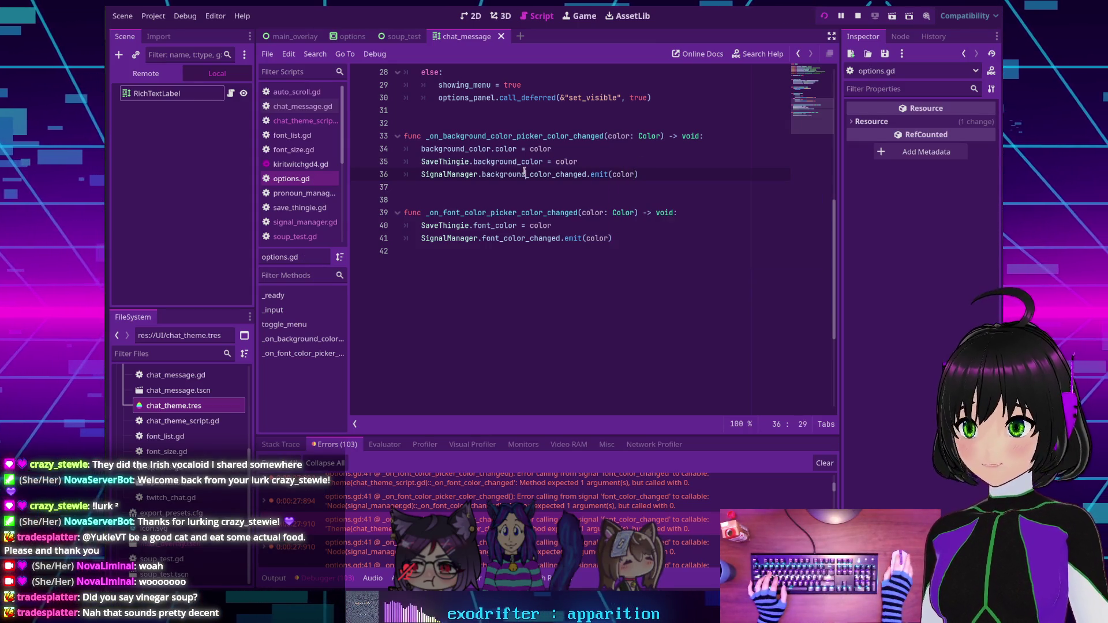
key("Escape")
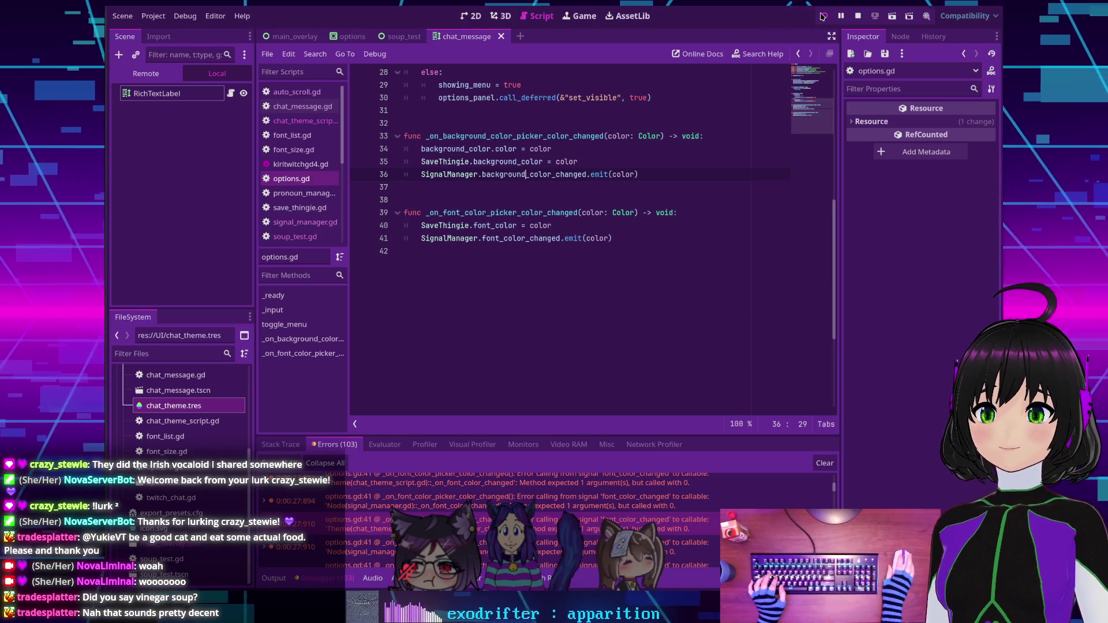
left_click(822, 16)
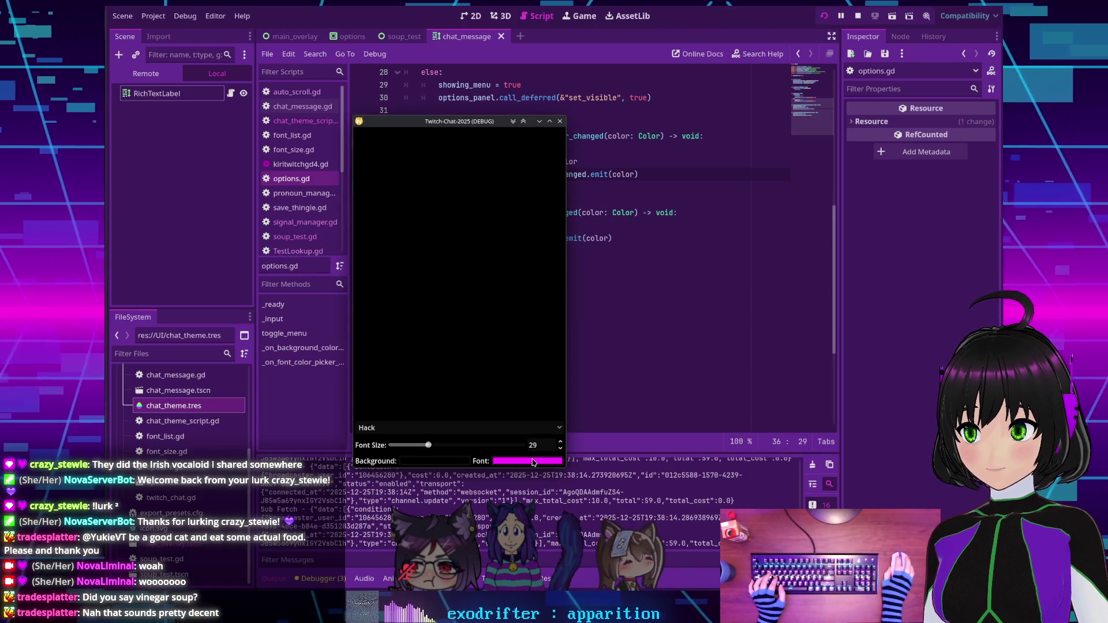
left_click(533, 462)
left_click_drag(462, 346, 440, 343)
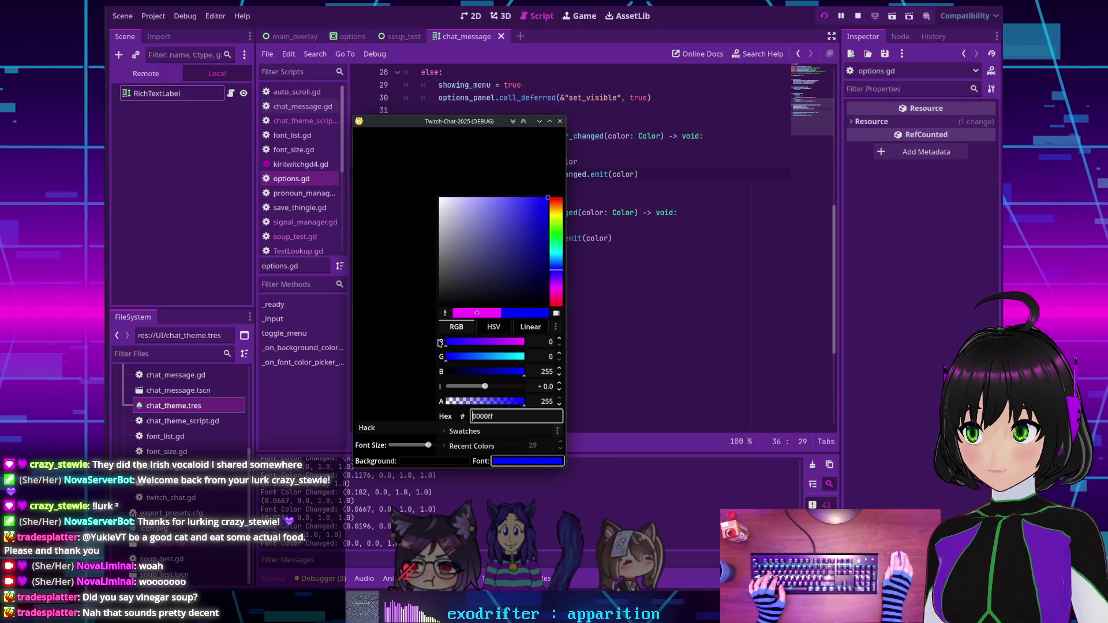
left_click(405, 317)
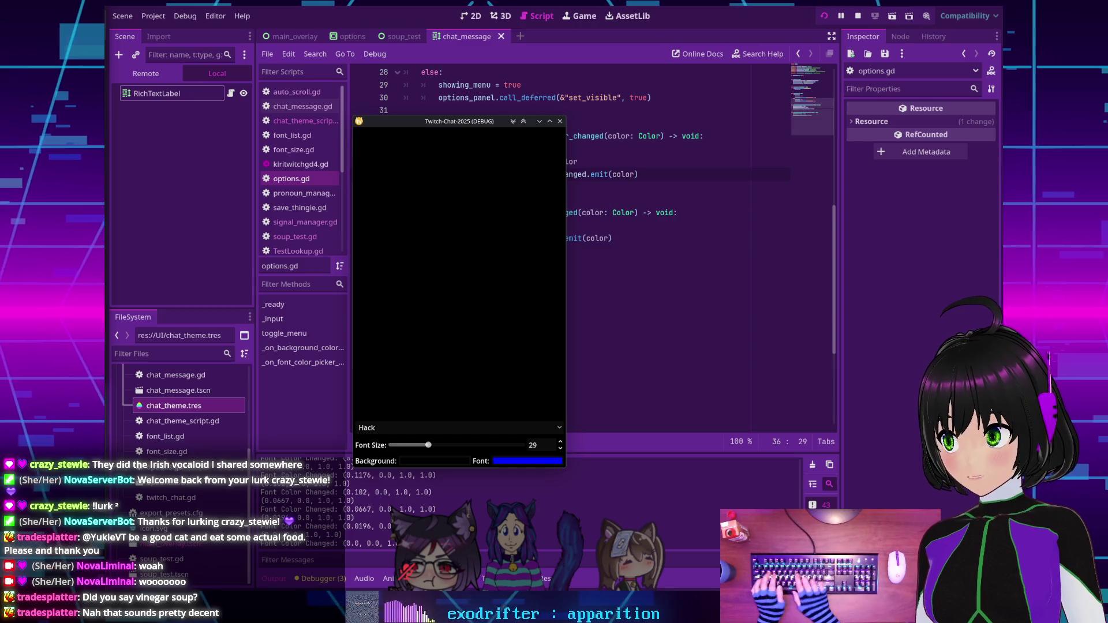
left_click(507, 461)
mouse_move(485, 357)
left_mouse_down()
mouse_move(495, 360)
mouse_move(459, 373)
left_mouse_up()
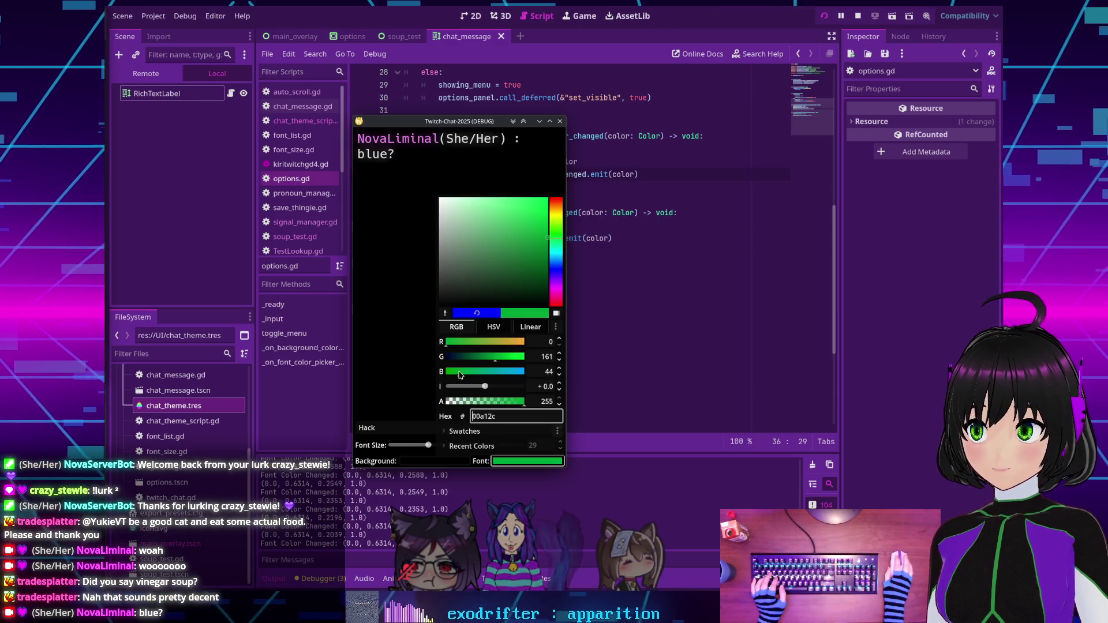
left_click(434, 337)
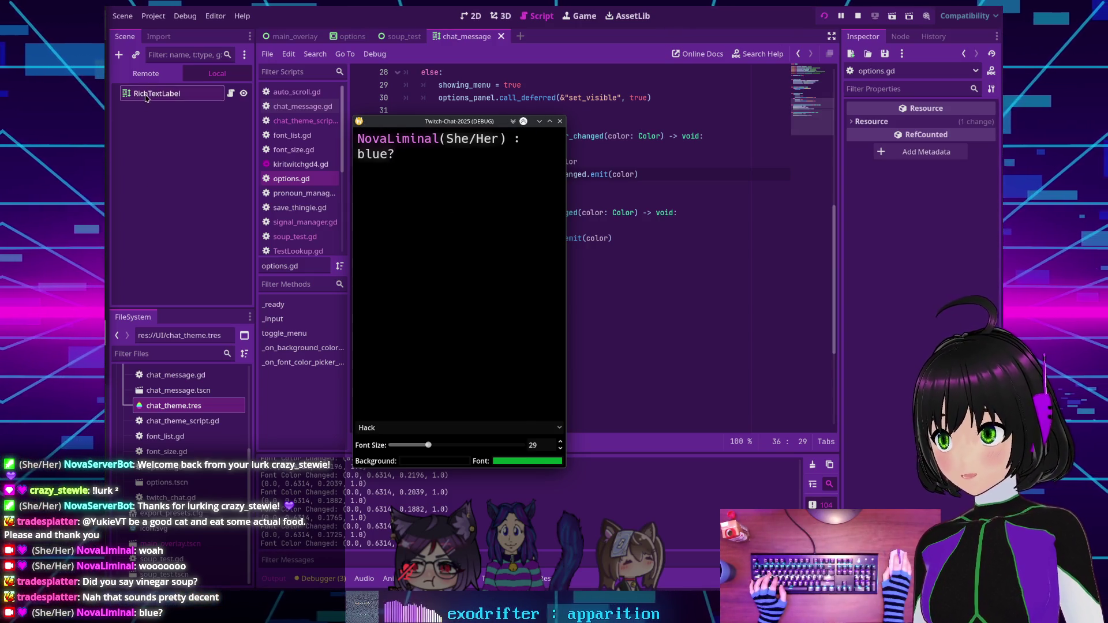
left_click(145, 73)
left_click(123, 156)
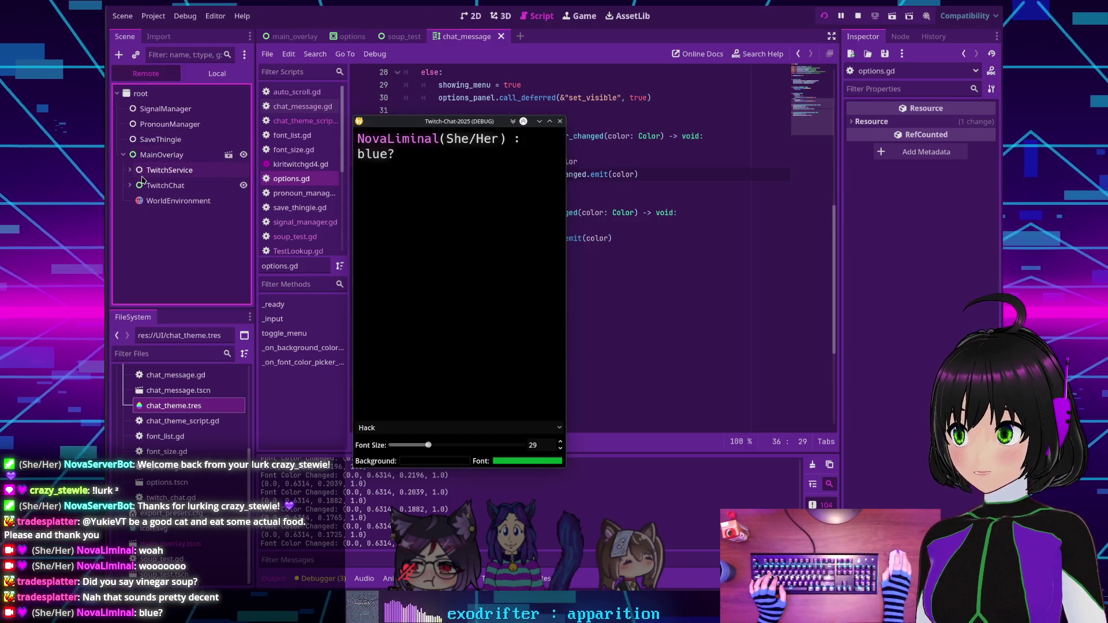
left_click(135, 185)
left_click(136, 201)
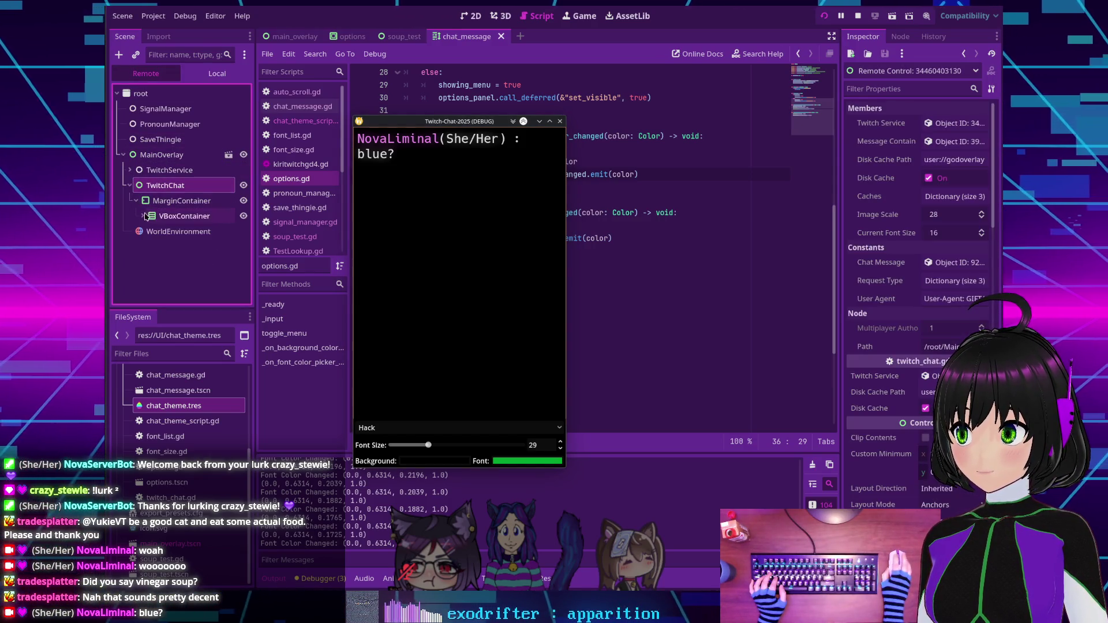
left_click(143, 216)
left_click(149, 247)
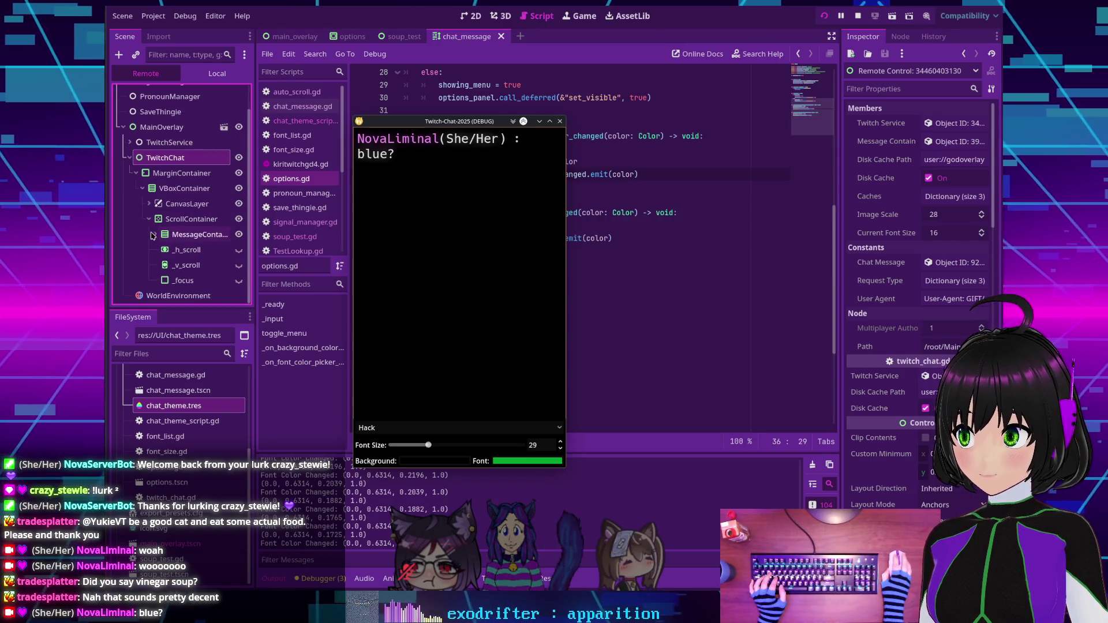
left_click(156, 234)
left_click(187, 249)
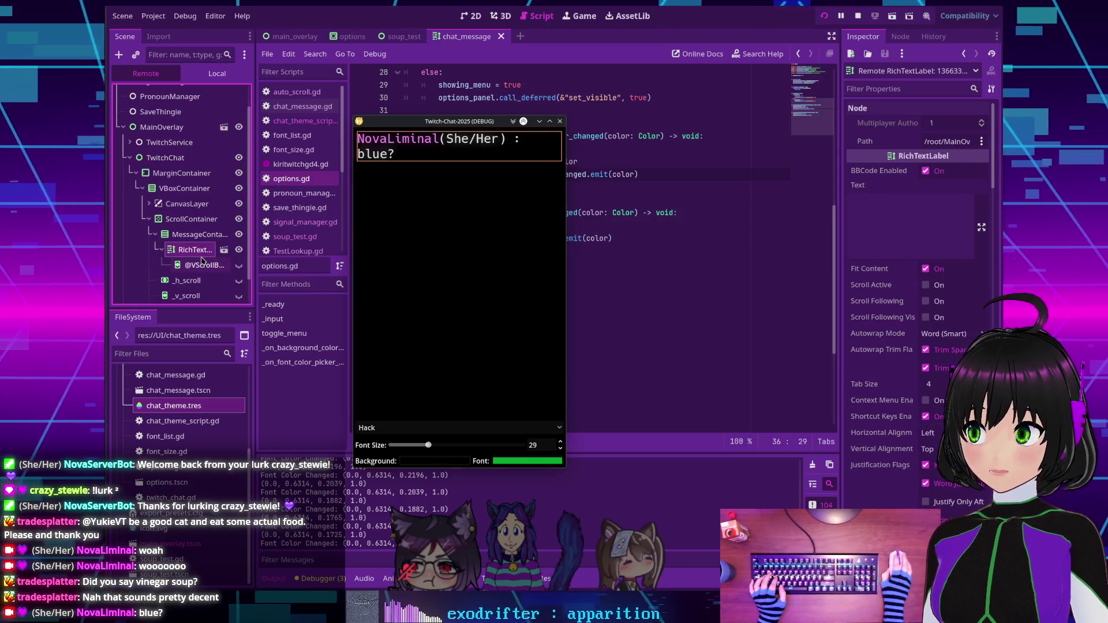
scroll(900, 300, "down", 10)
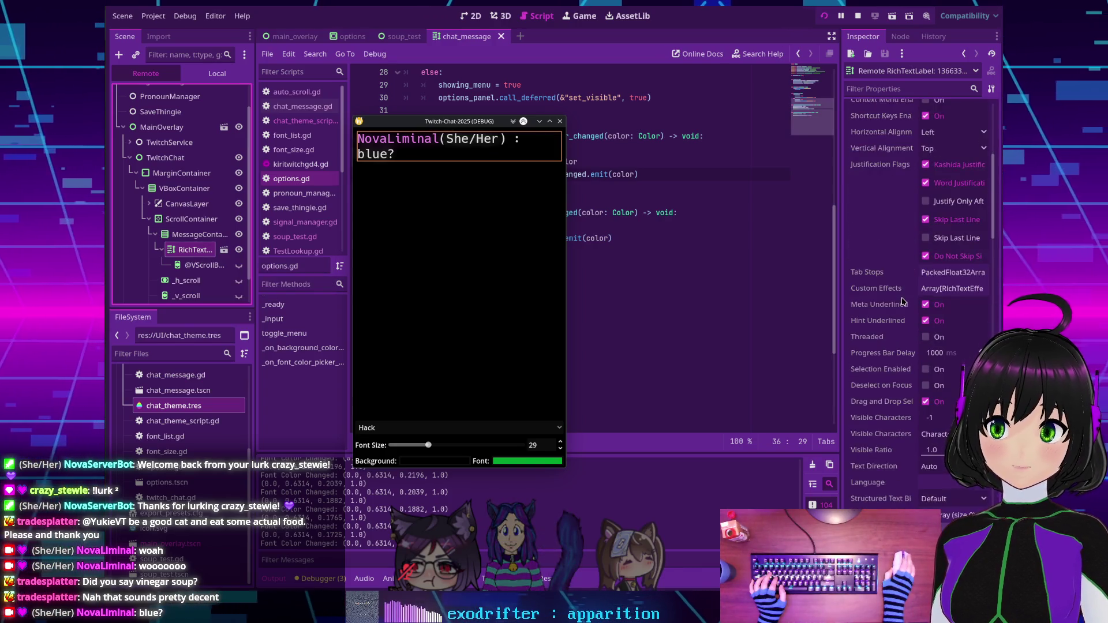
scroll(900, 298, "down", 5)
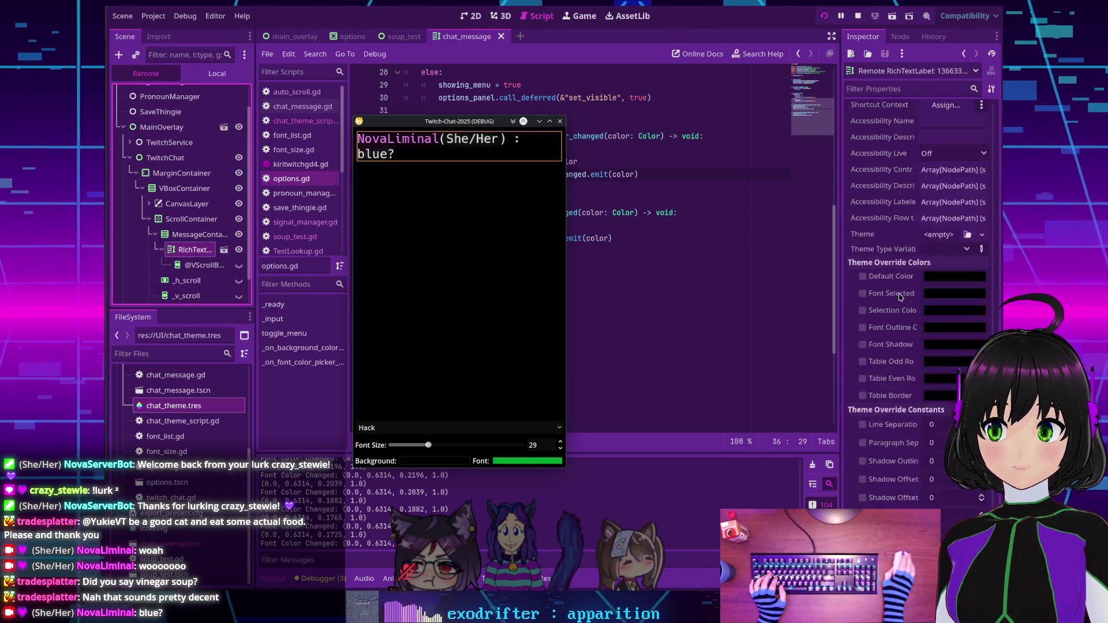
scroll(898, 297, "down", 8)
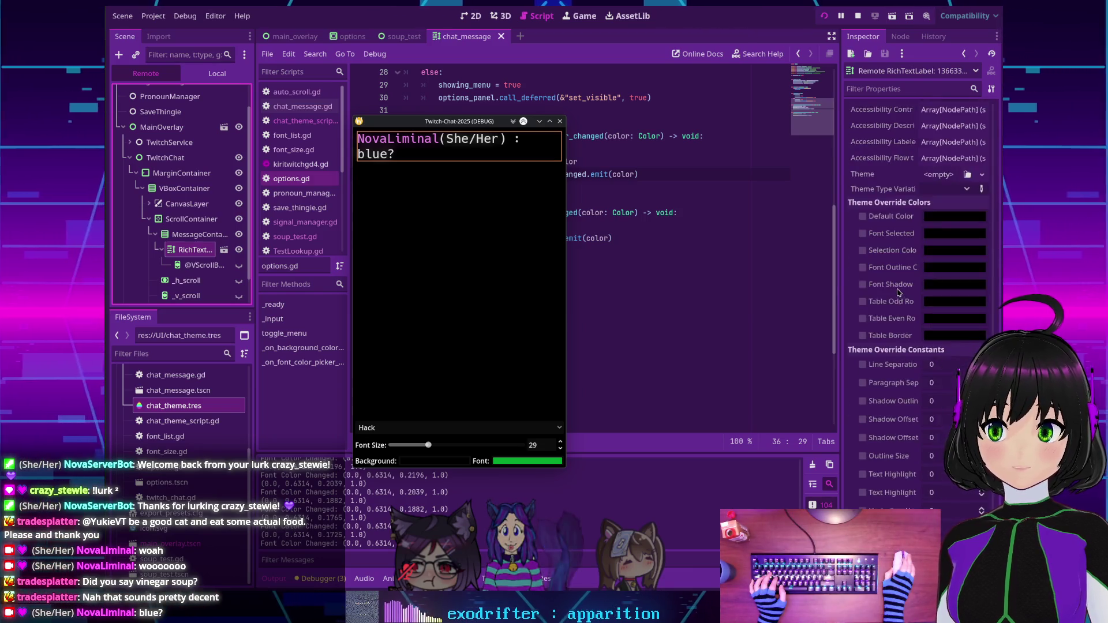
scroll(896, 291, "down", 3)
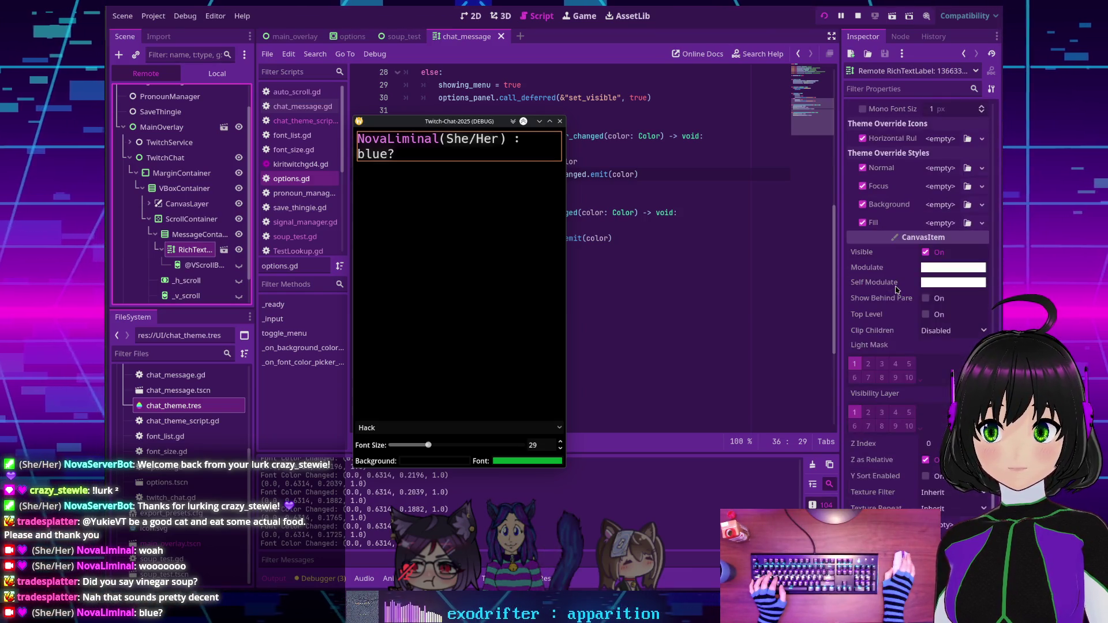
scroll(896, 290, "up", 5)
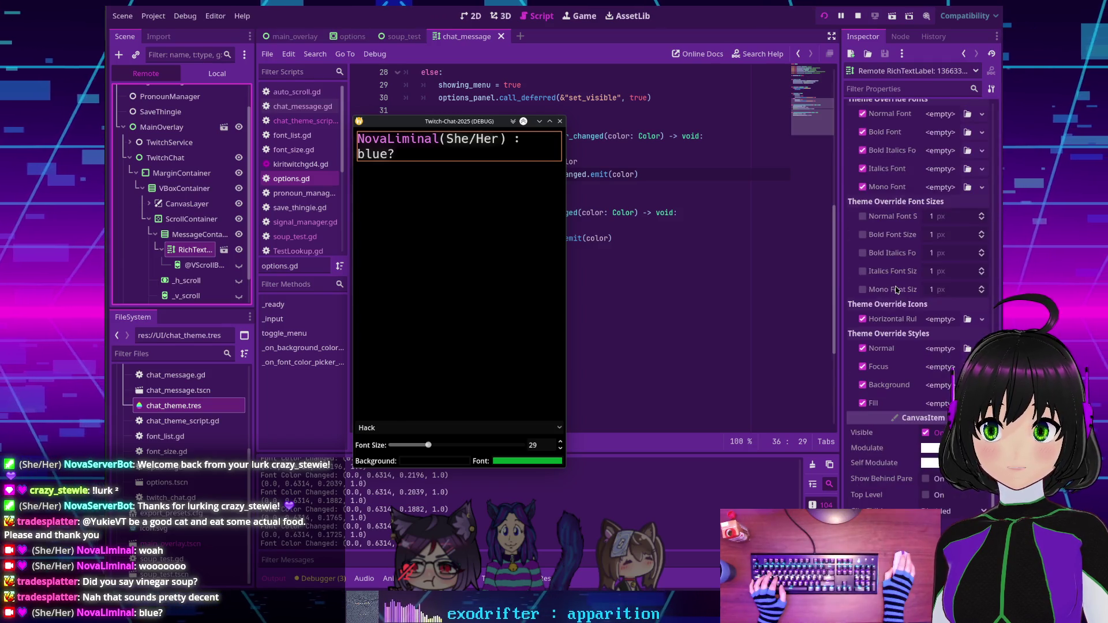
scroll(900, 291, "up", 12)
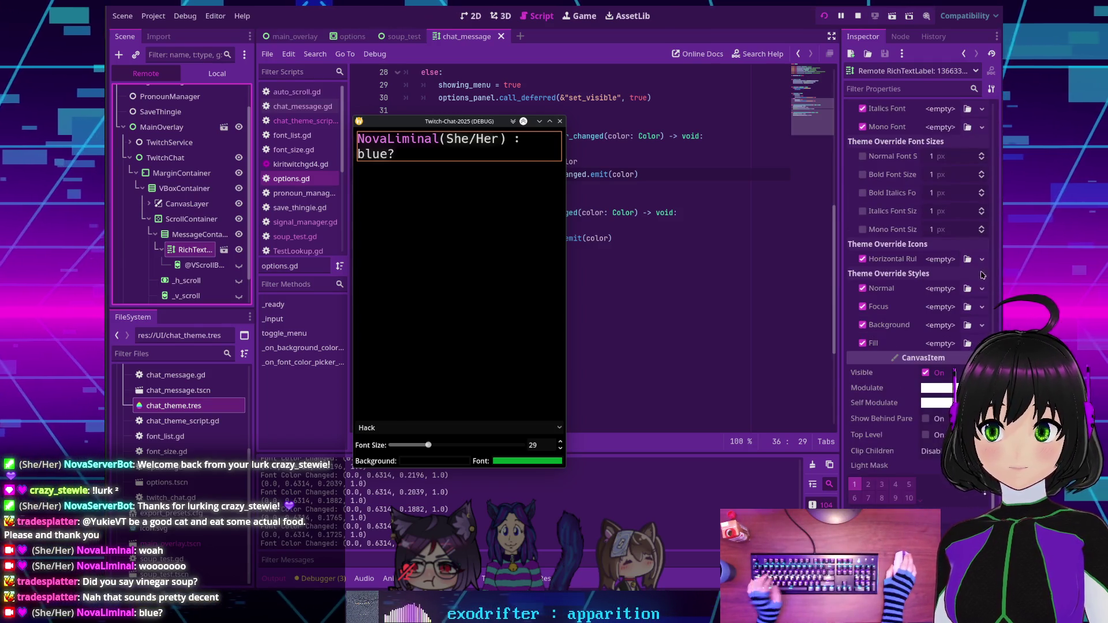
scroll(935, 299, "up", 15)
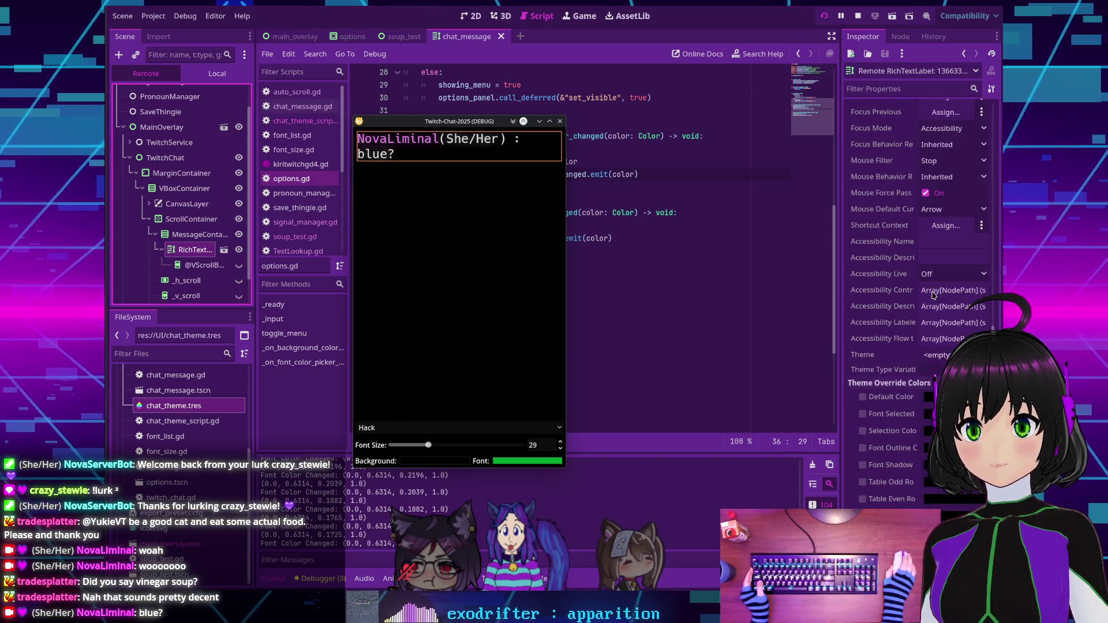
scroll(928, 291, "up", 15)
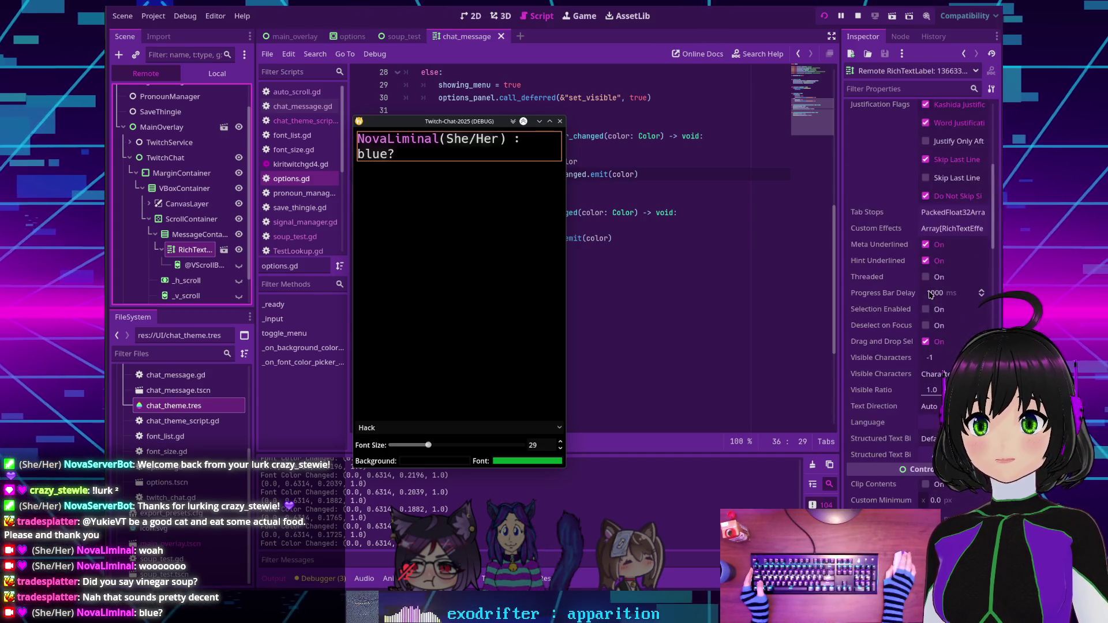
scroll(923, 288, "down", 15)
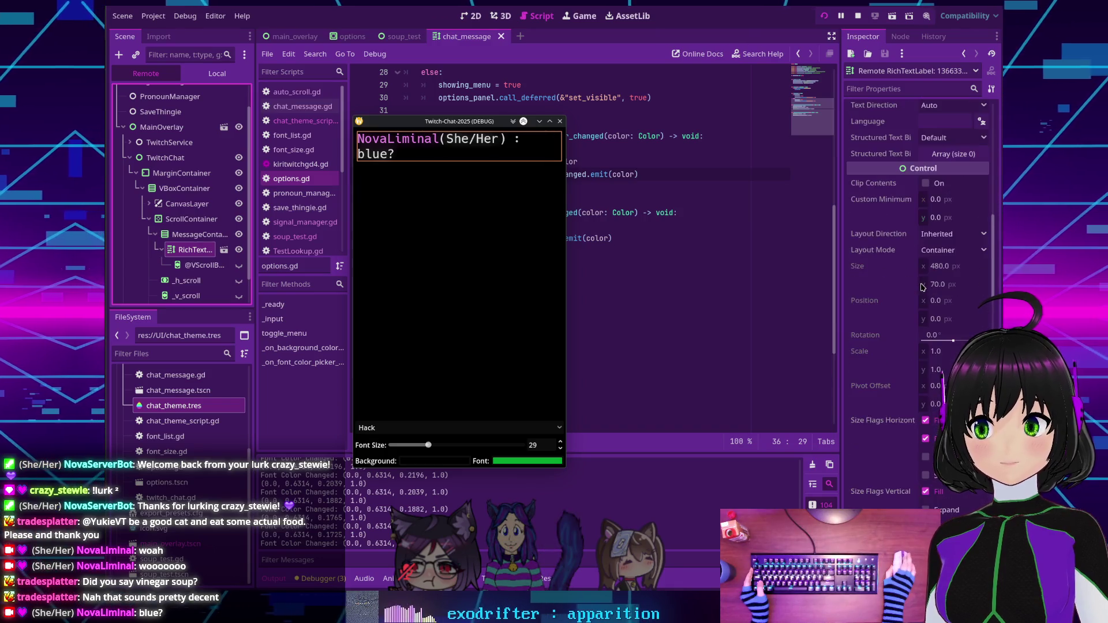
scroll(920, 287, "down", 10)
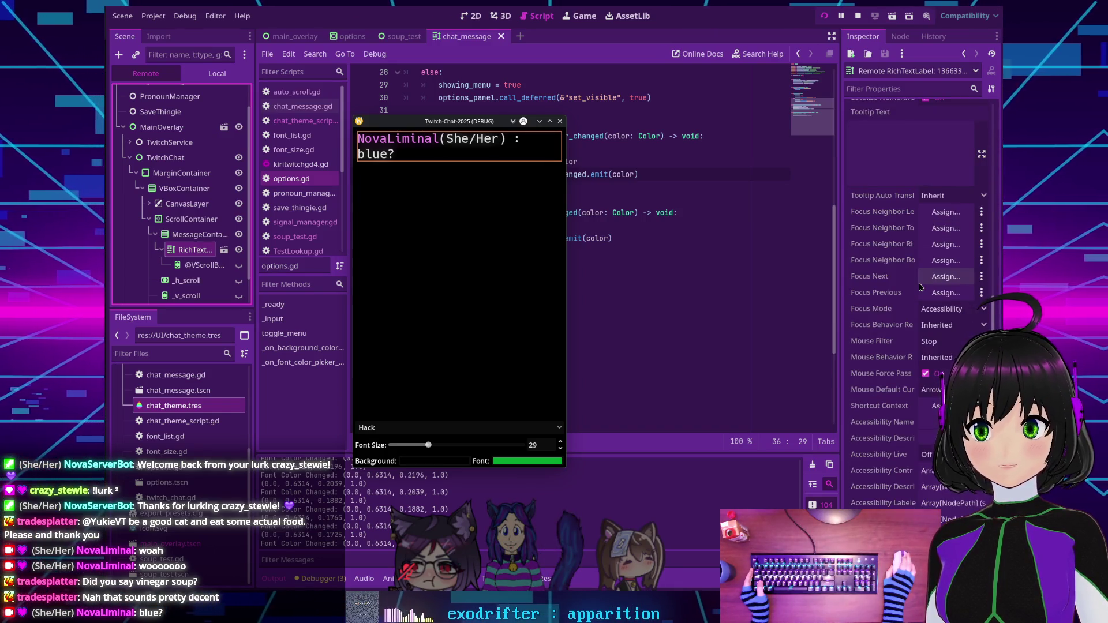
scroll(920, 284, "down", 10)
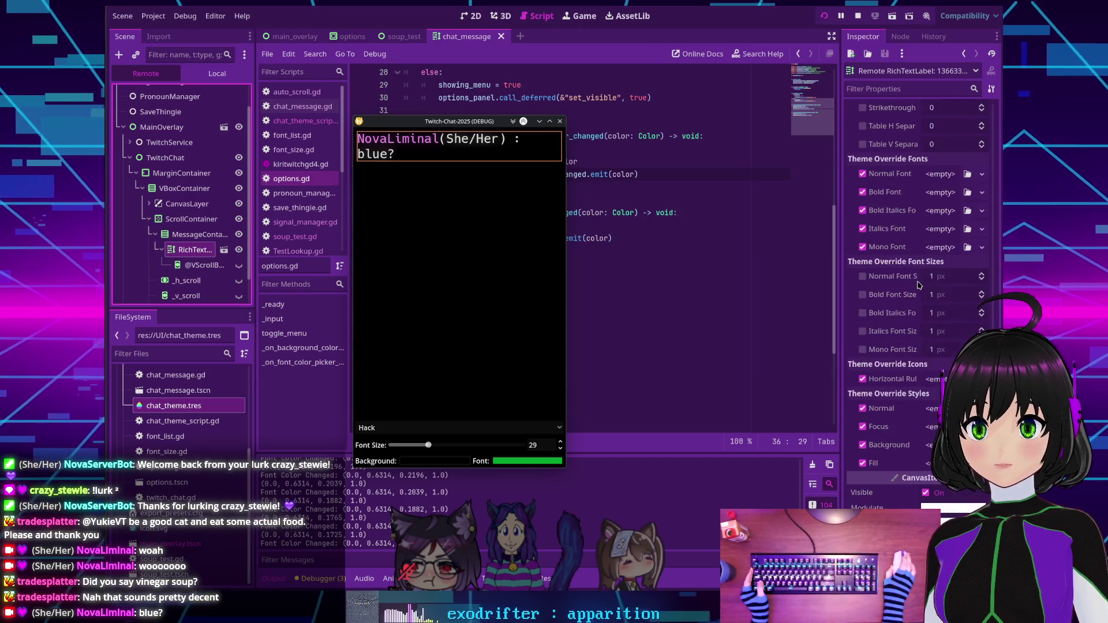
scroll(918, 285, "down", 5)
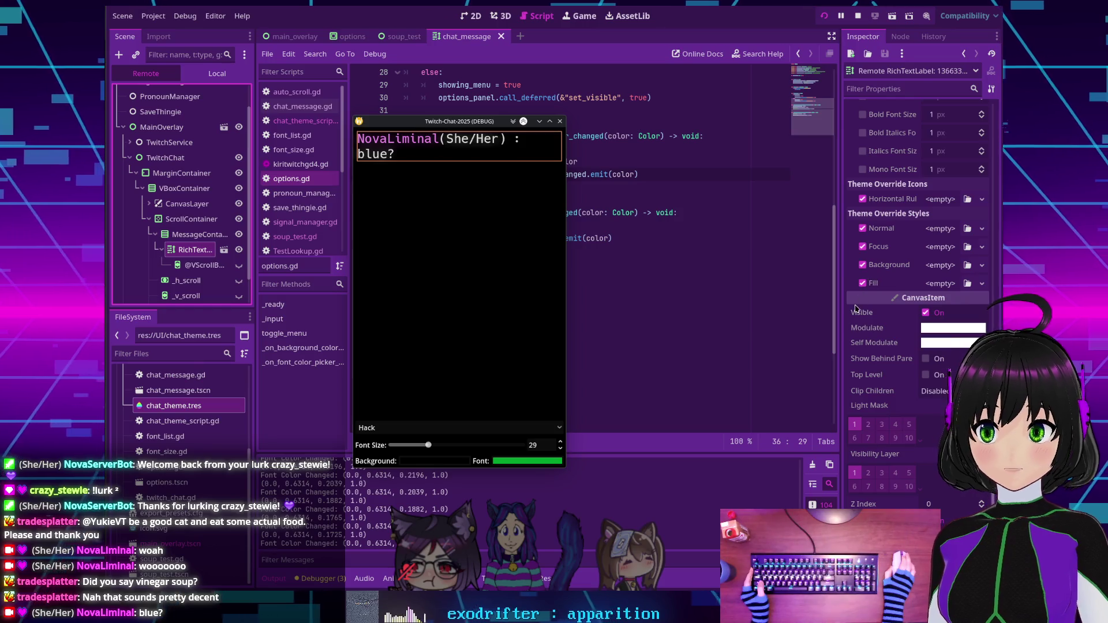
mouse_move(882, 303)
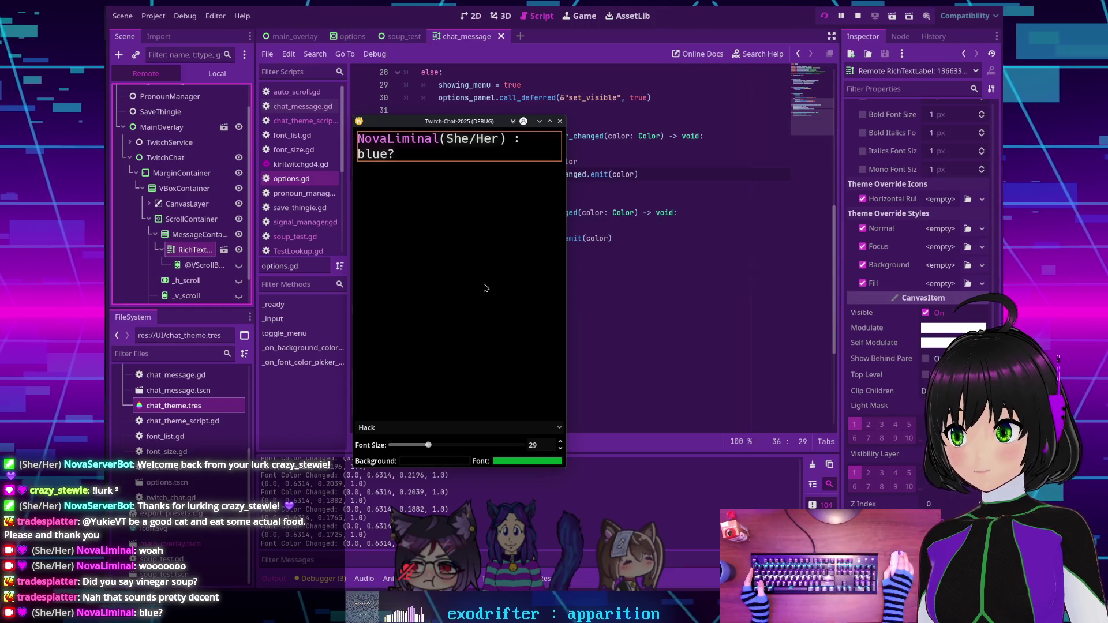
scroll(138, 95, "up", 2)
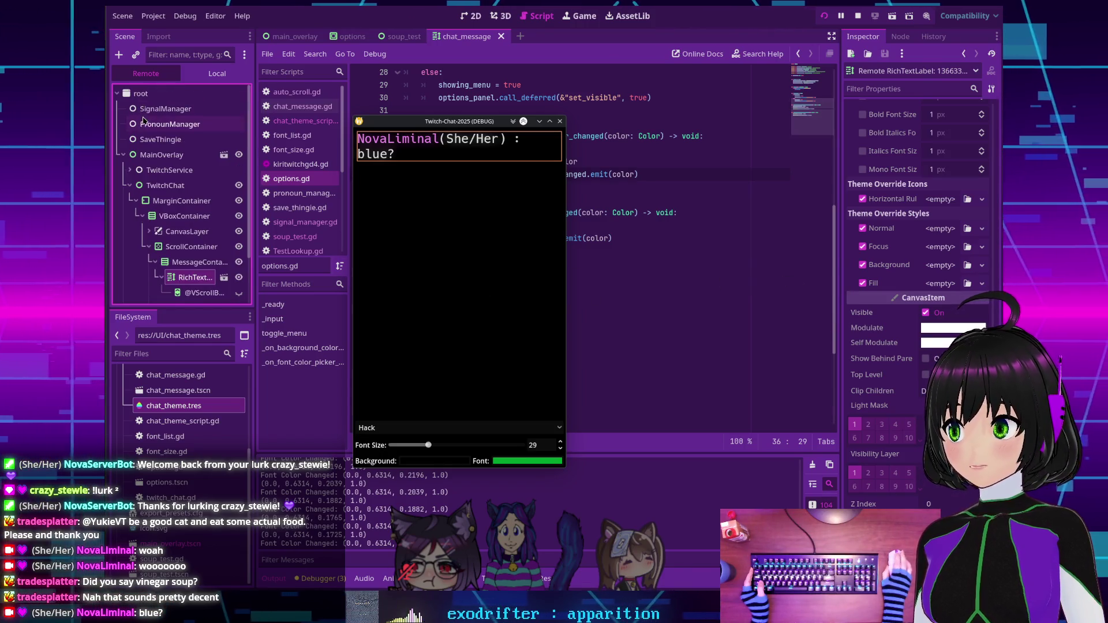
Inspect the remote root, MainOverlay and MarginContainer nodes' properties in the Inspector.
left_click(138, 95)
scroll(951, 212, "down", 3)
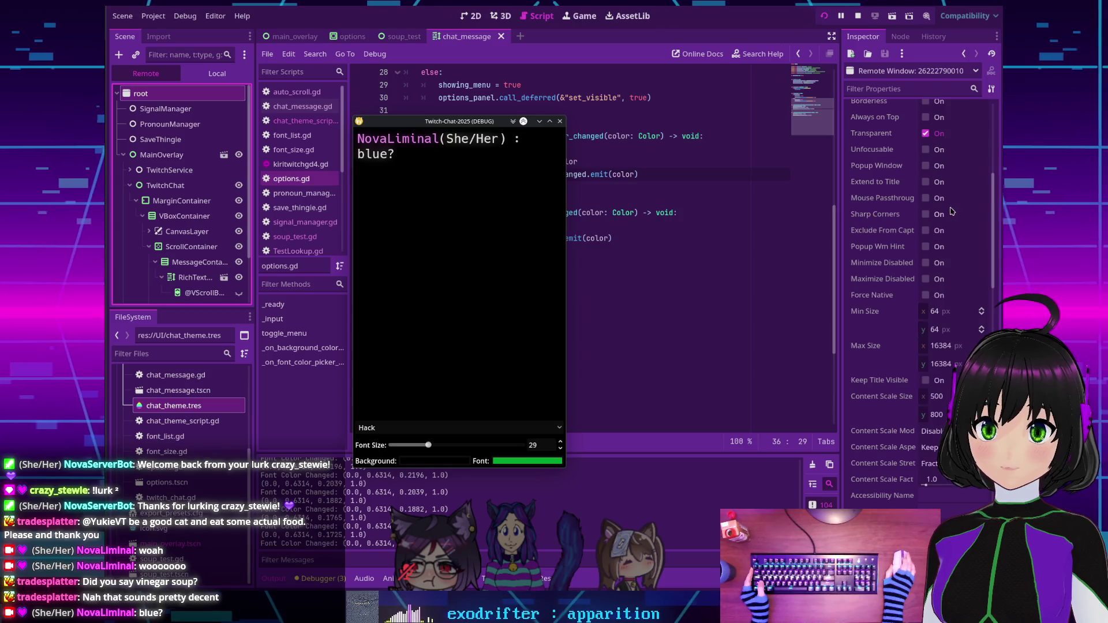
left_click(162, 154)
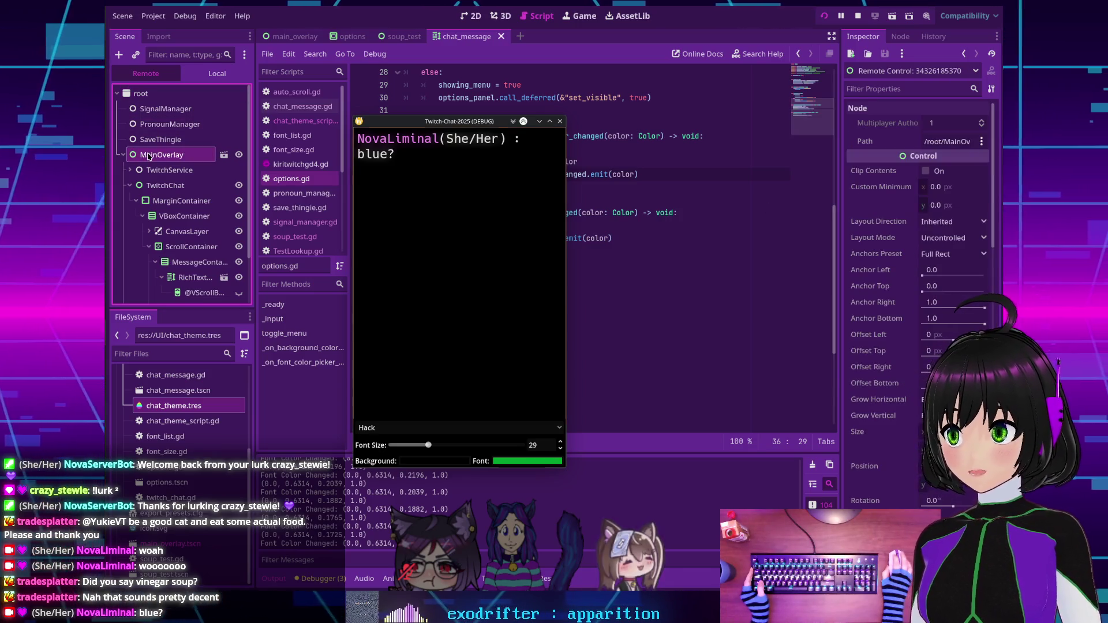
scroll(951, 295, "down", 10)
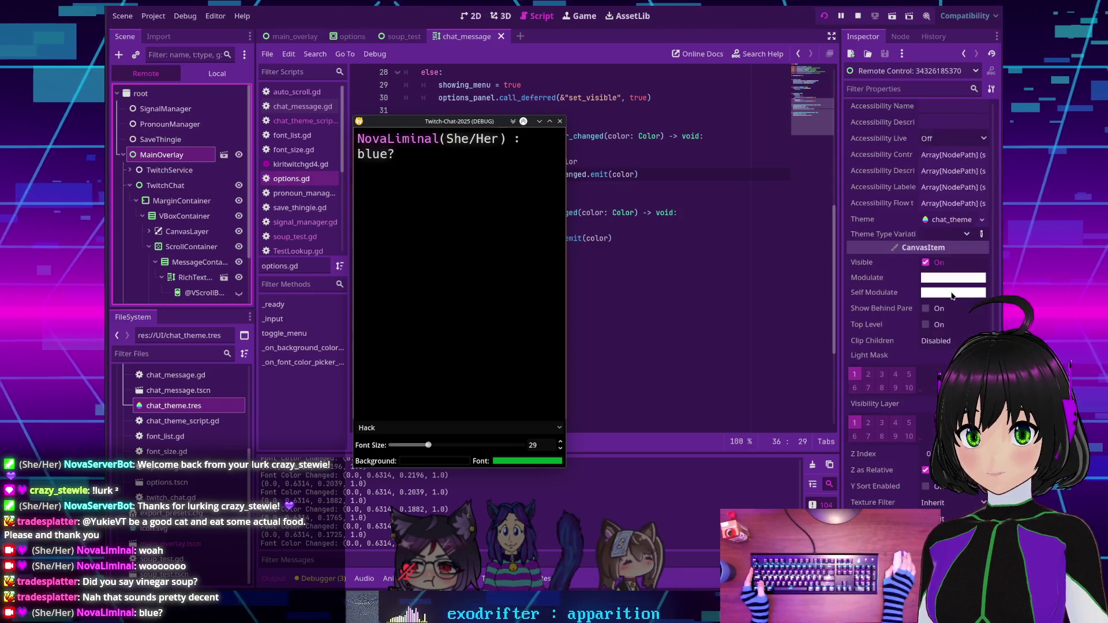
scroll(951, 295, "up", 6)
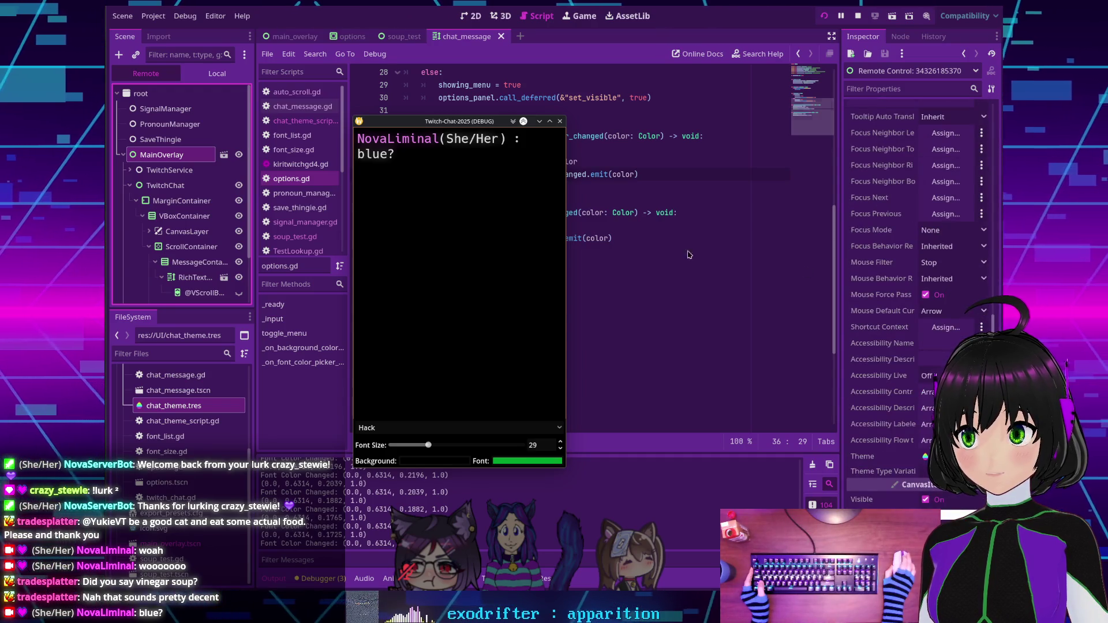
left_click(182, 201)
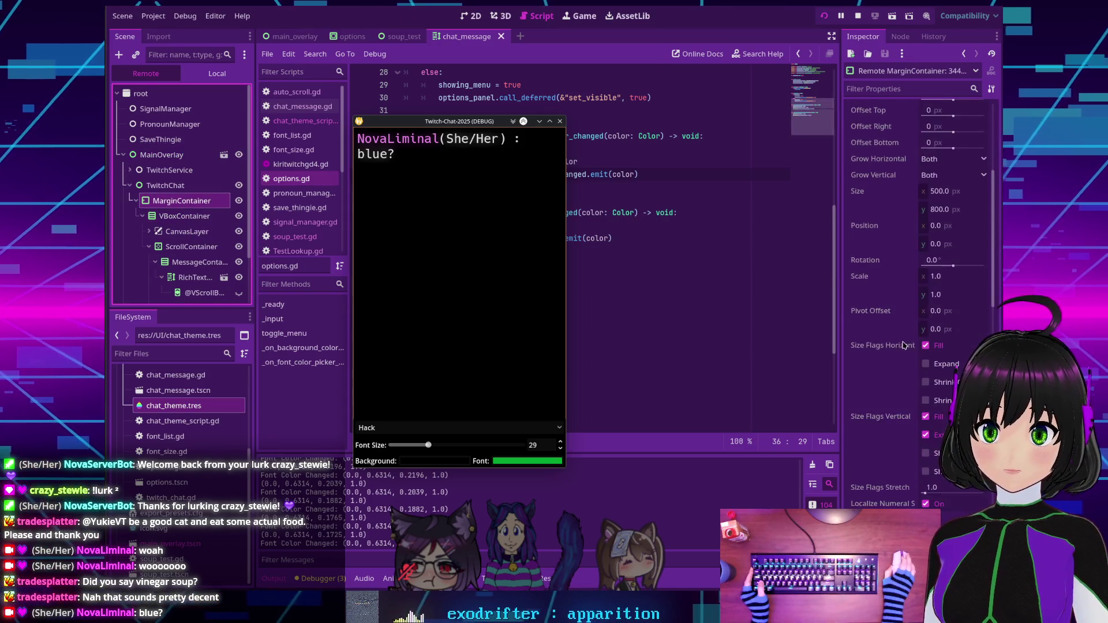
scroll(903, 345, "down", 5)
left_click(868, 90)
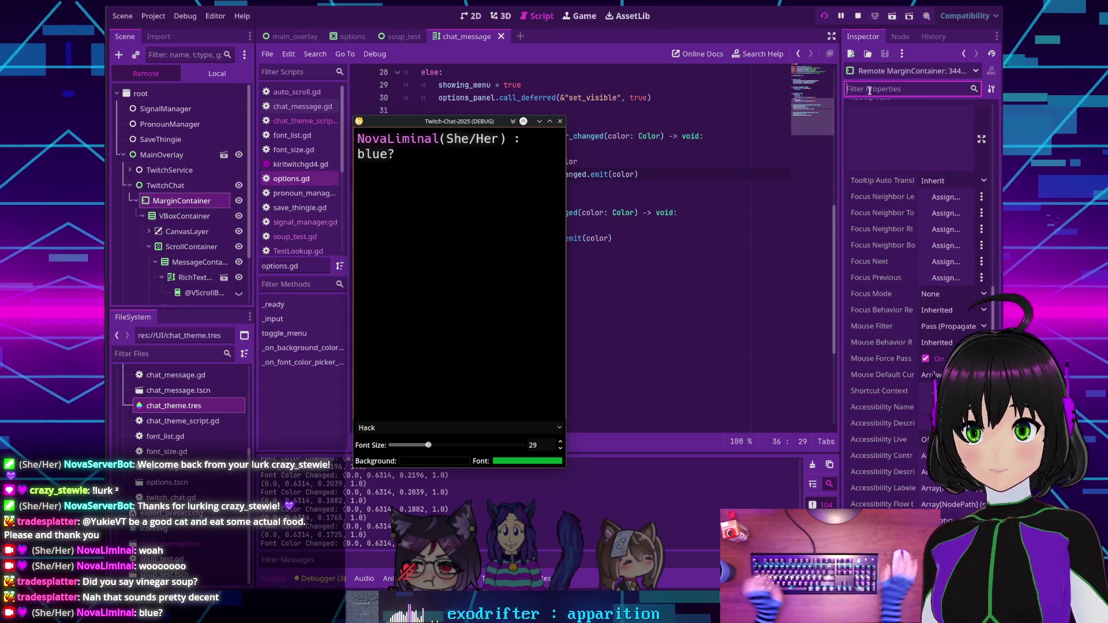
Filter properties by 'theme' and check VBoxContainer, TwitchChat, ScrollContainer, MessageContainer and RichTextLabel.
type("theme")
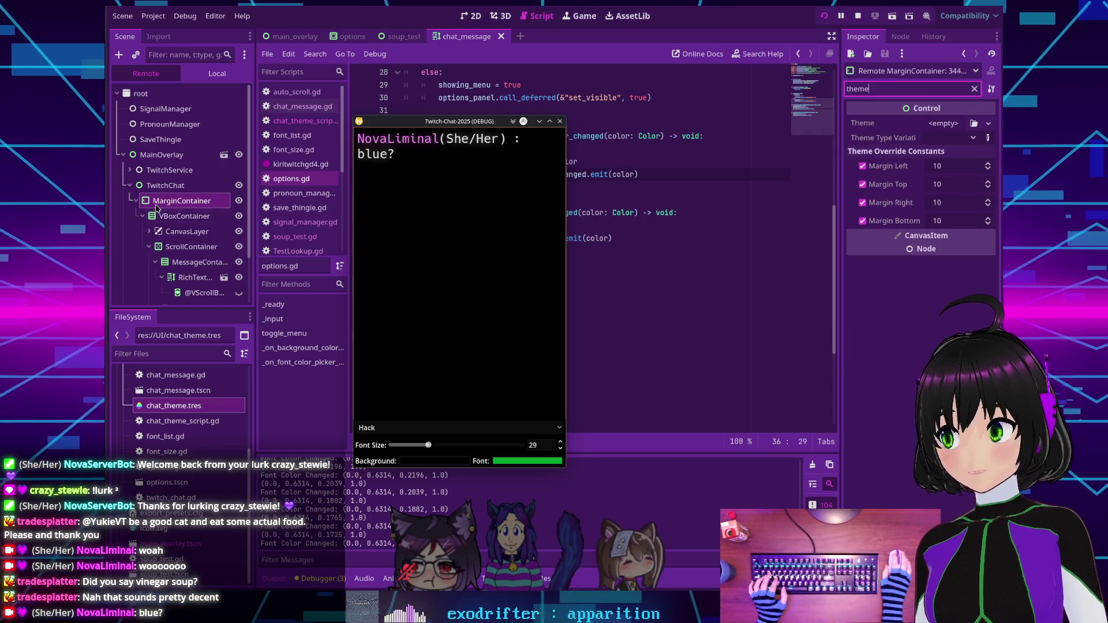
left_click(167, 216)
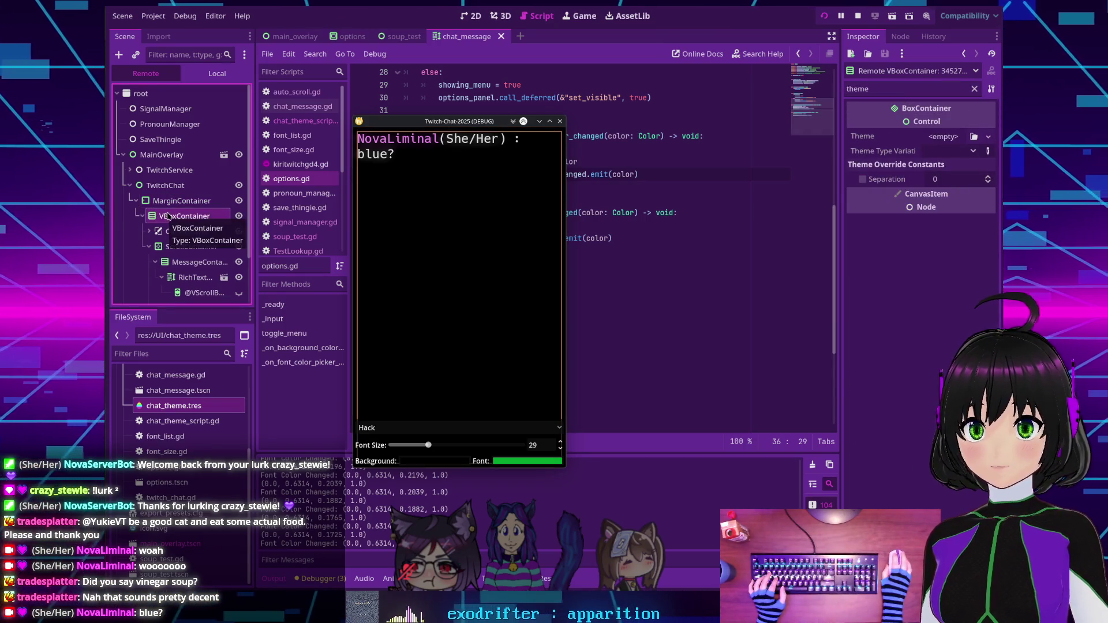
left_click(164, 186)
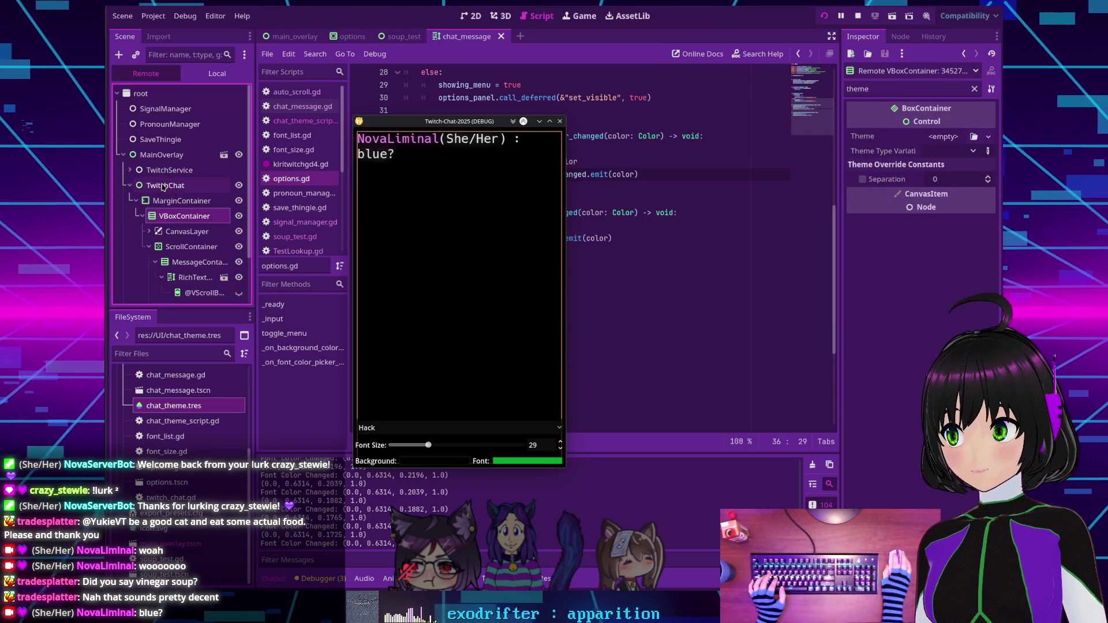
left_click(174, 247)
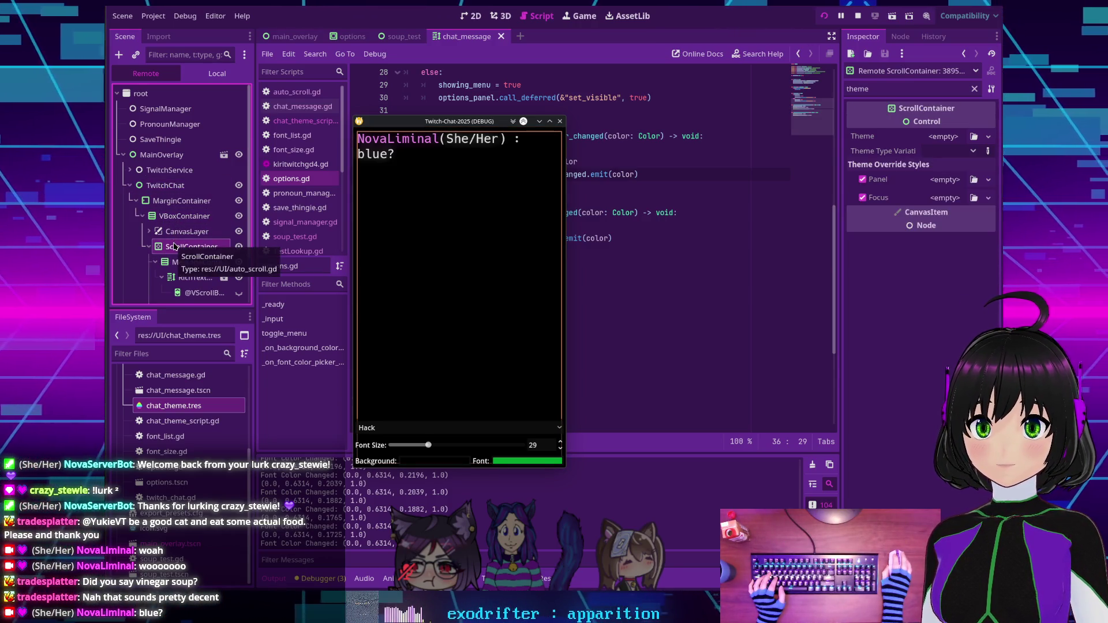
left_click(184, 263)
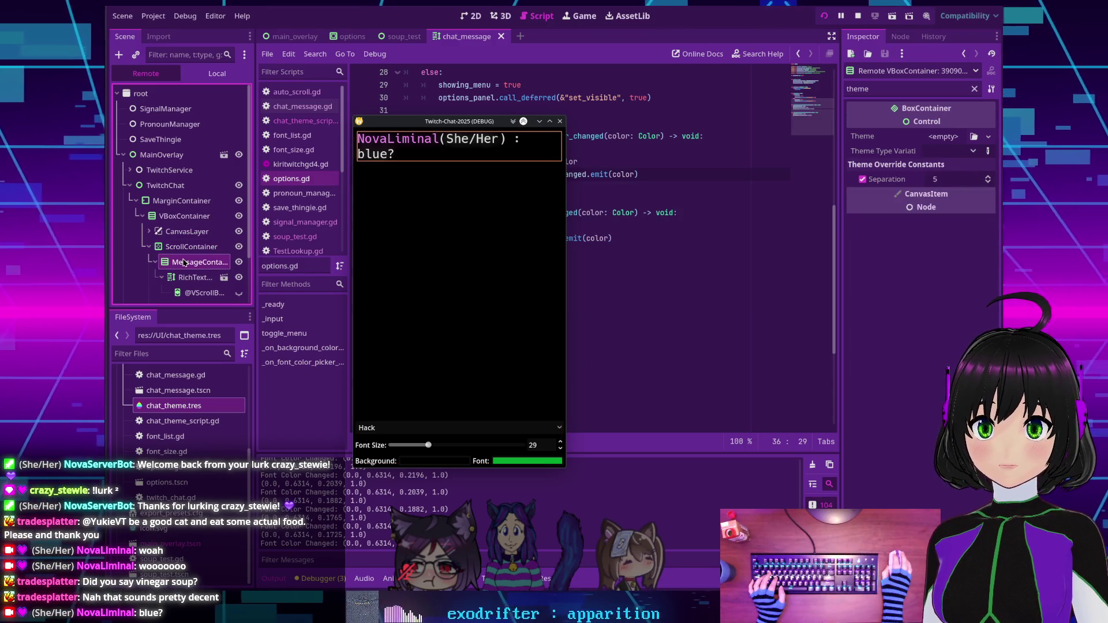
left_click(192, 279)
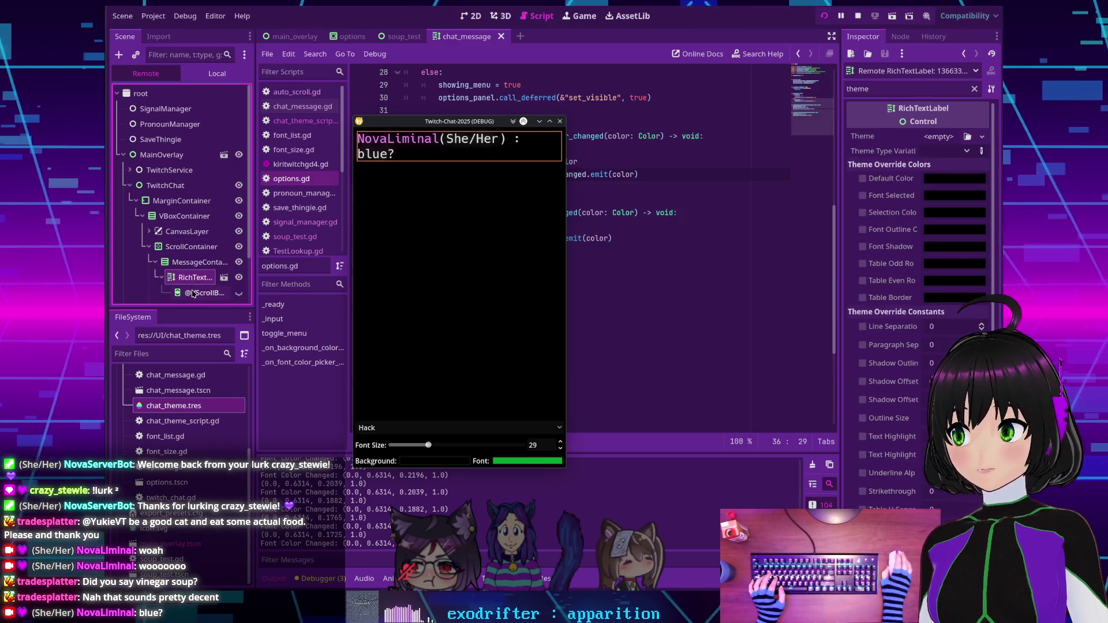
Step back up the remote tree to find MainOverlay using chat_theme, and open it.
scroll(195, 271, "down", 2)
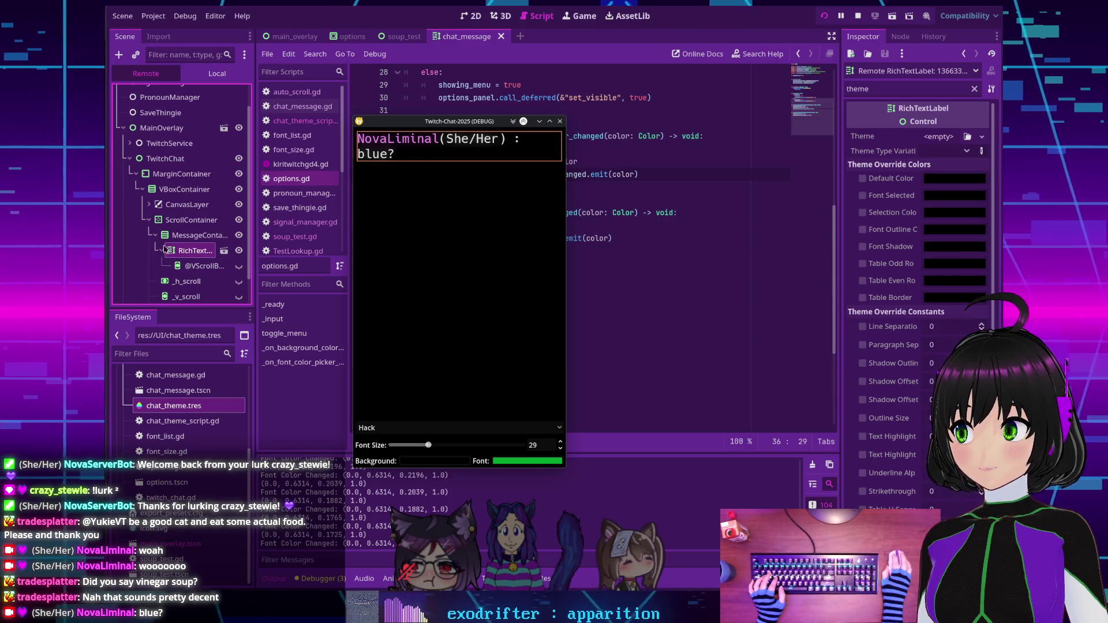
left_click(191, 220)
left_click(171, 190)
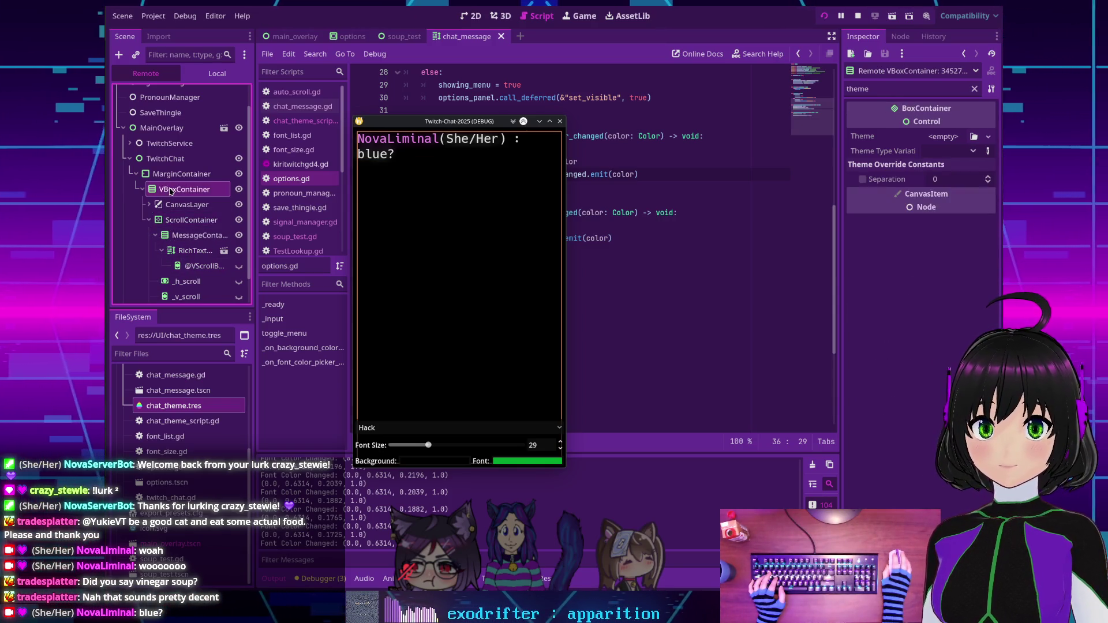
left_click(169, 178)
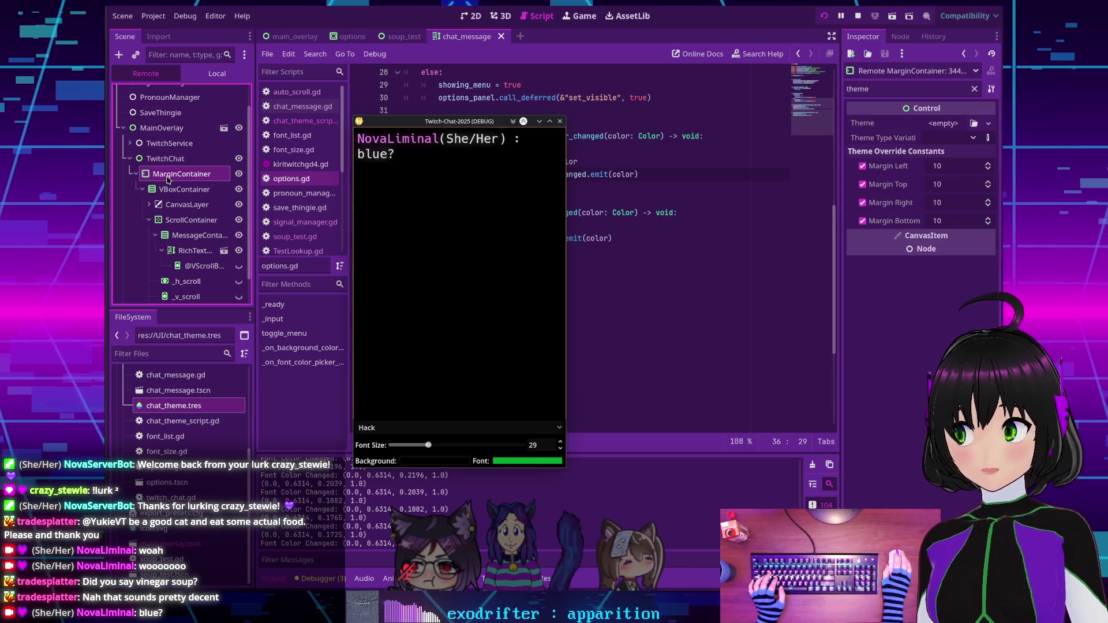
left_click(165, 159)
left_click(161, 129)
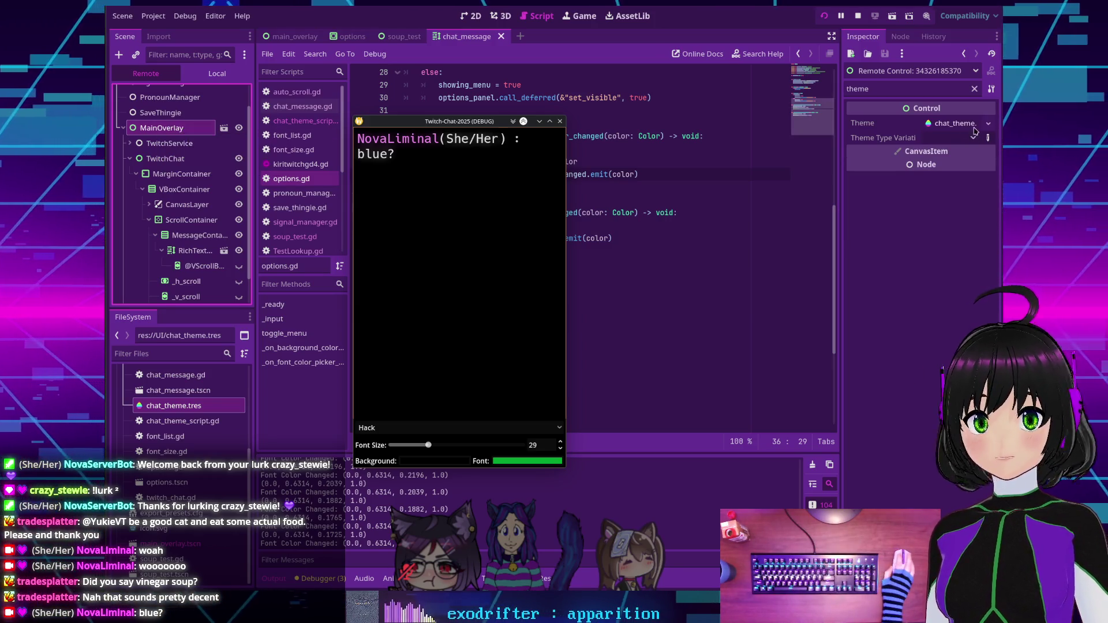
left_click(955, 123)
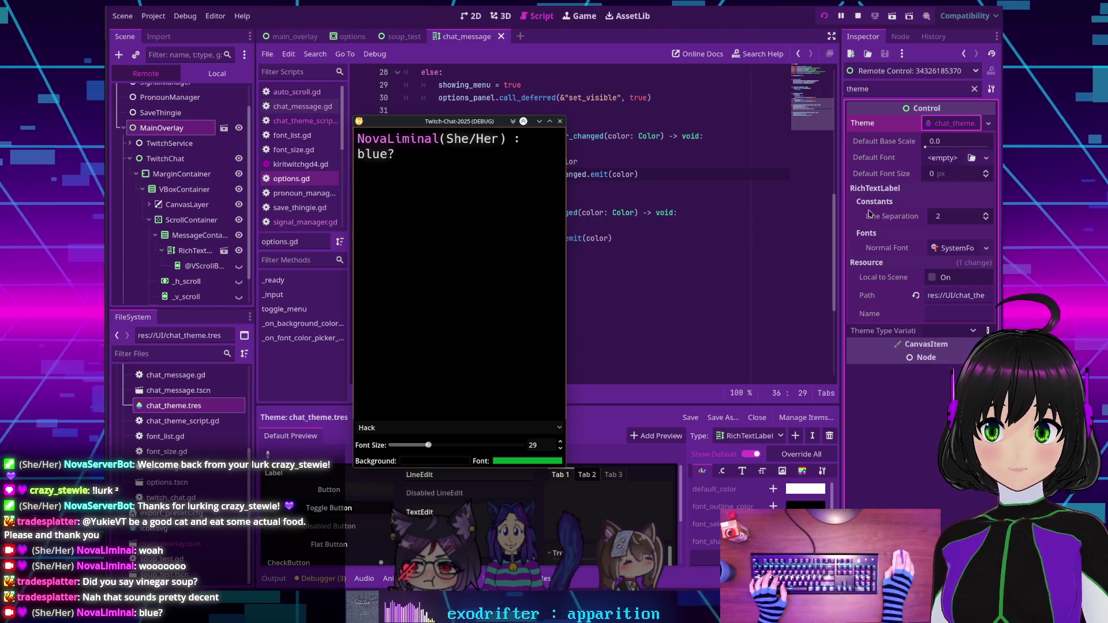
Clear the property filter and scroll down to chat_theme's Theme settings.
left_click(974, 88)
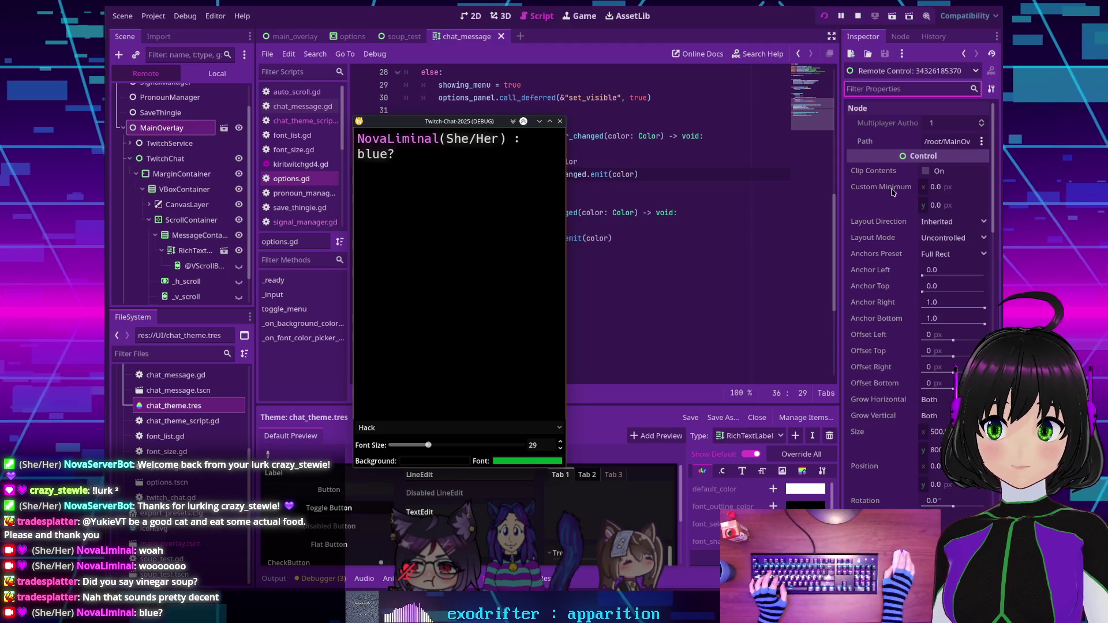
scroll(890, 277, "down", 10)
scroll(890, 277, "down", 5)
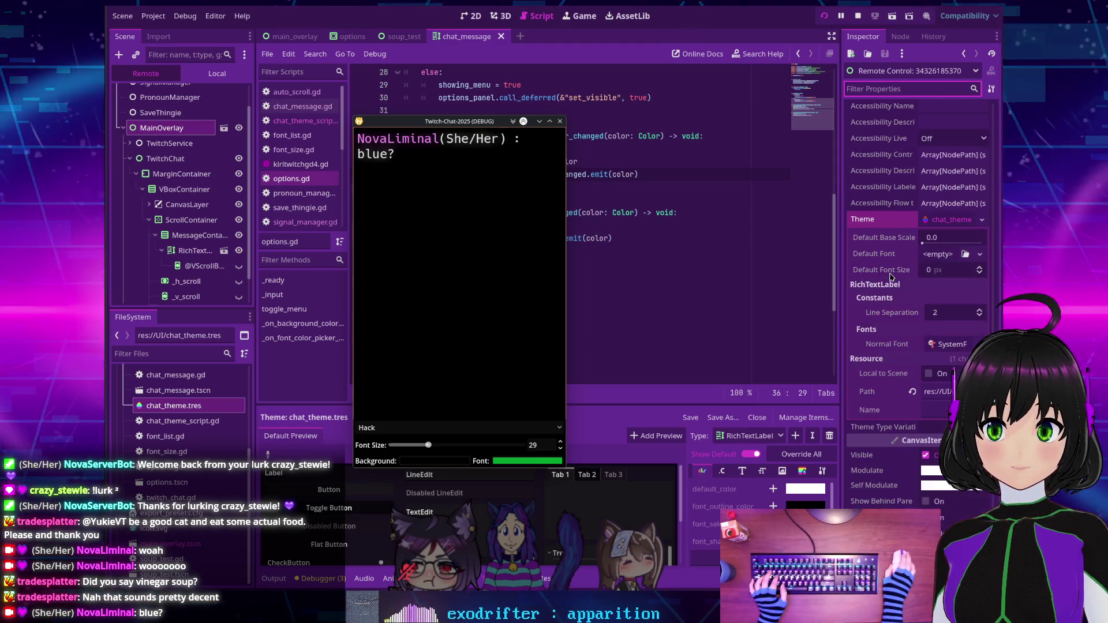
scroll(879, 302, "down", 2)
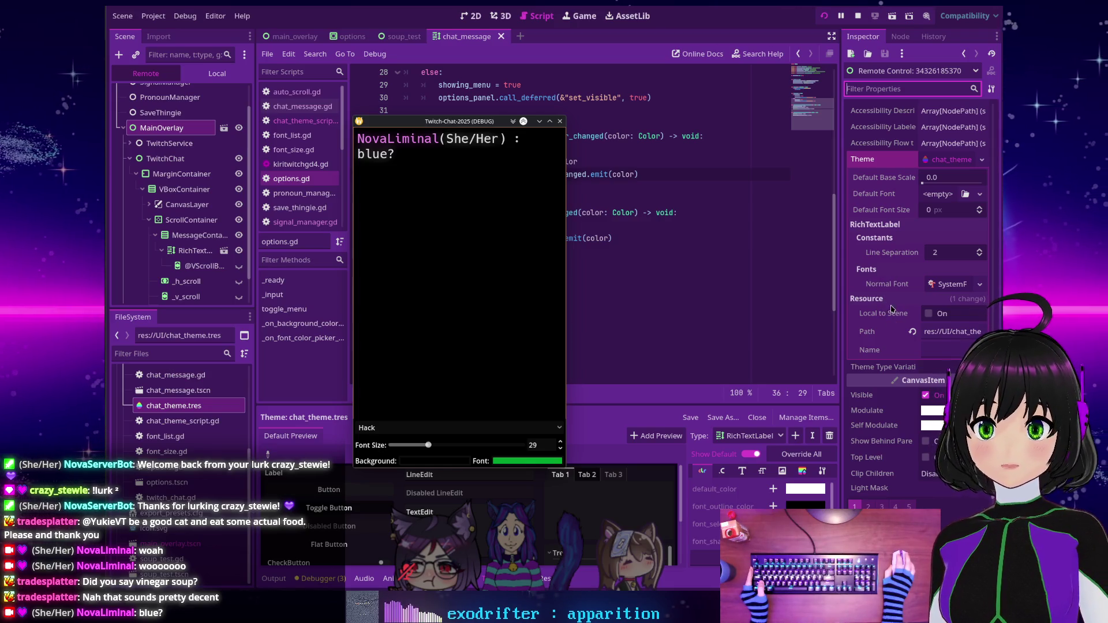
Expand the theme's Normal Font SystemFont to review its PxPlus IBM VGA 8x16 settings.
left_click(959, 300)
left_click(951, 285)
scroll(883, 343, "down", 1)
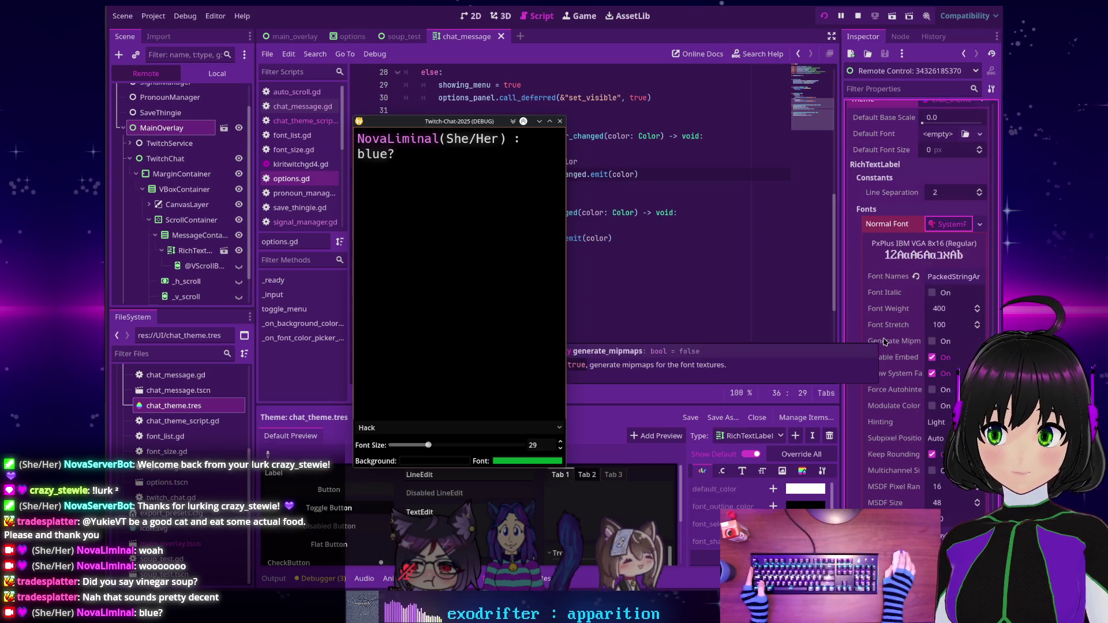
scroll(895, 306, "down", 2)
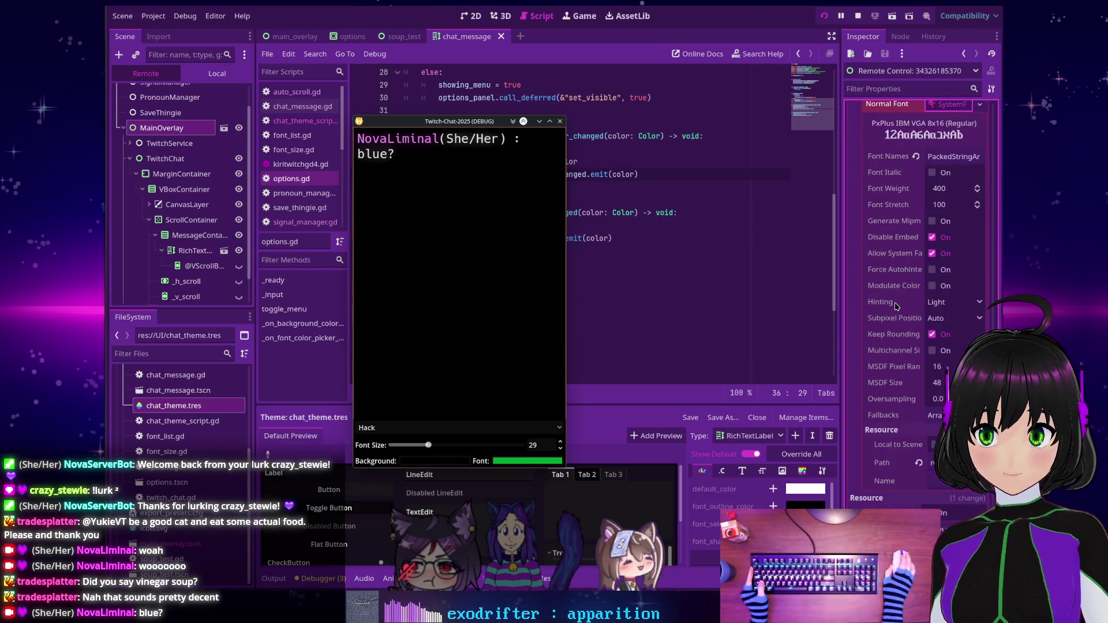
scroll(895, 306, "up", 1)
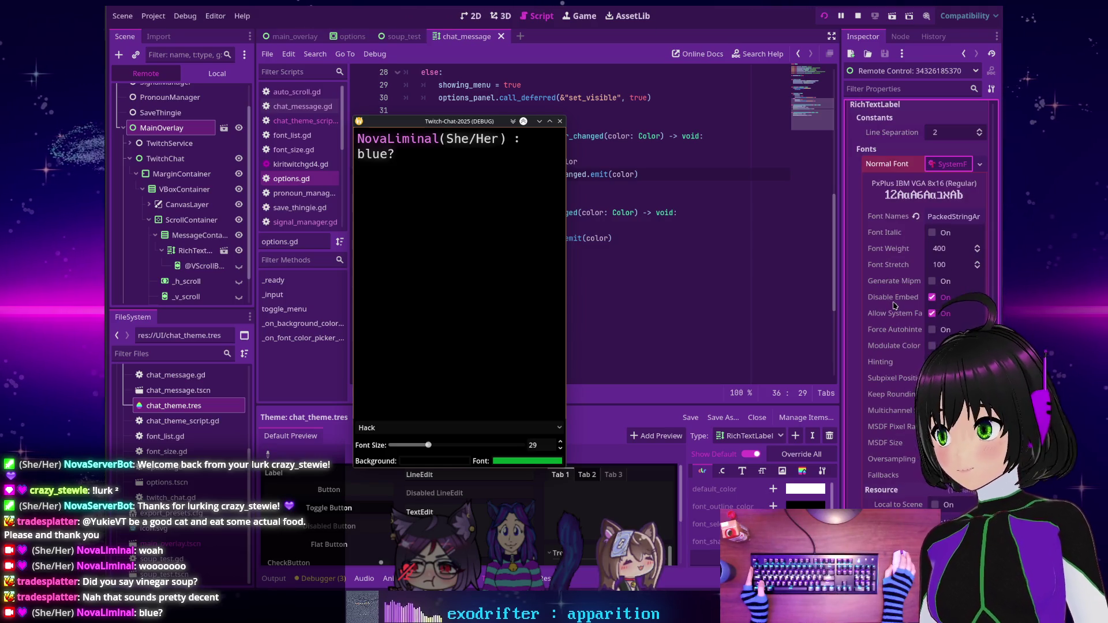
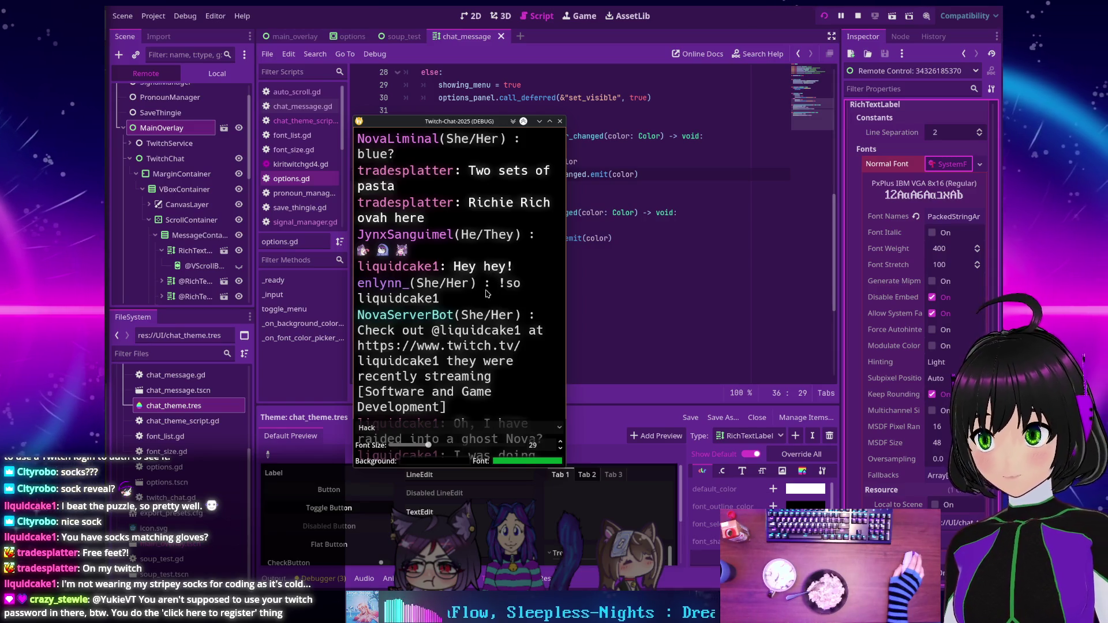
Set the running chat overlay's font colour to green 00ff2c by raising G to 255.
left_click(517, 461)
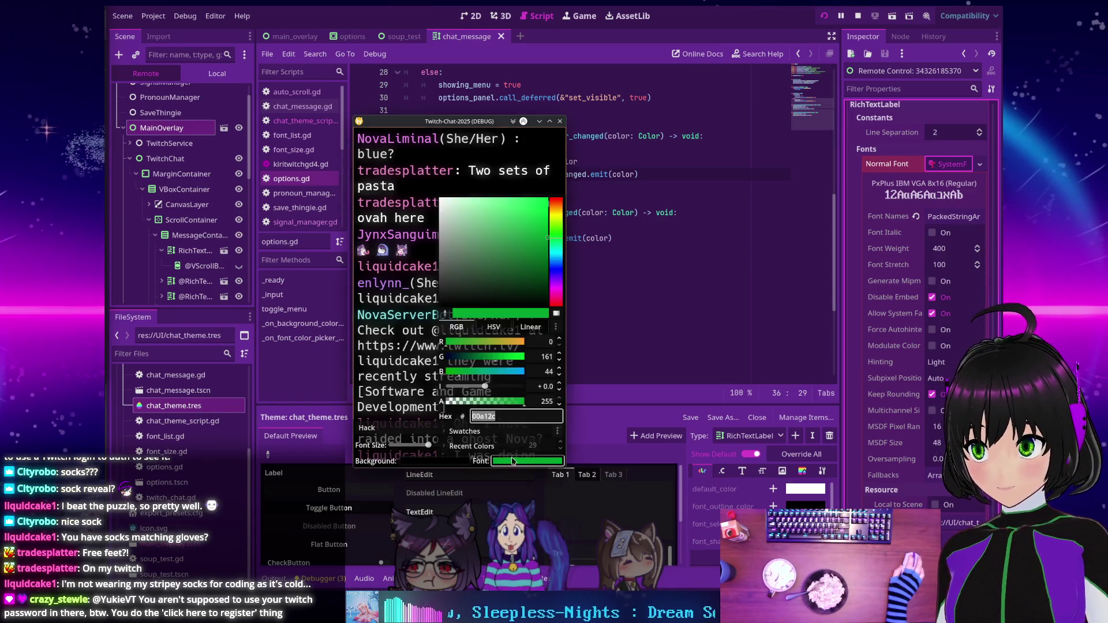
left_click_drag(513, 358, 525, 357)
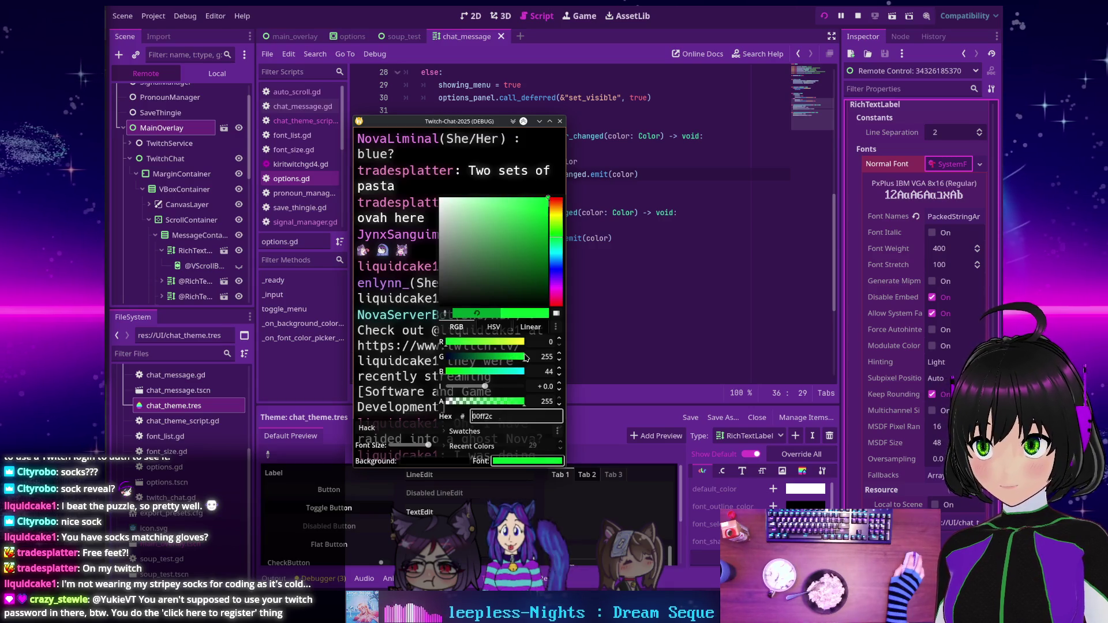
left_click(437, 345)
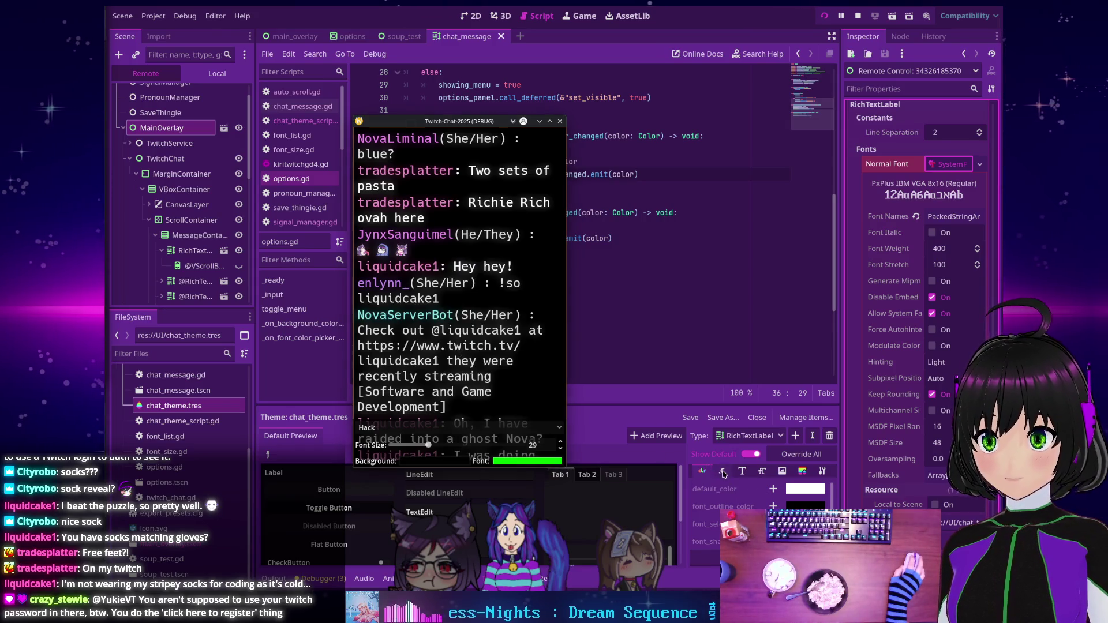
Check the theme's Fonts, Colors and Constants entries, ending on Fonts, then stop the running overlay.
left_click(741, 472)
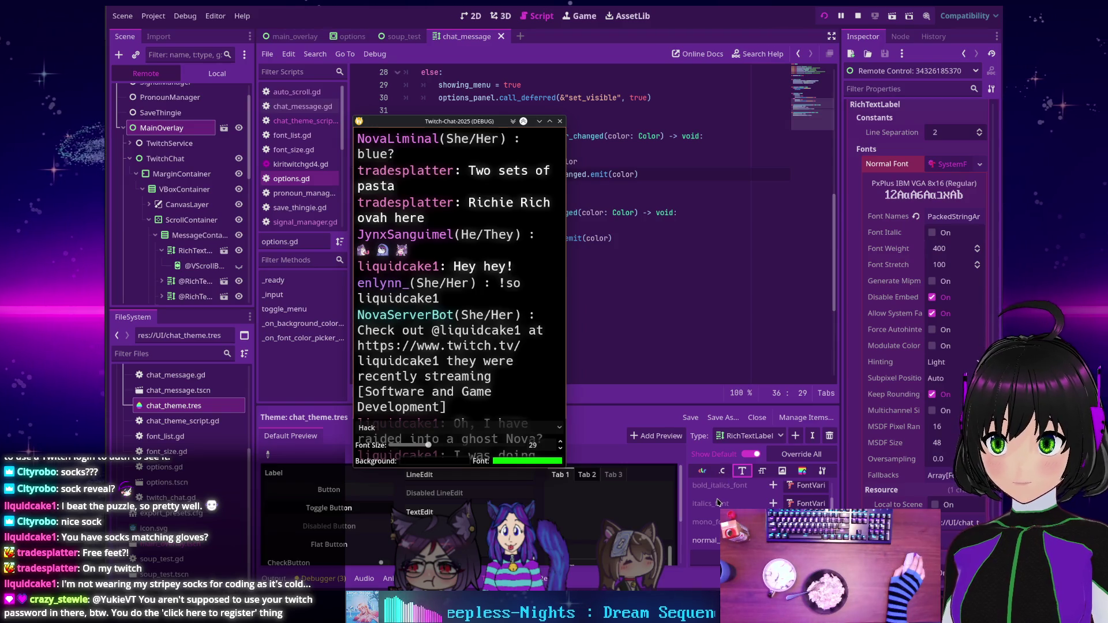
left_click(702, 471)
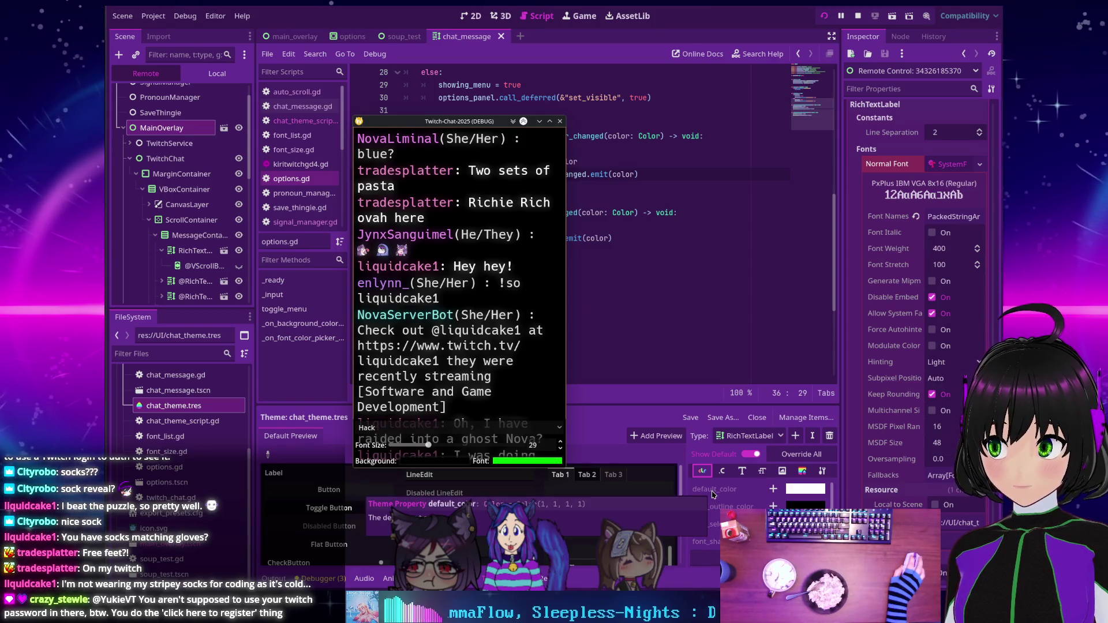
left_click(722, 470)
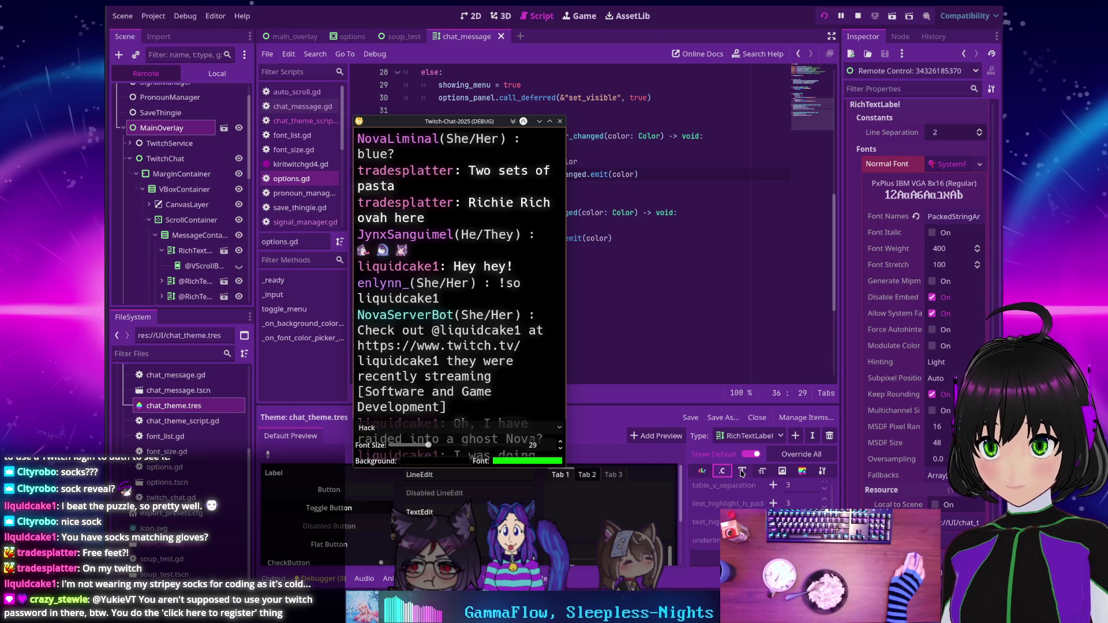
left_click(742, 471)
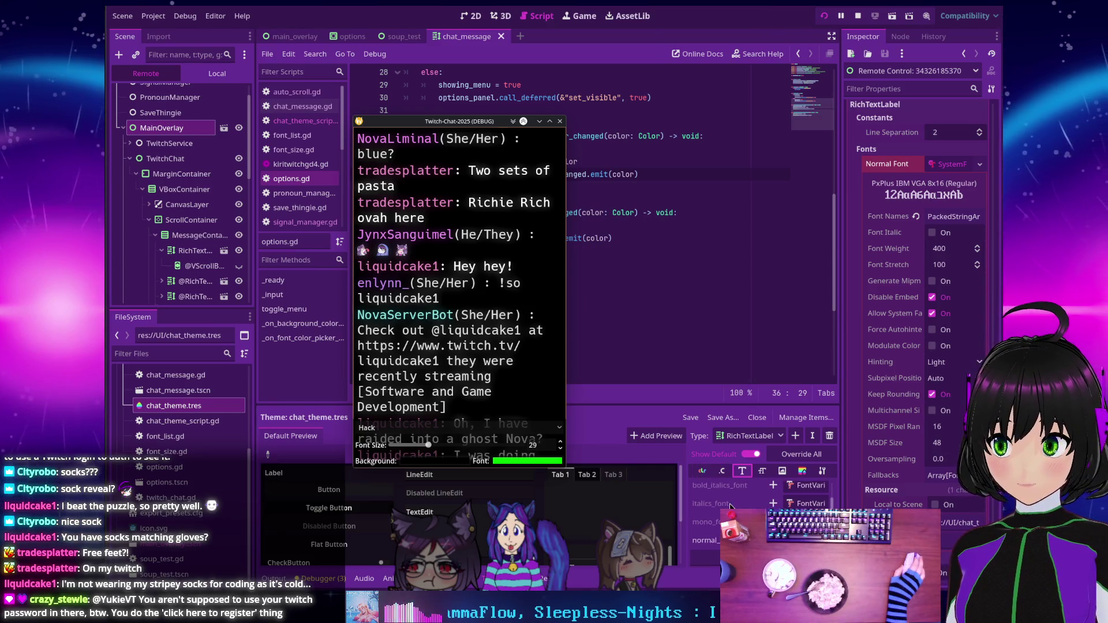
scroll(737, 501, "down", 1)
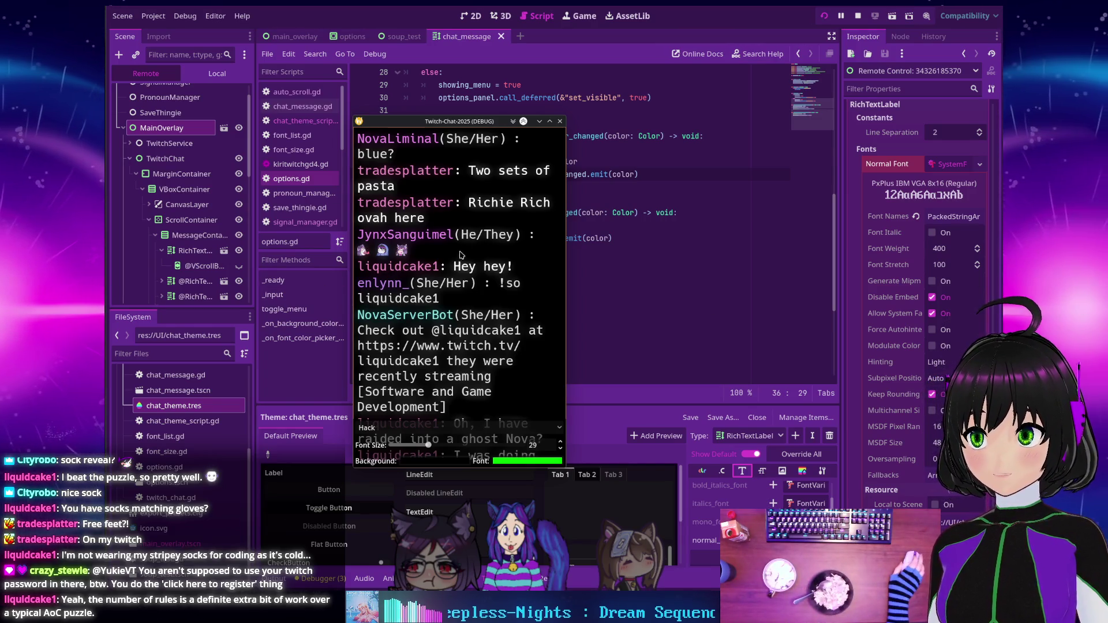
left_click(858, 16)
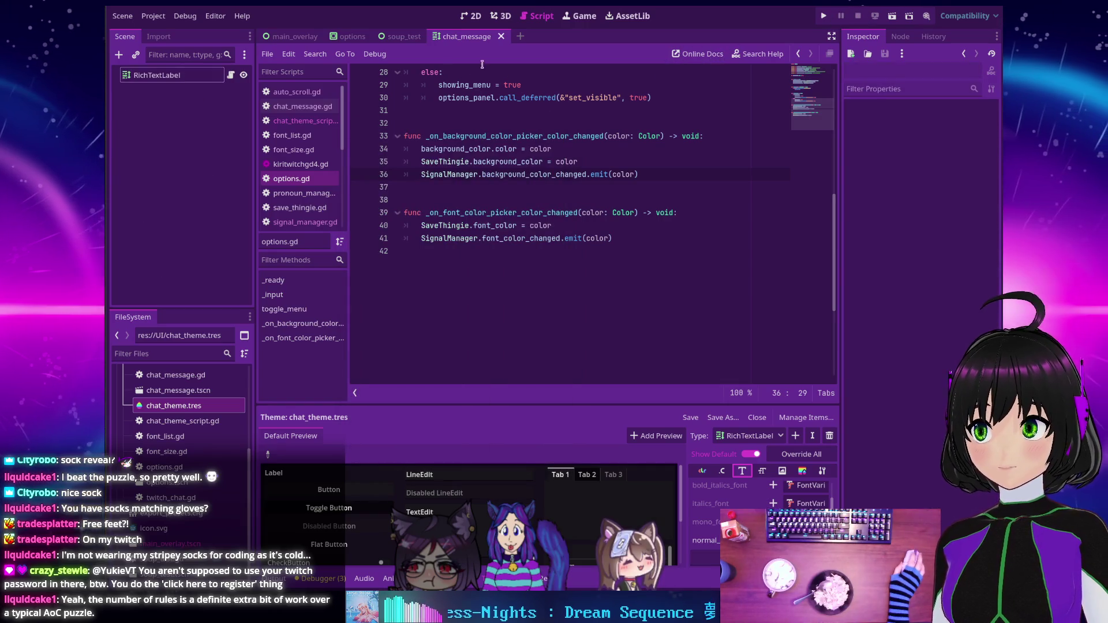
In auto_scroll.gd, delete the early return lines in _on_vscroll_changed and _on_value_changed.
left_click(288, 120)
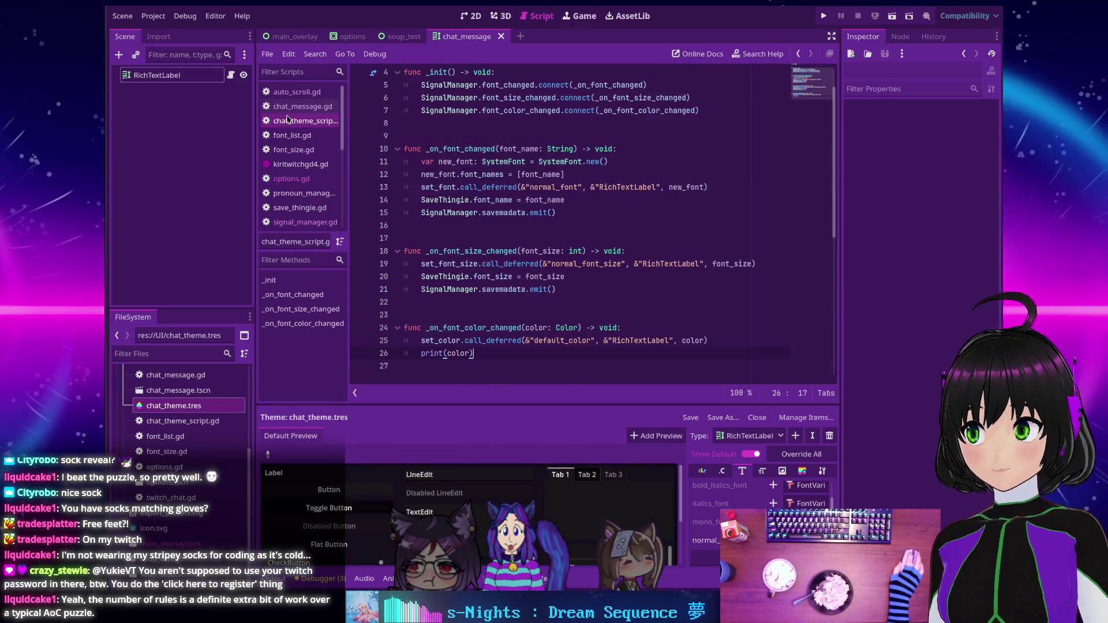
left_click(290, 96)
left_click(426, 109)
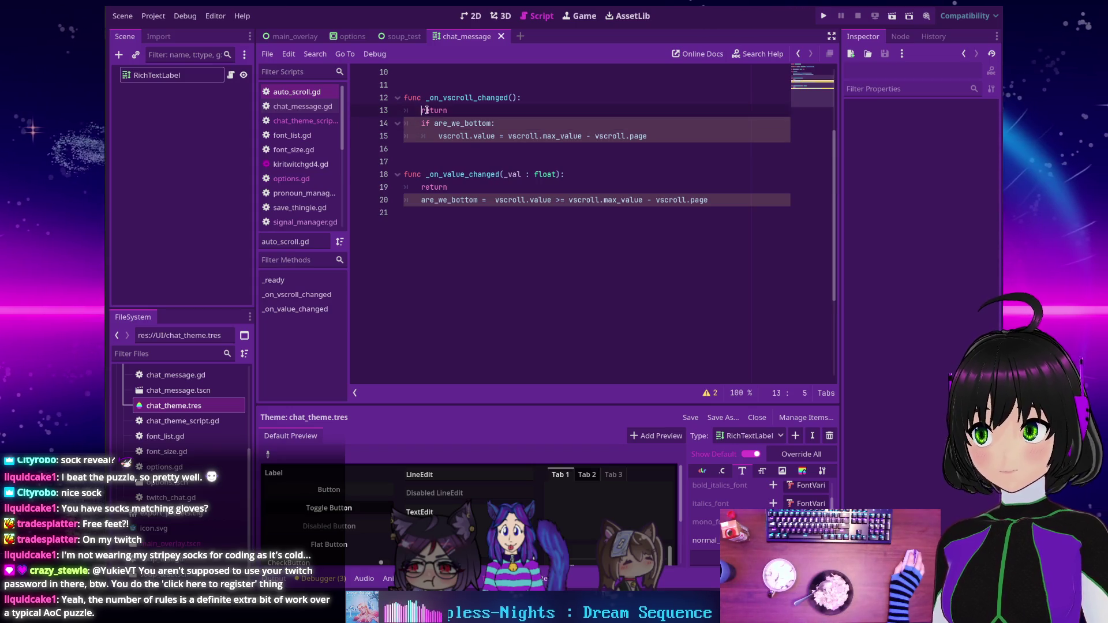
key("ctrl+shift+k")
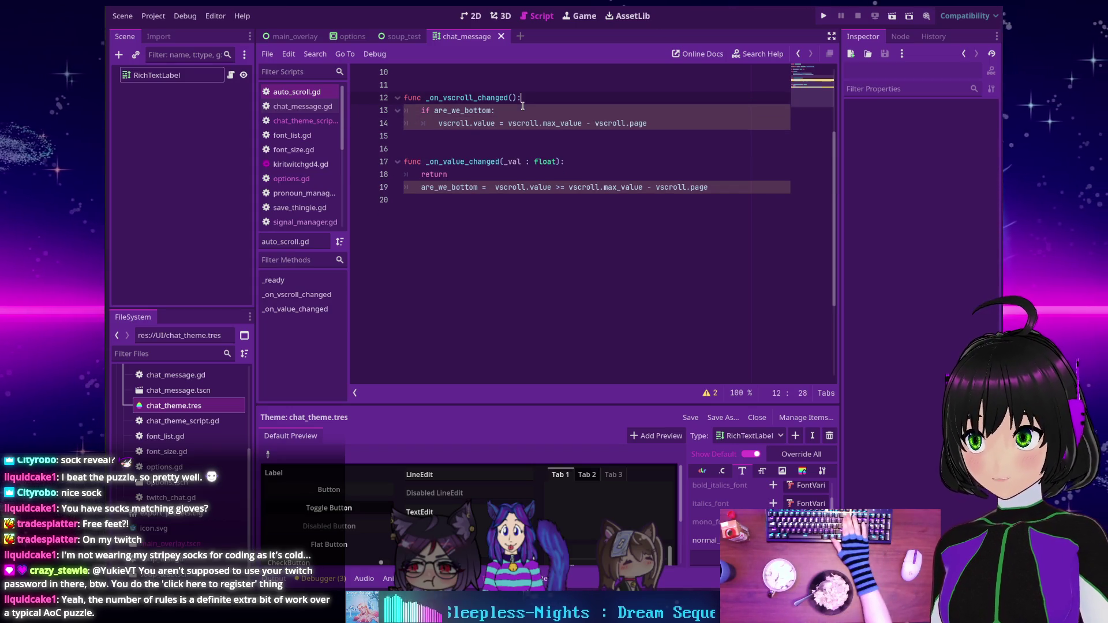
left_click(522, 105)
key("Down")
key("Down")
key("Down")
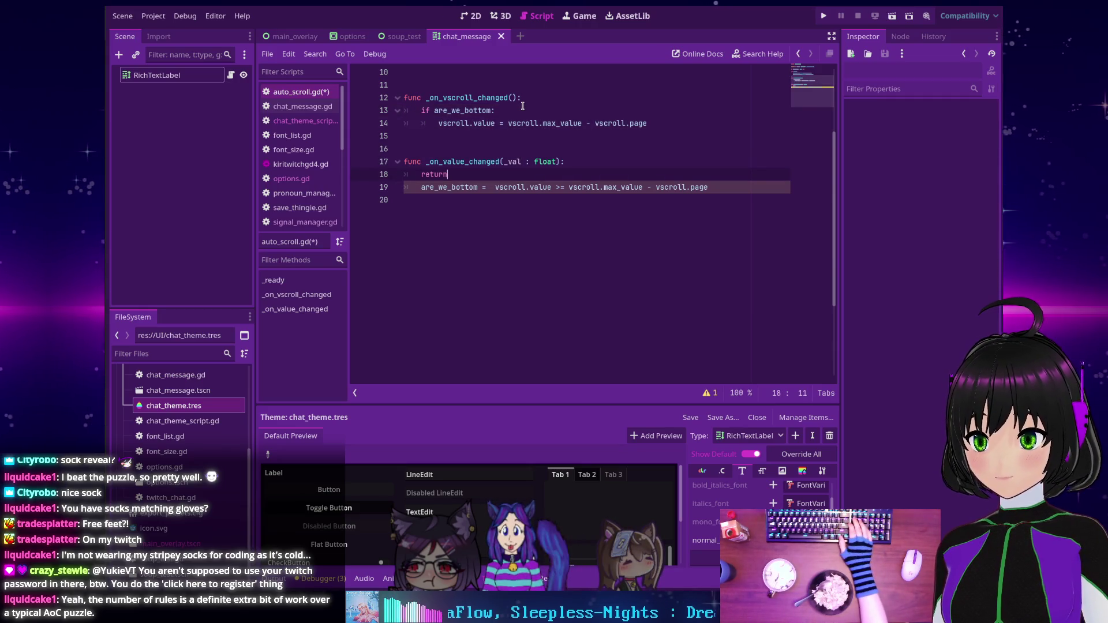
key("BackSpace")
key("BackSpace")
key("BackSpace")
key("BackSpace")
key("BackSpace")
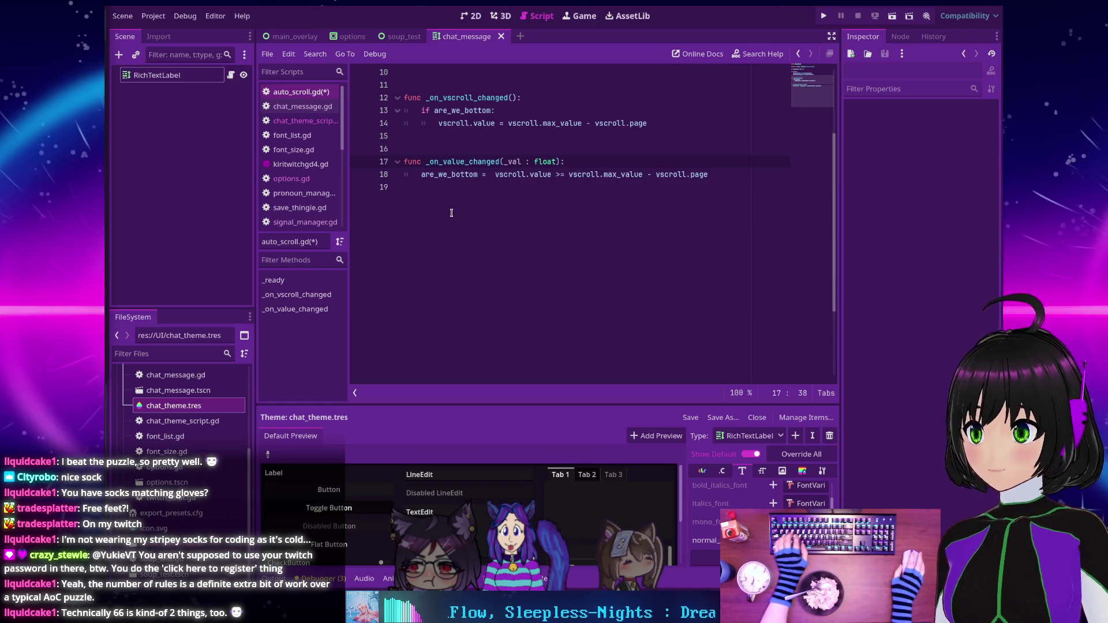
Review auto_scroll.gd's scroll handlers, then return to chat_theme_script.gd with Alt+Left.
scroll(451, 212, "down", 2)
scroll(452, 212, "up", 5)
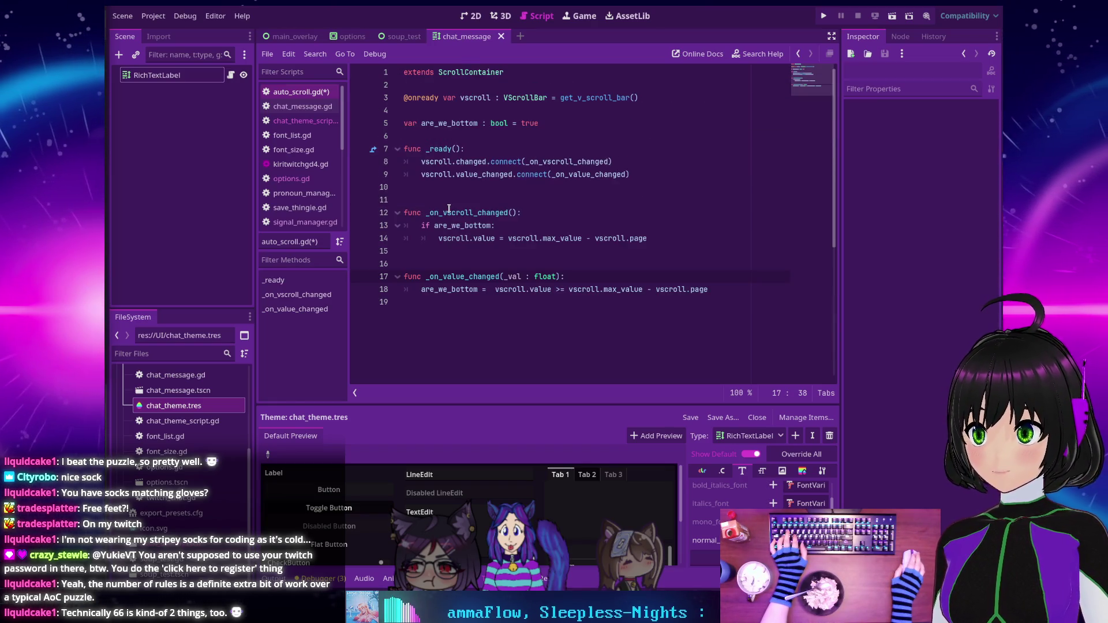
left_click(455, 212)
scroll(459, 201, "down", 3)
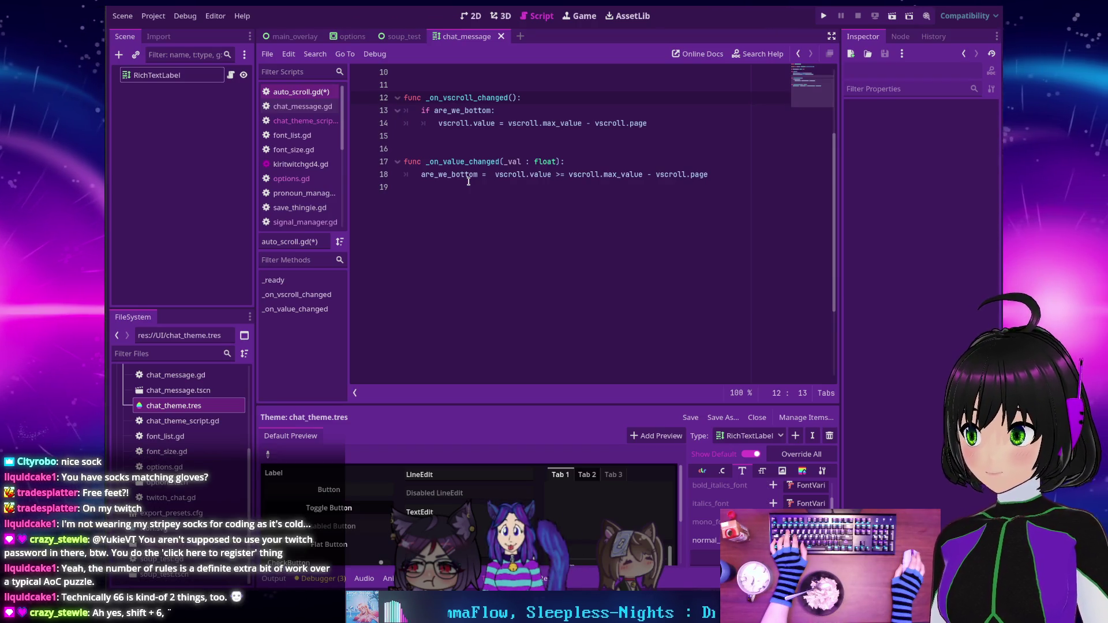
scroll(469, 181, "up", 3)
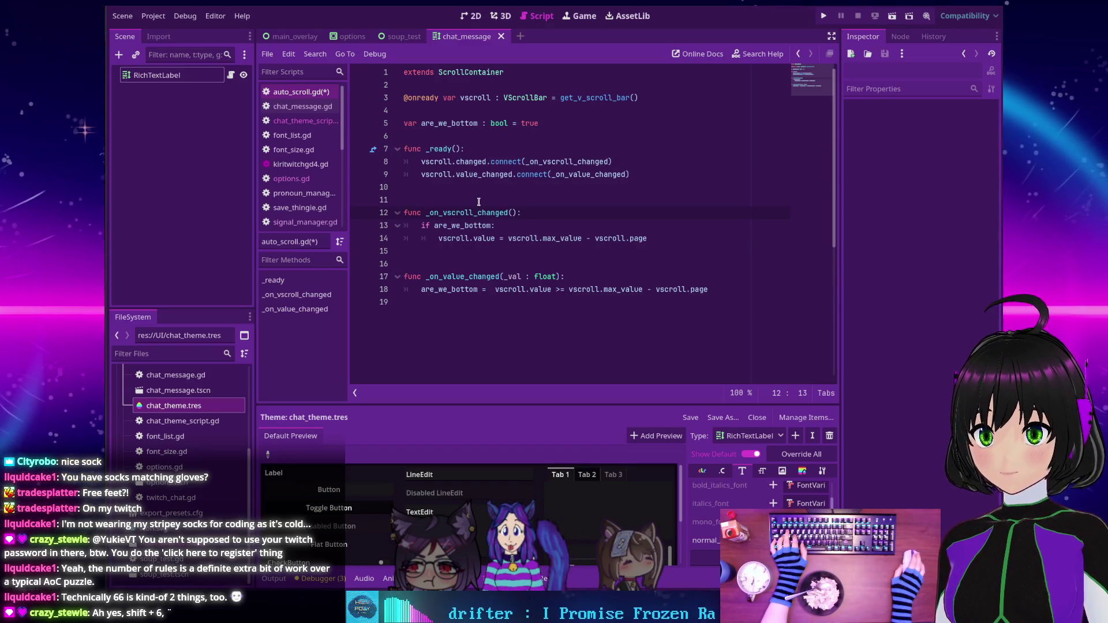
key("alt+Left")
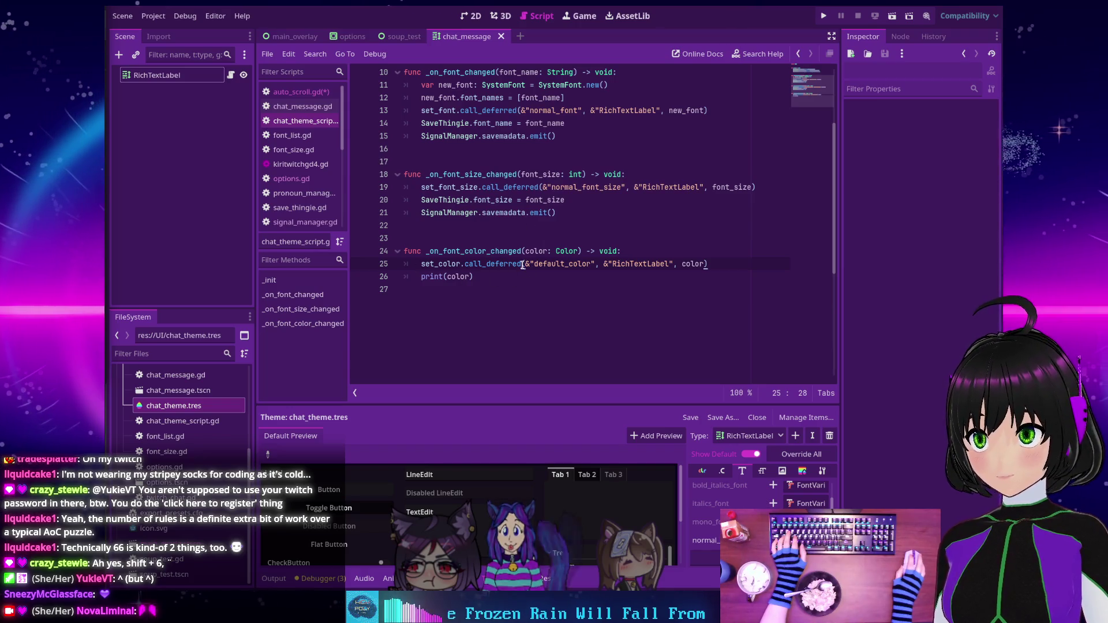
mouse_move(520, 264)
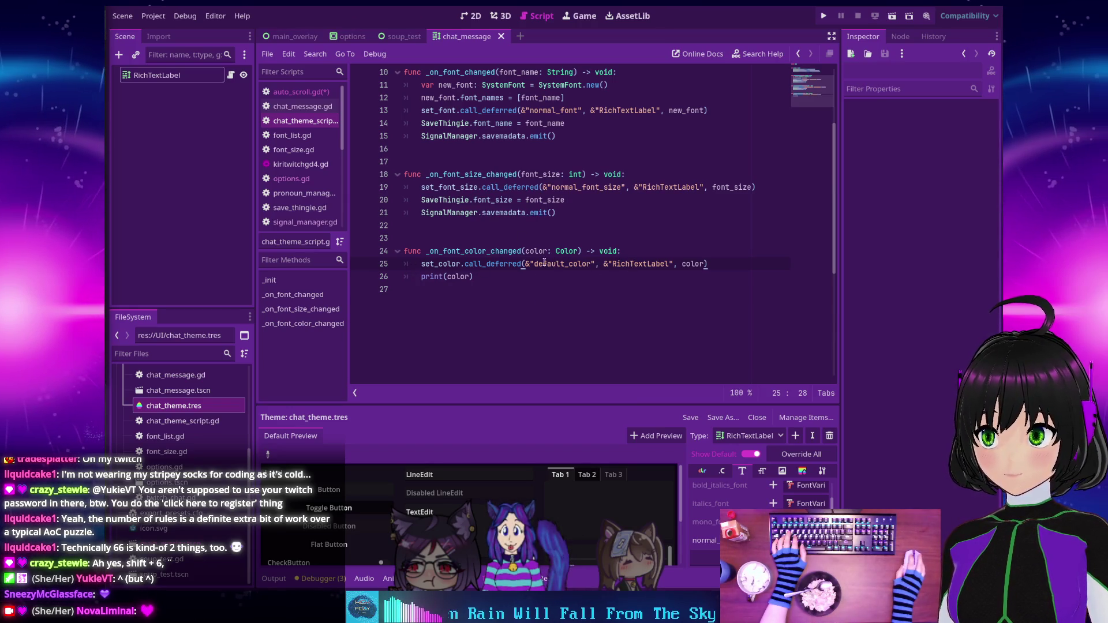
double_click(594, 264)
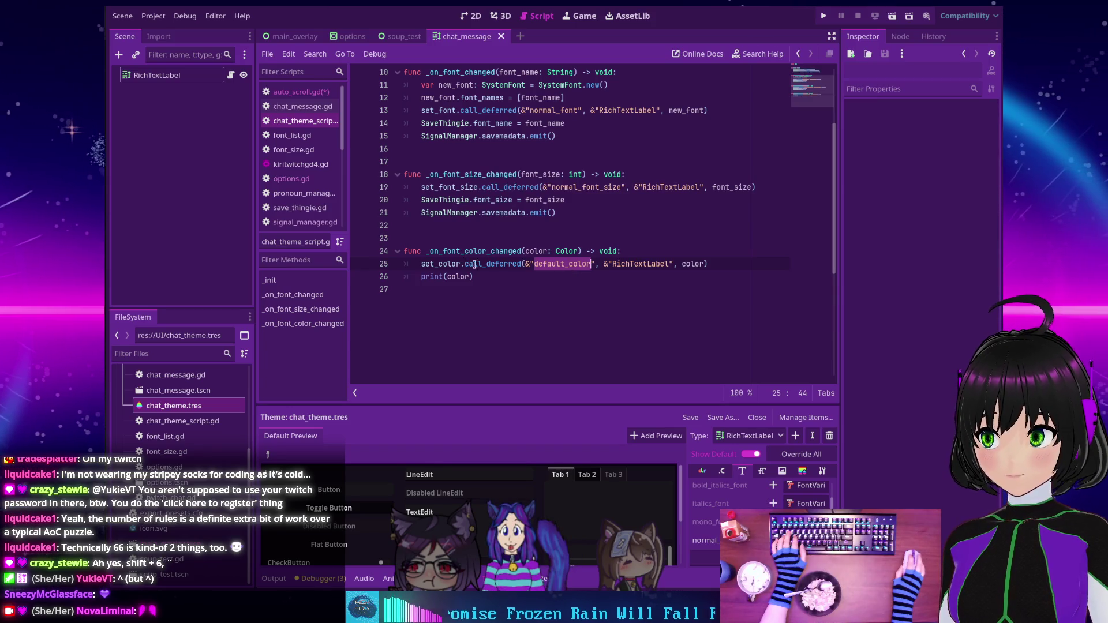
left_click(447, 269, "ctrl")
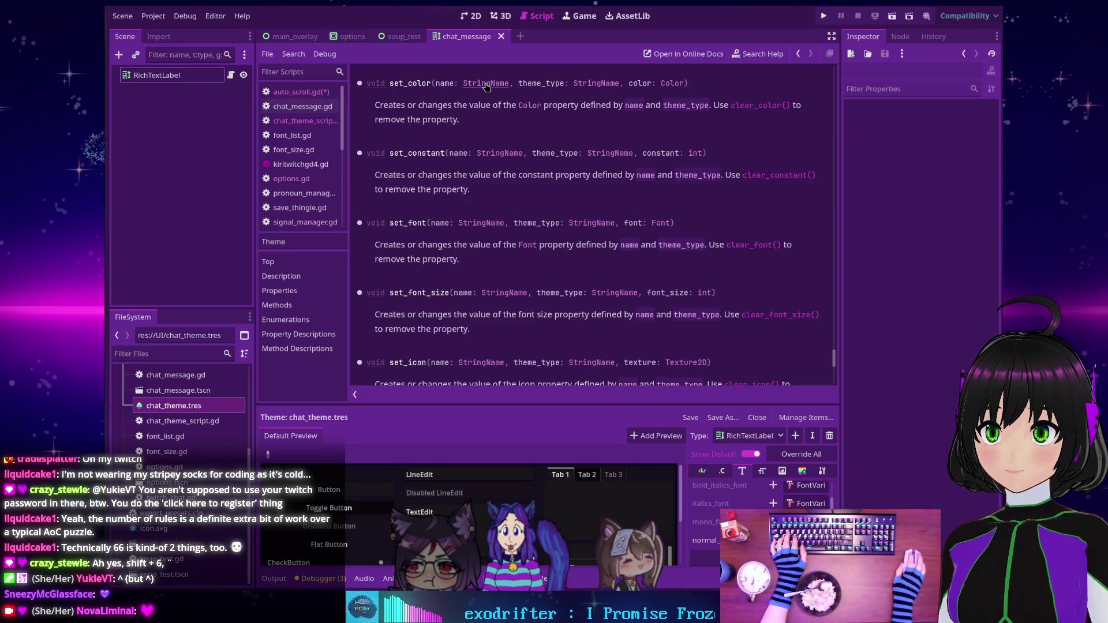
key("alt+Left")
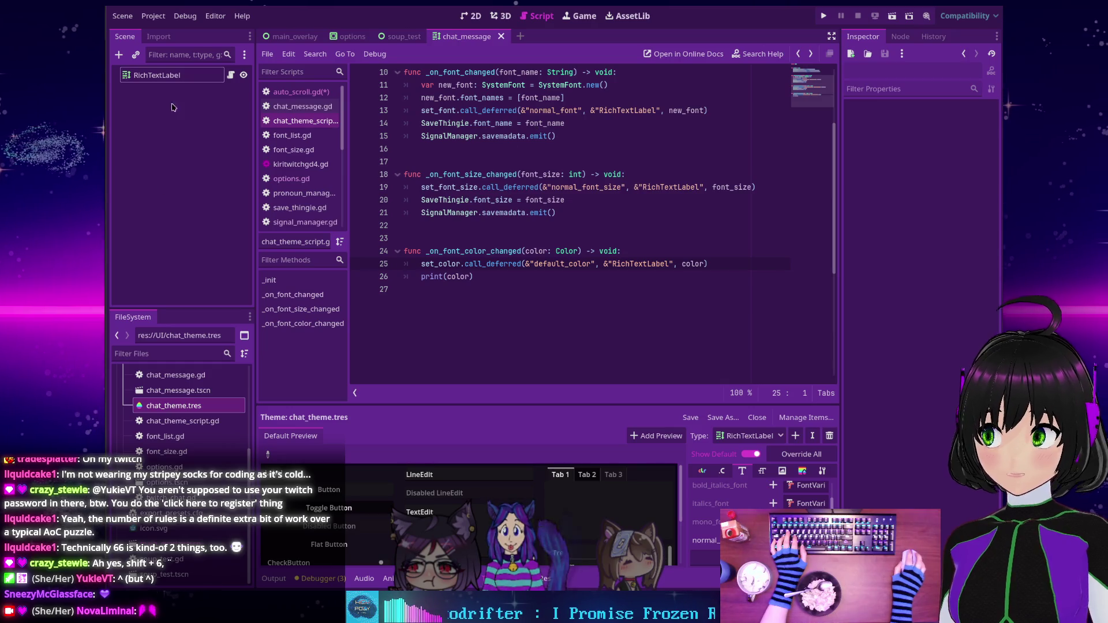
left_click(156, 75)
Expand RichTextLabel's Theme Overrides in the Inspector and open its Colors group.
scroll(881, 238, "down", 5)
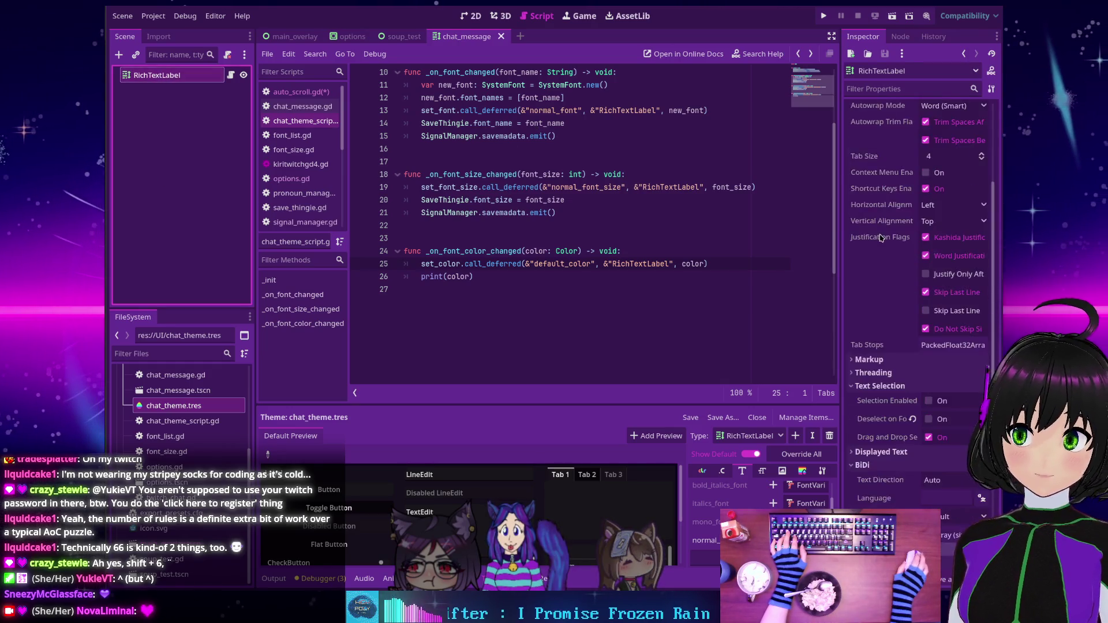
scroll(882, 238, "down", 3)
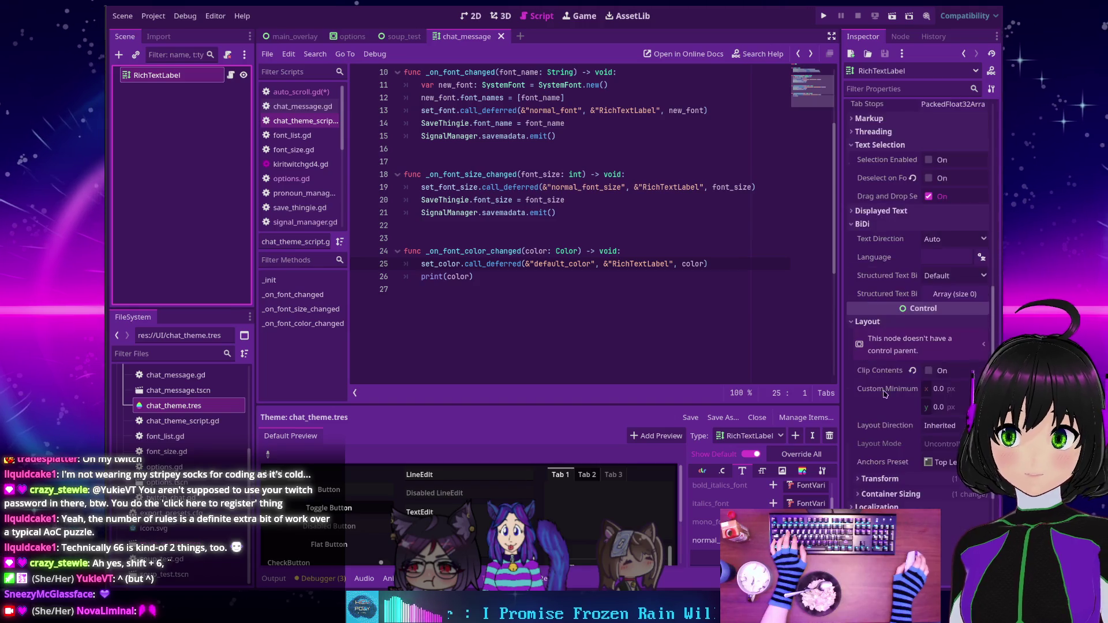
scroll(869, 300, "down", 3)
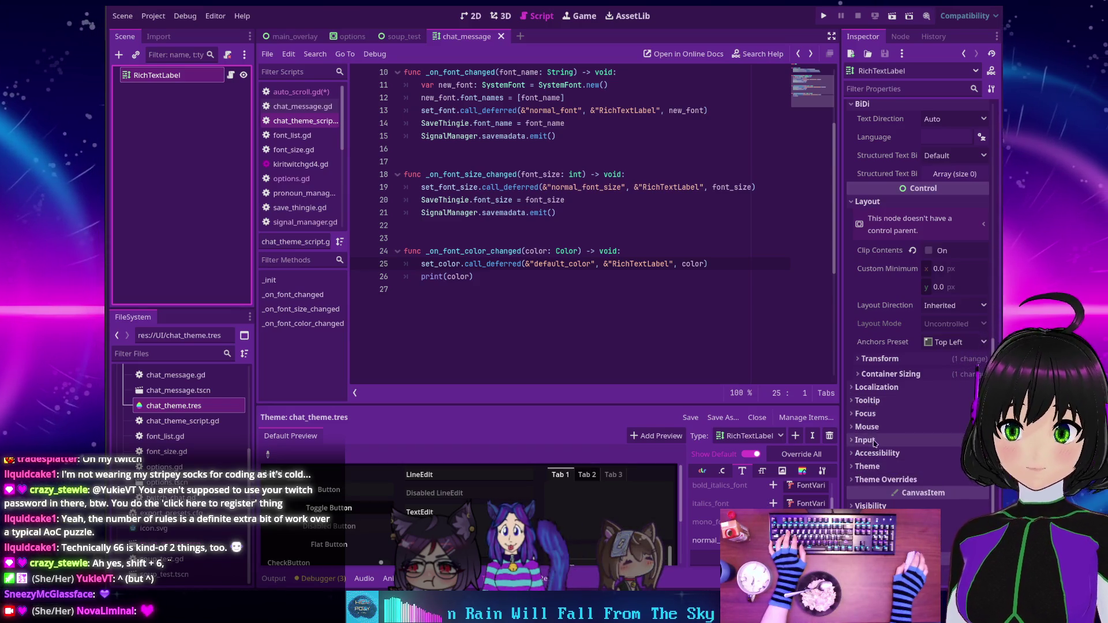
left_click(886, 479)
scroll(866, 386, "down", 2)
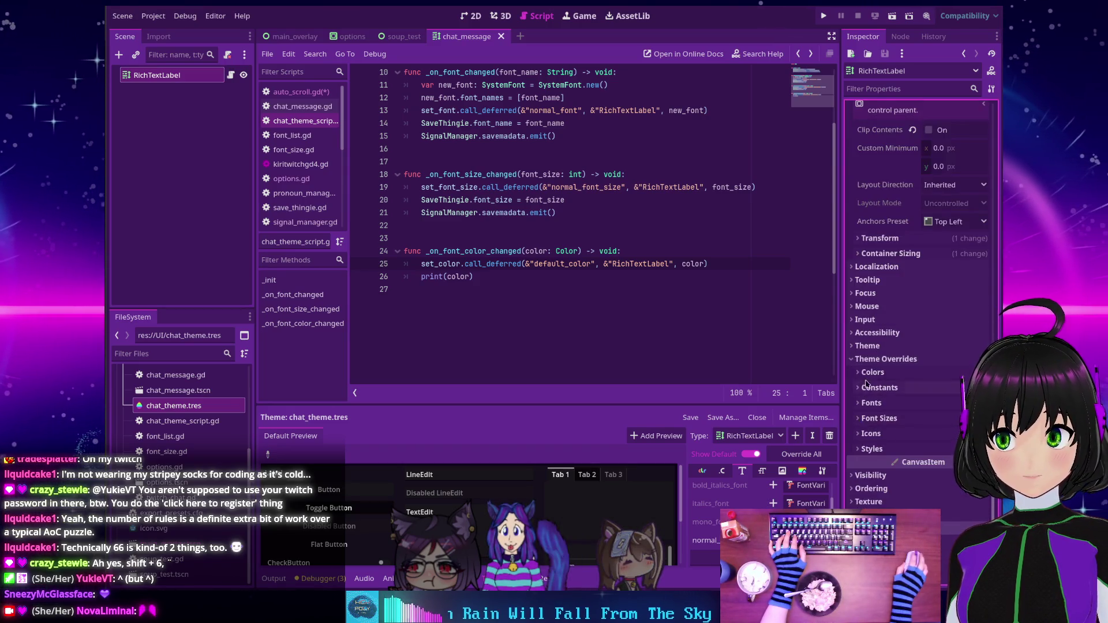
left_click(860, 373)
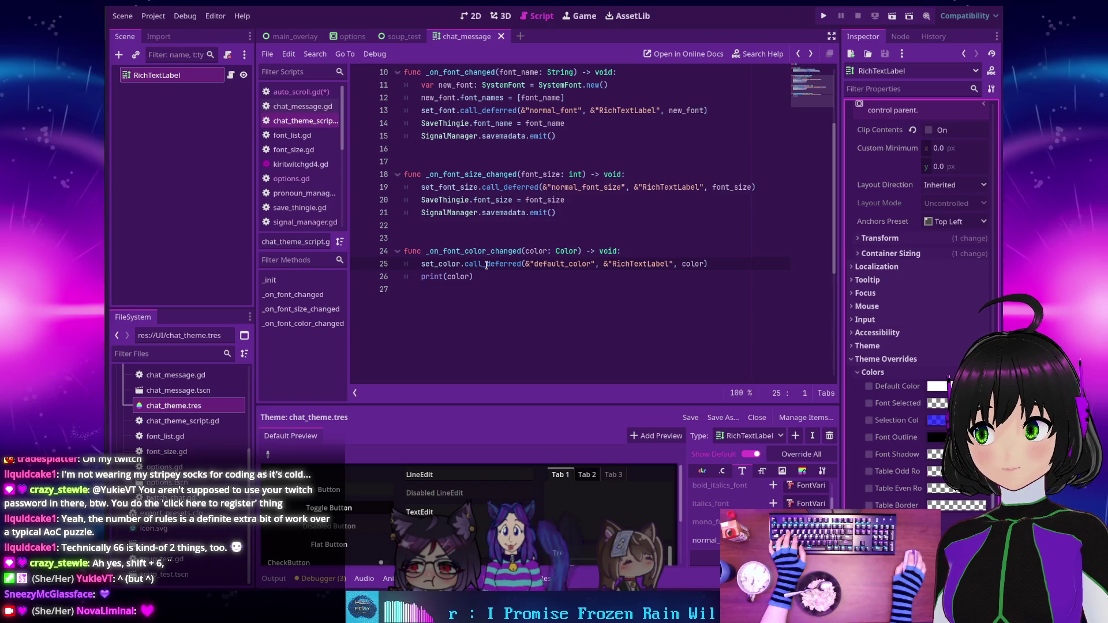
Inspect the RichTextLabel normal_font_size line in the script, then view chat_theme.tres font size entries.
mouse_move(442, 265)
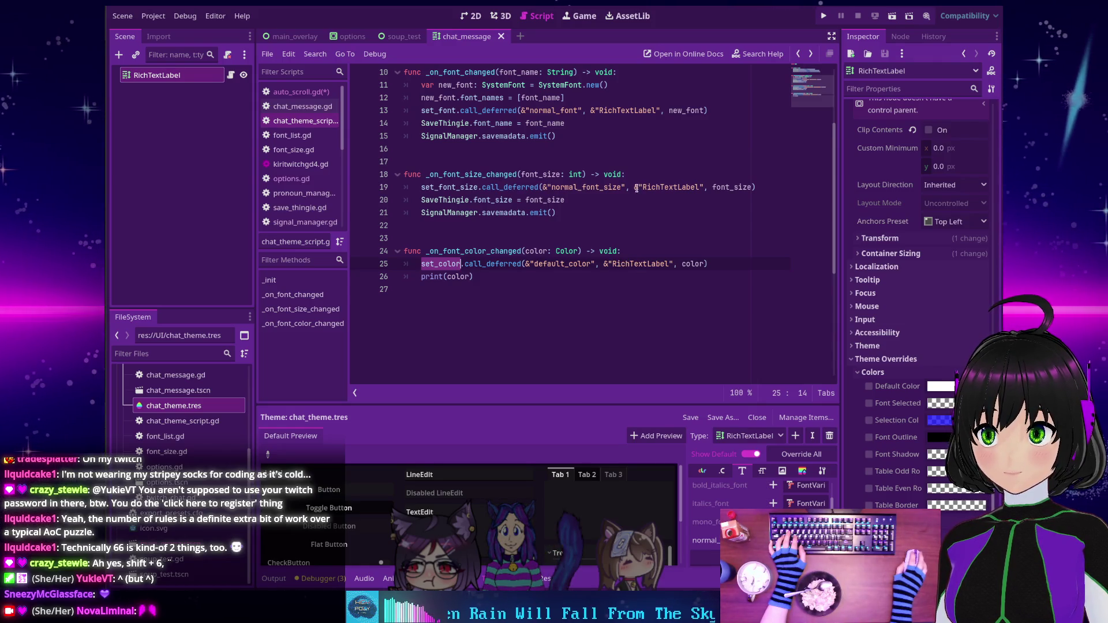
left_click(701, 187)
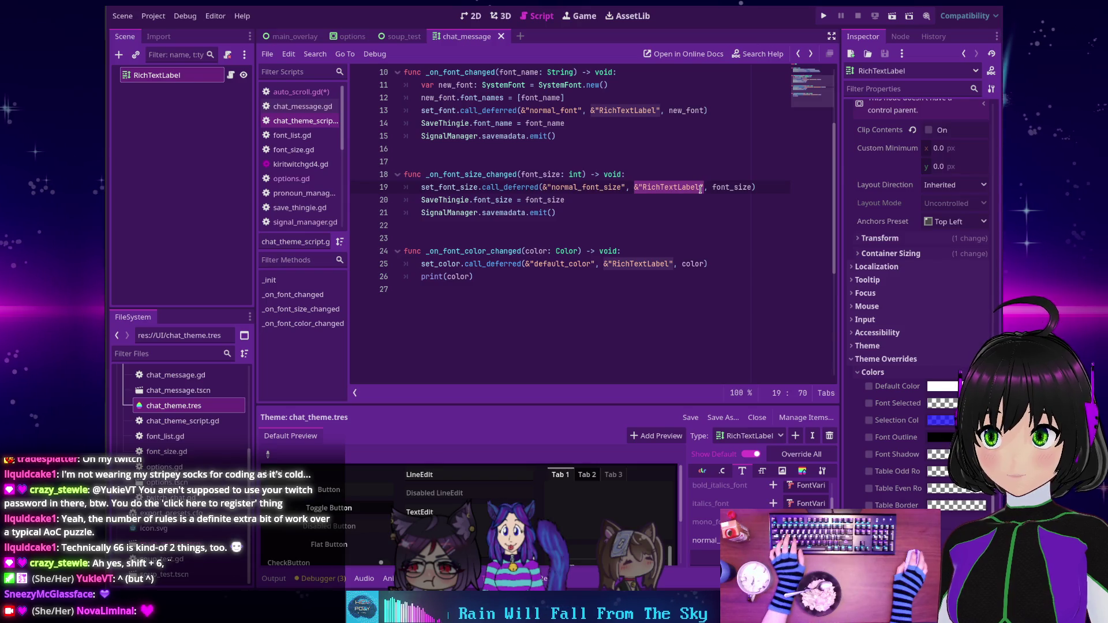
left_click(587, 176)
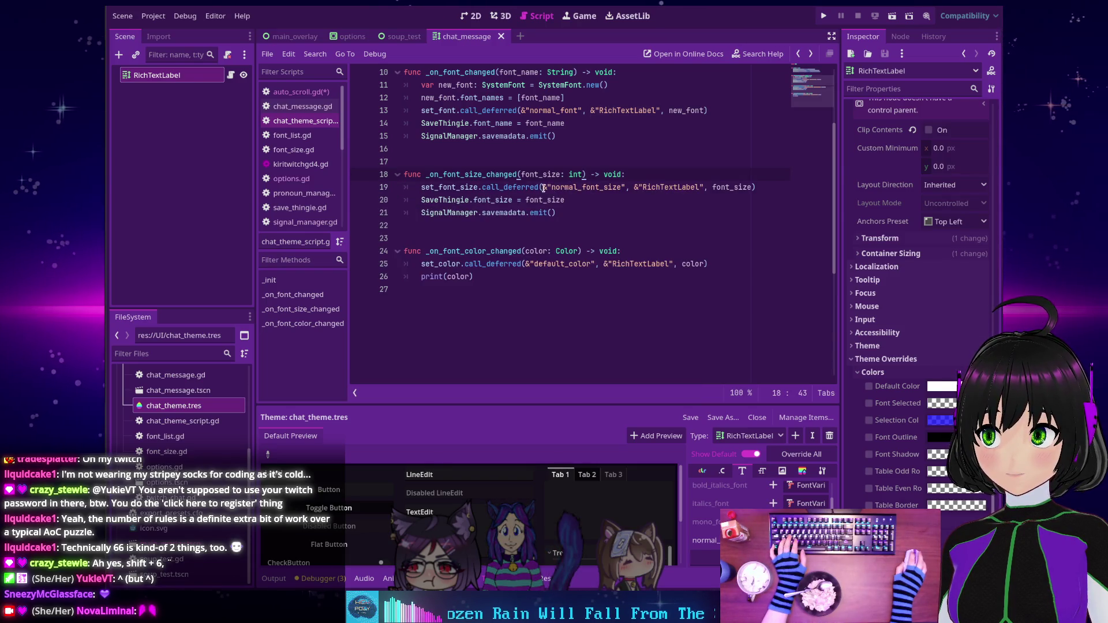
left_click(570, 187)
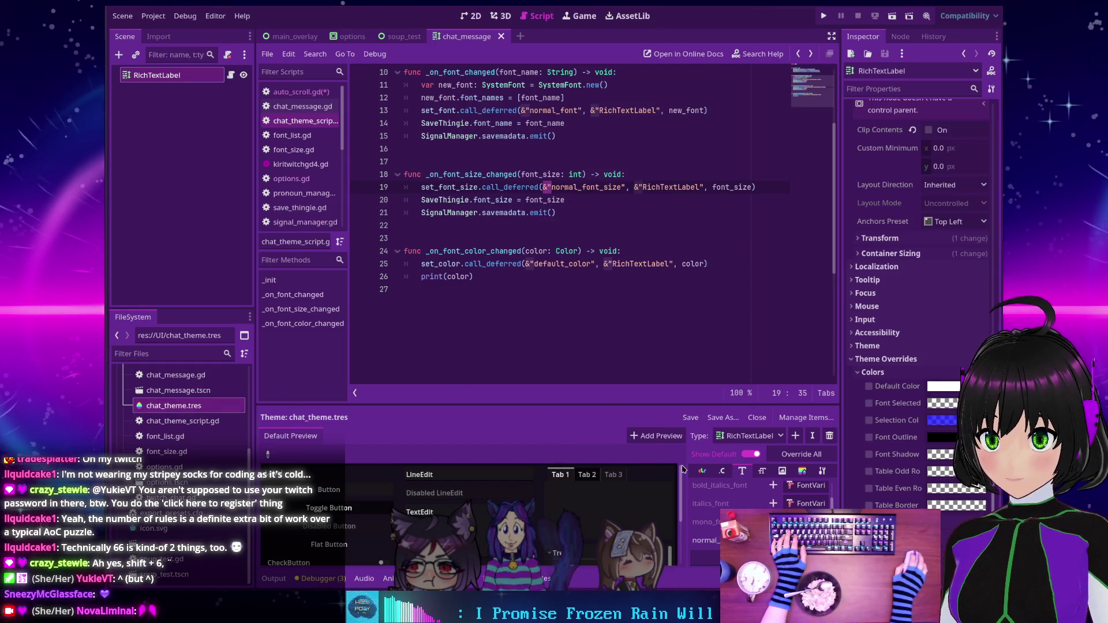
left_click(758, 472)
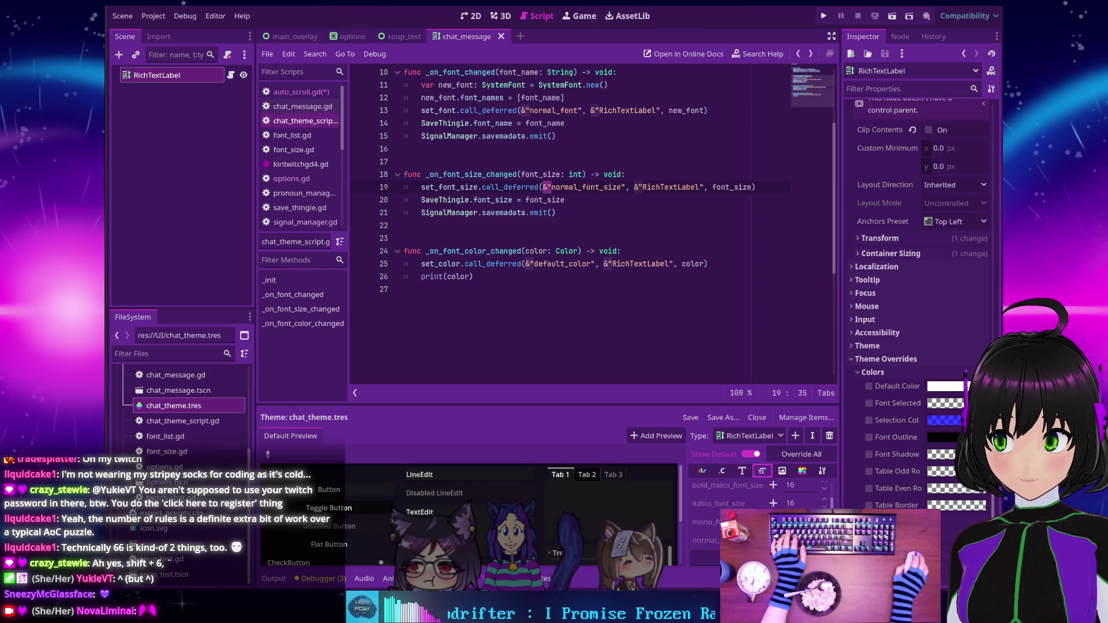
After checking the theme's colours, set RichTextLabel outline_size to 2 and run the project.
left_click(701, 471)
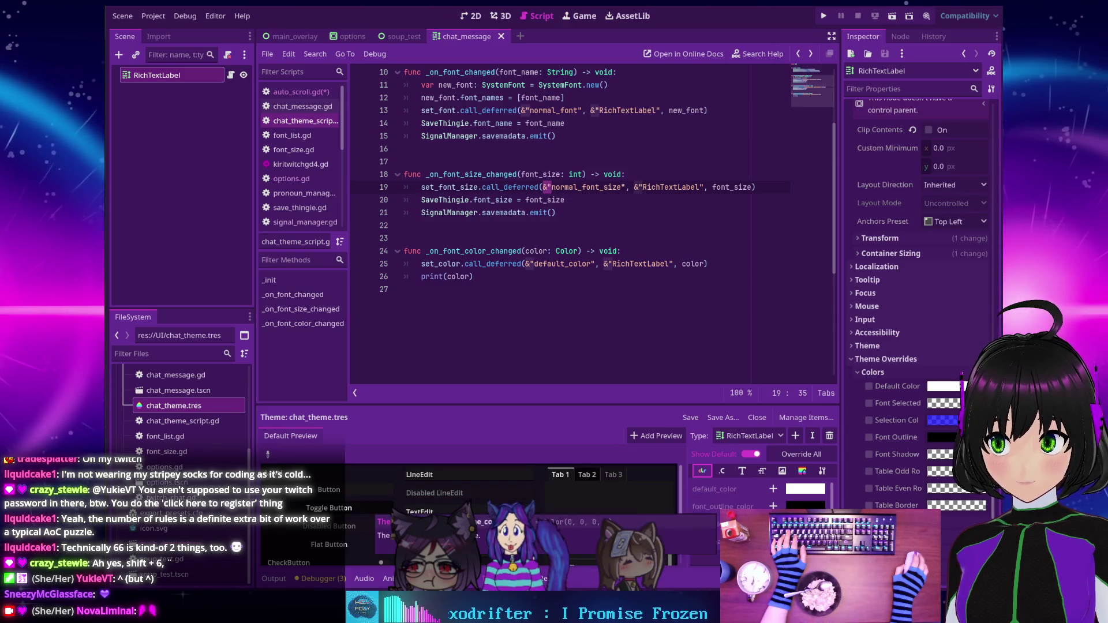
scroll(727, 506, "down", 3)
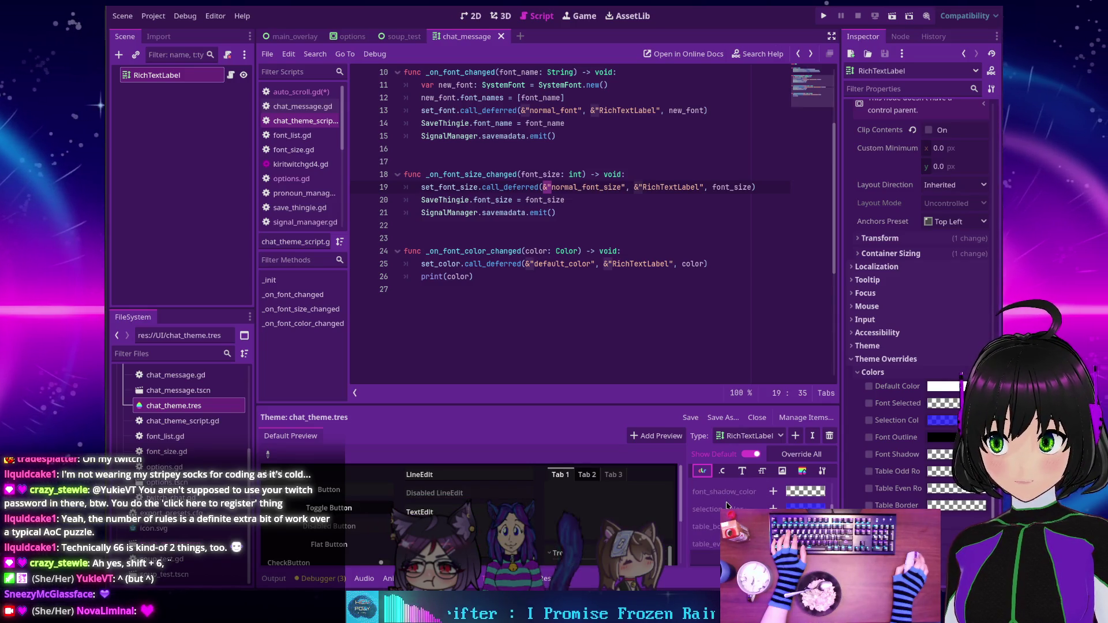
scroll(727, 506, "up", 1)
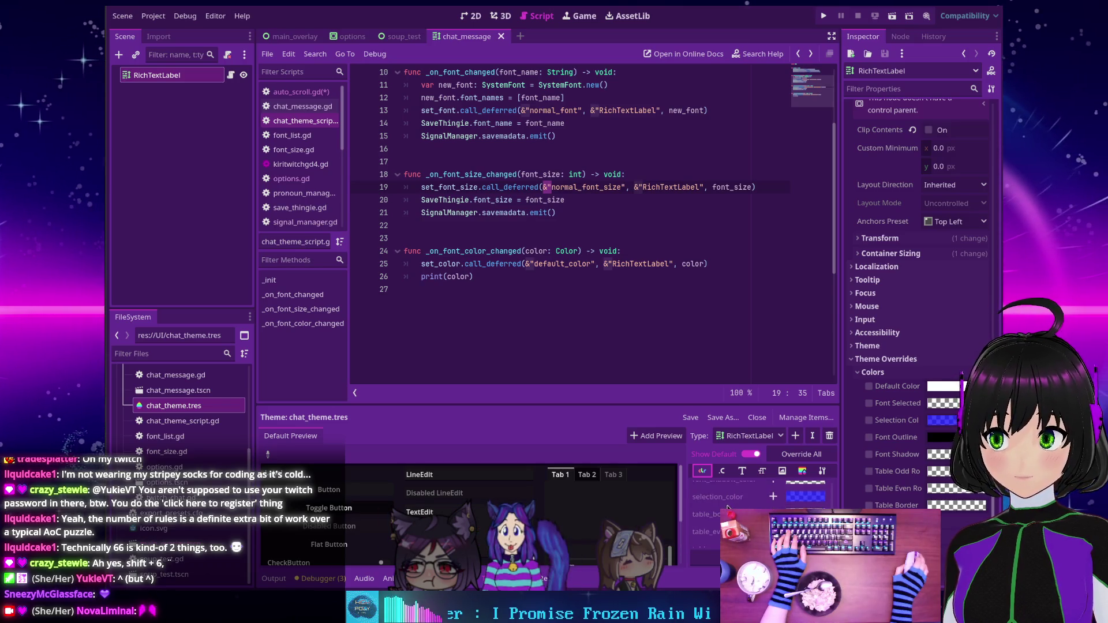
scroll(725, 509, "up", 2)
left_click(723, 471)
scroll(727, 508, "up", 1)
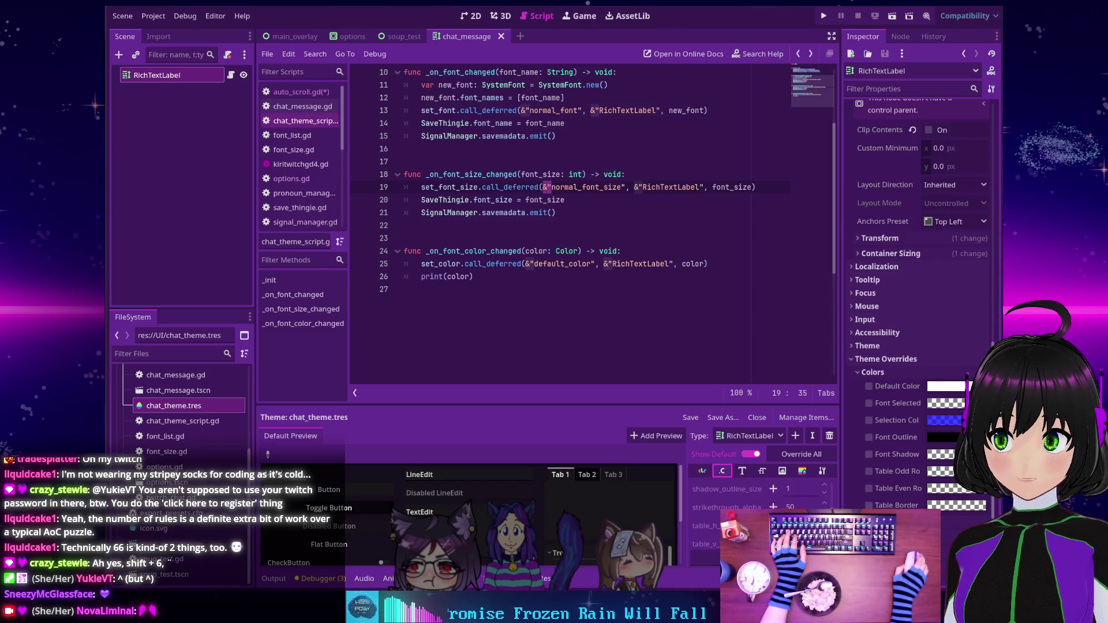
scroll(756, 508, "up", 1)
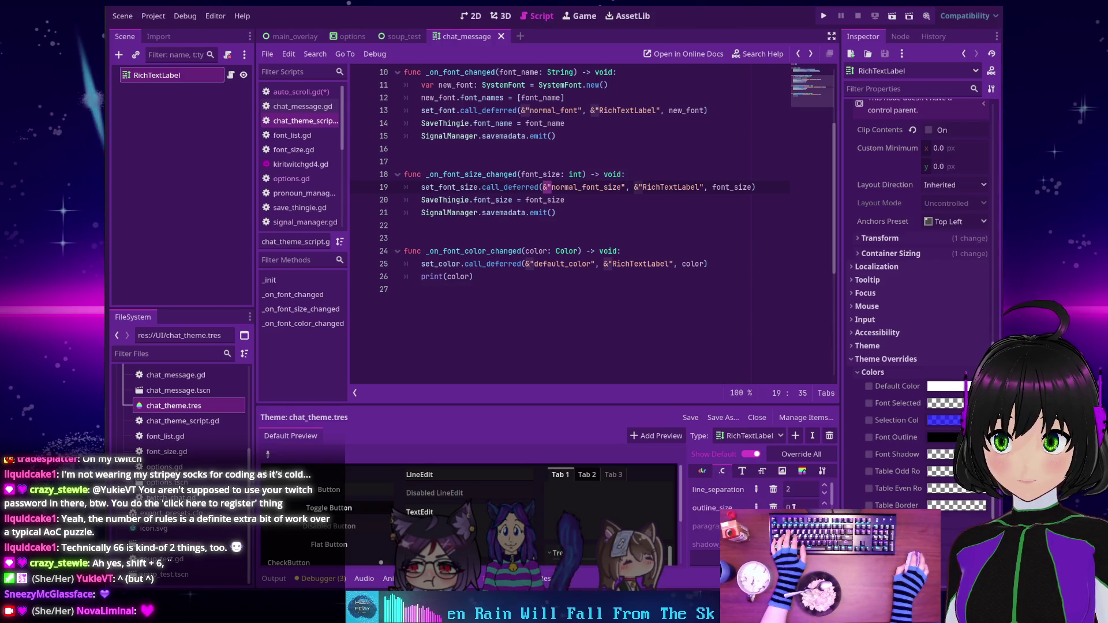
type("2")
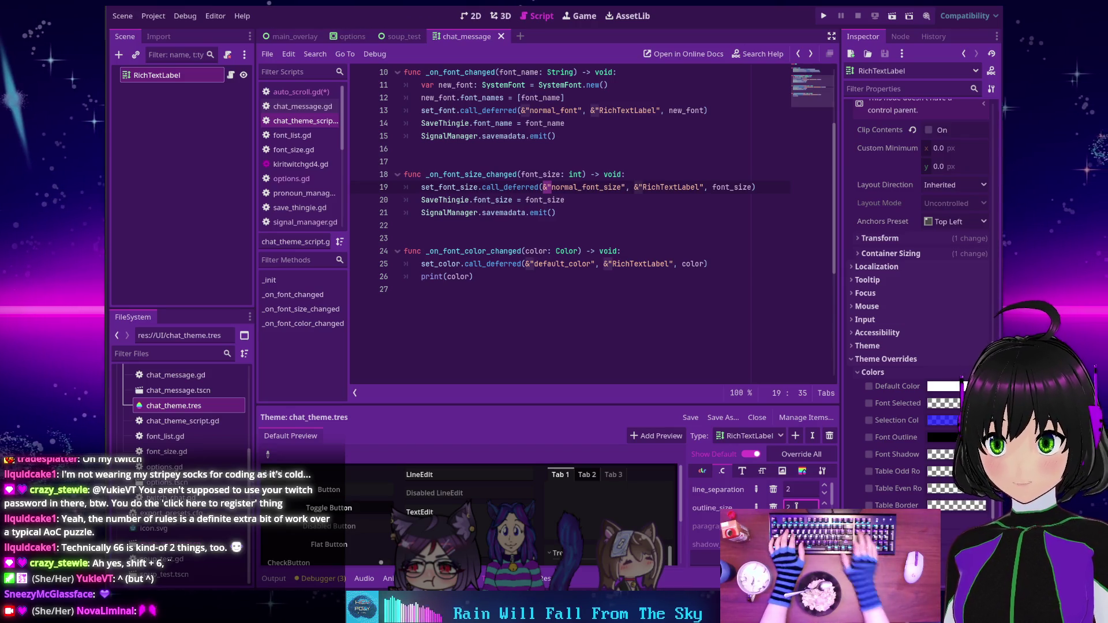
key("F5")
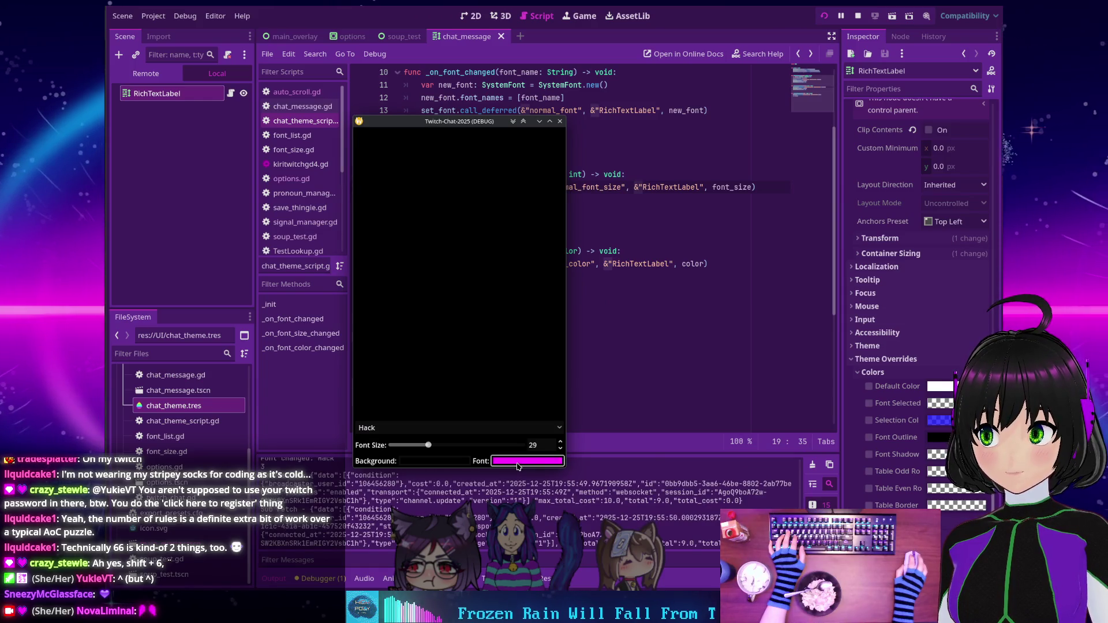
Change the running overlay's chat text colour to blue.
left_click(518, 467)
left_click_drag(459, 342, 434, 349)
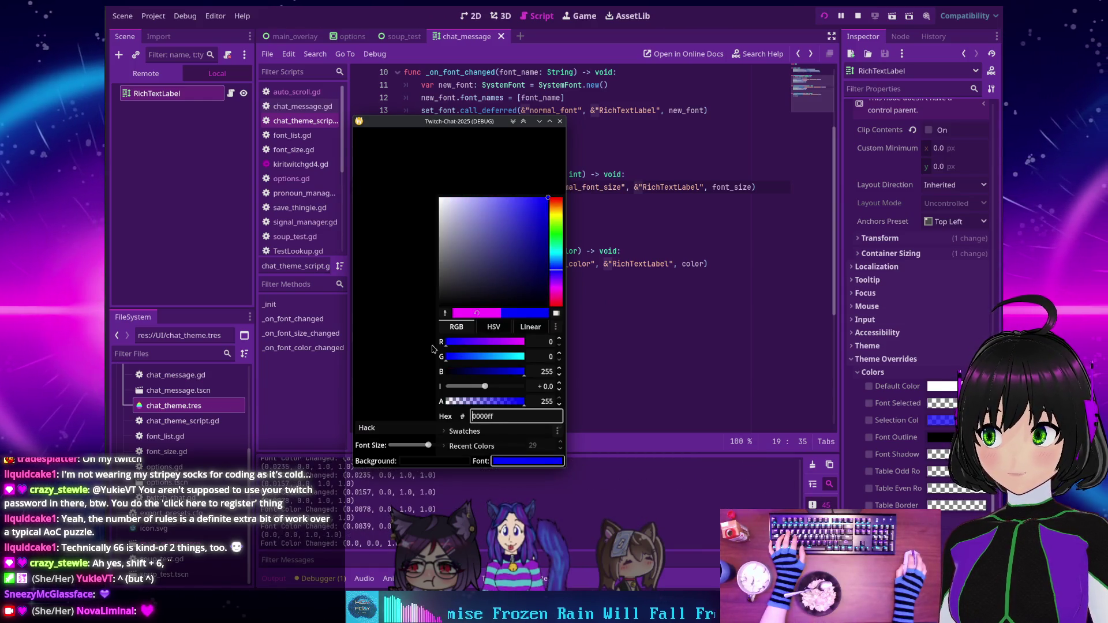
left_click(423, 335)
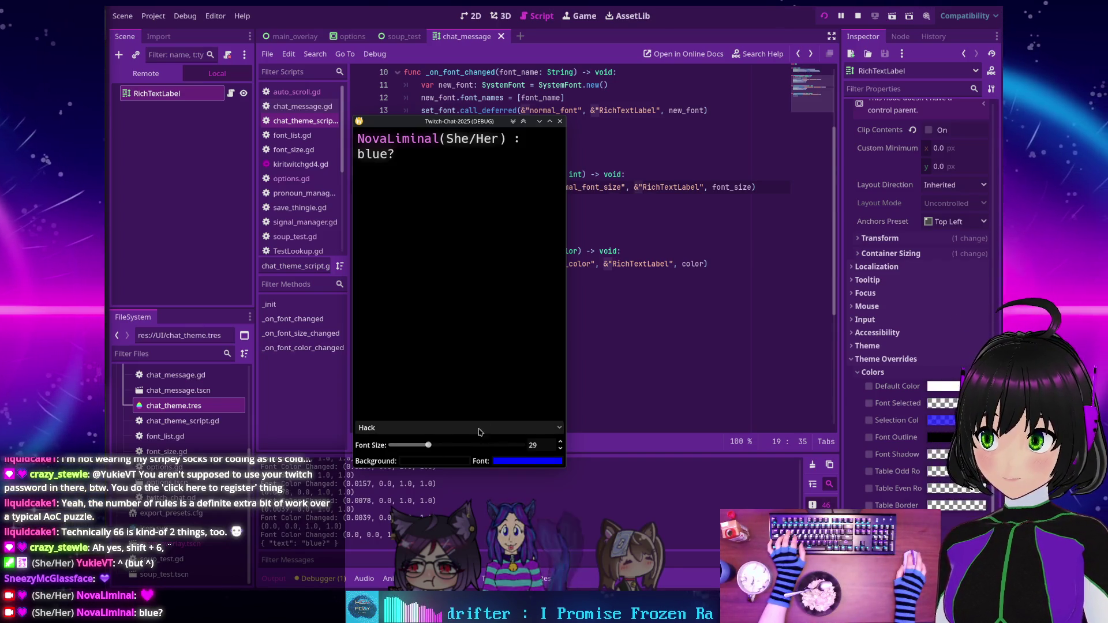
Try a green background, return it to black, and reduce the font size to 24.
left_click(417, 461)
left_click_drag(441, 358, 385, 358)
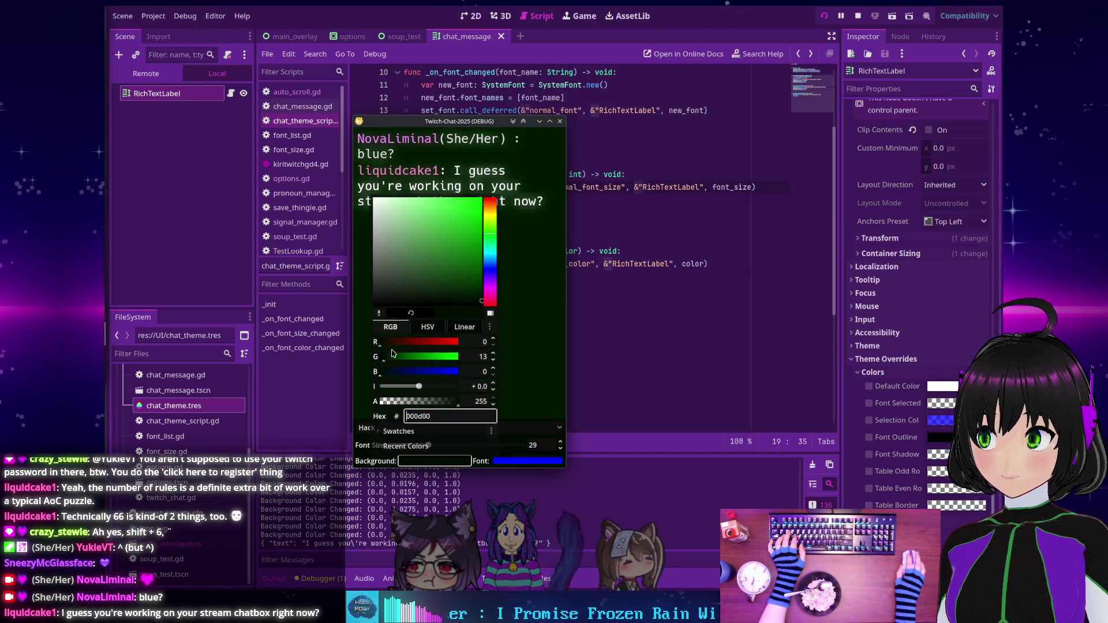
left_click_drag(392, 357, 360, 361)
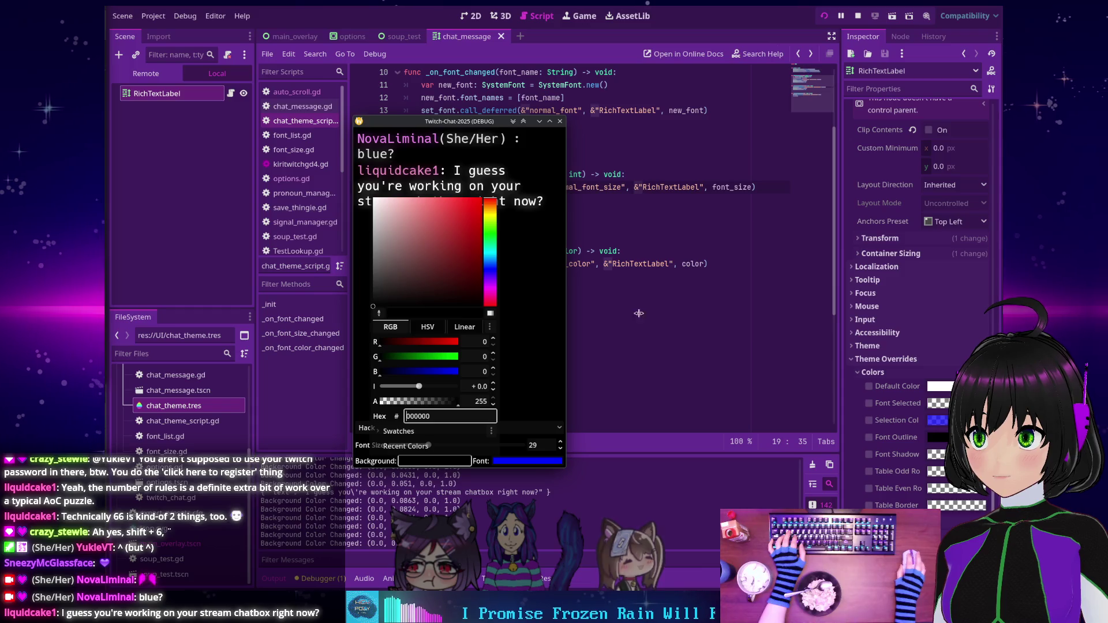
left_click(554, 317)
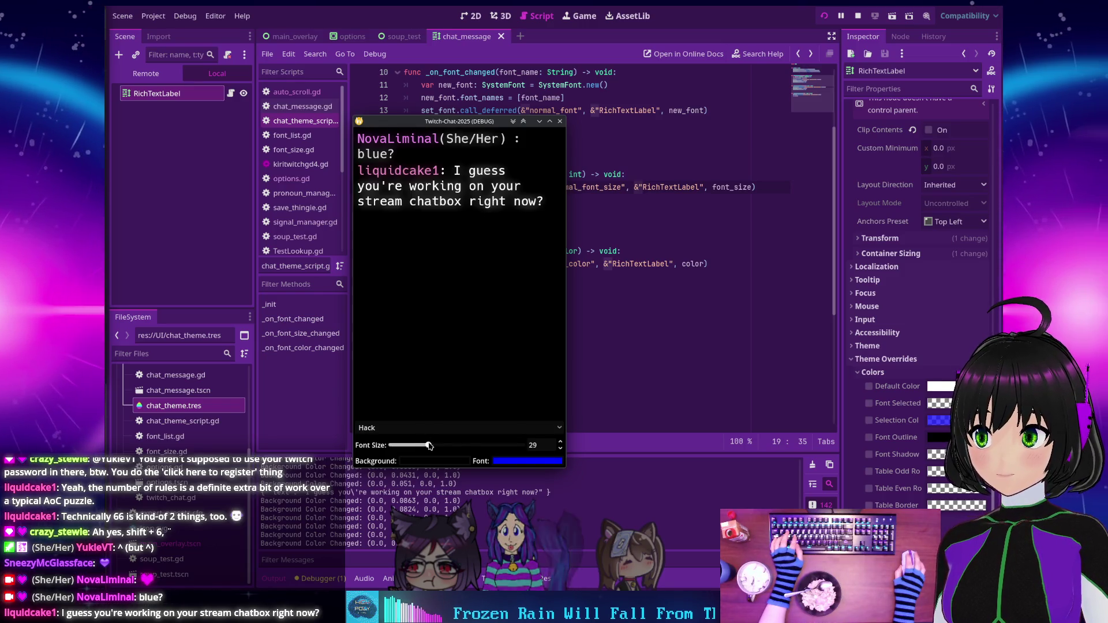
left_click(422, 445)
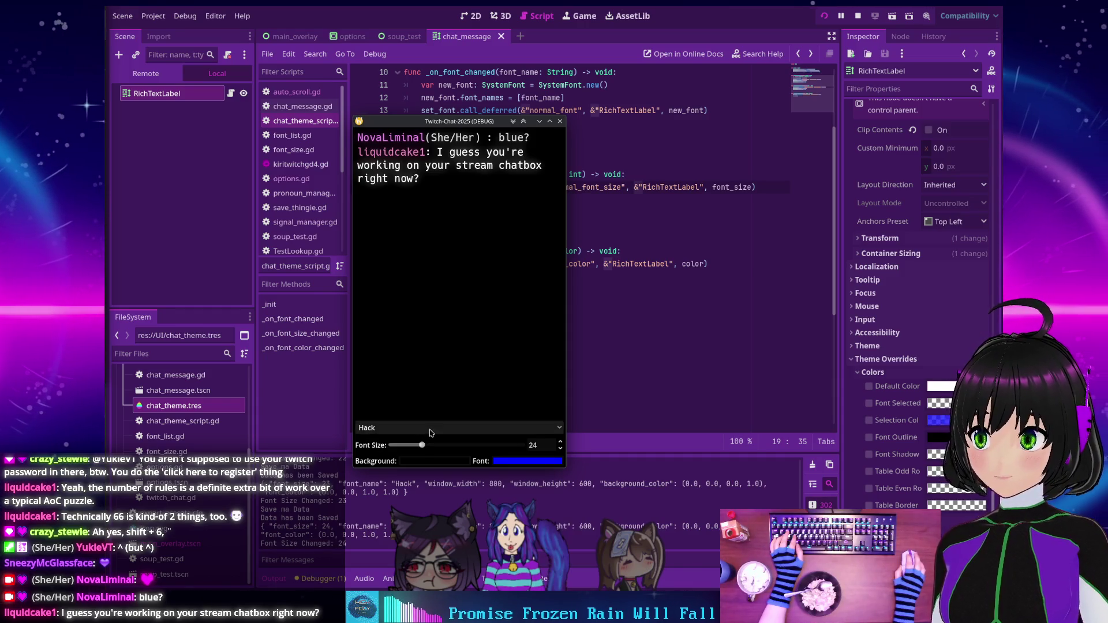
Switch the chat font to PxPlus IBM VGA 8x16 and enlarge the text to size 32.
left_click(429, 430)
scroll(418, 449, "down", 5)
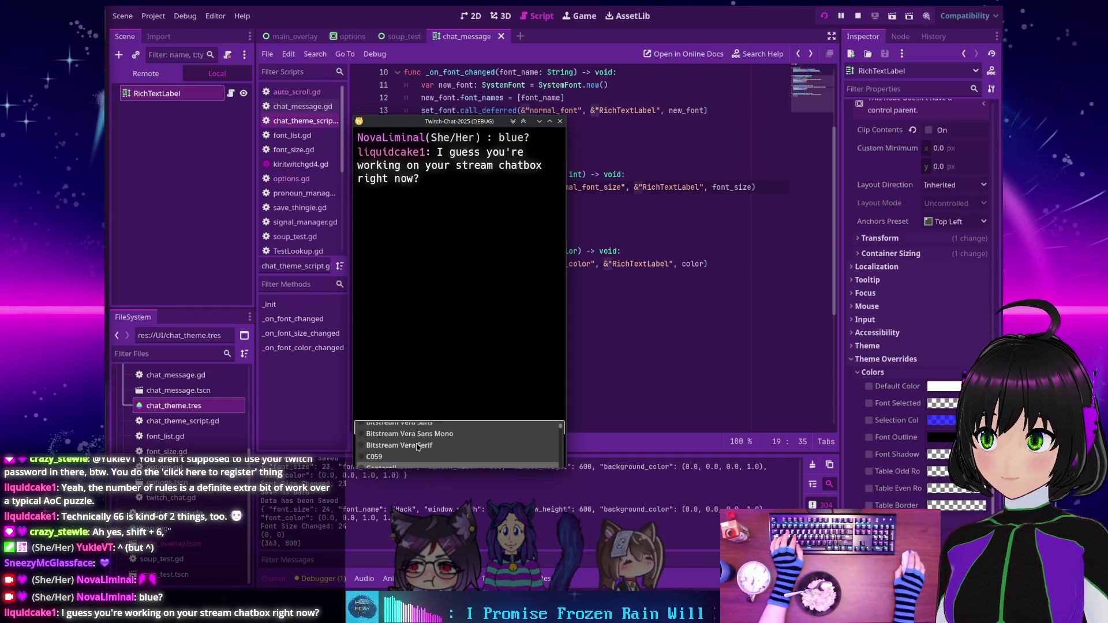
scroll(419, 447, "down", 3)
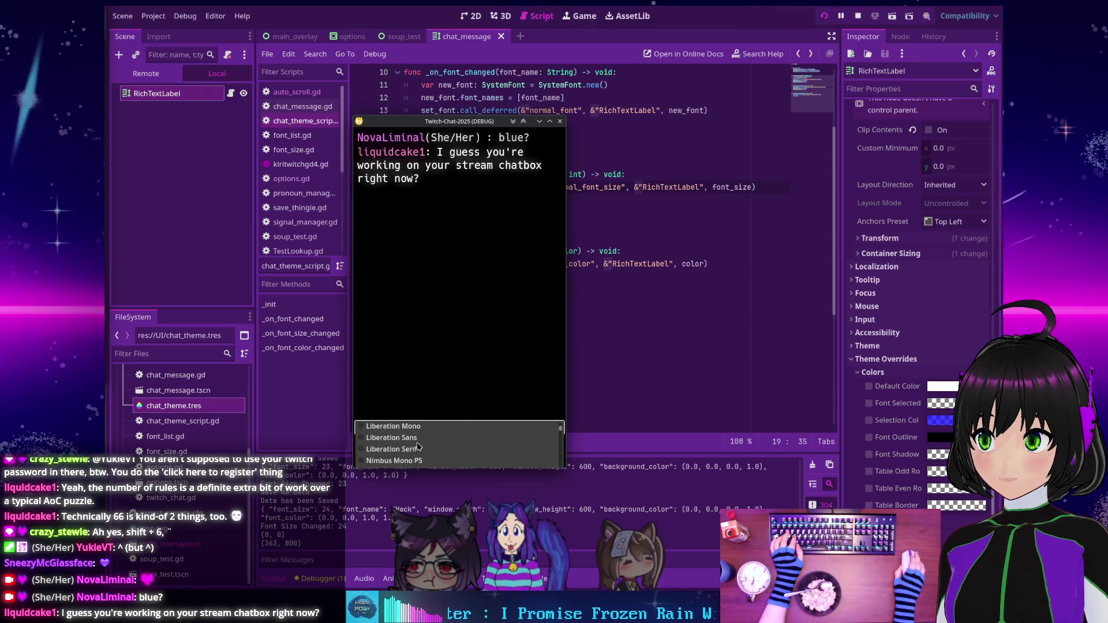
scroll(418, 446, "up", 2)
scroll(418, 444, "down", 8)
scroll(411, 439, "down", 5)
scroll(412, 433, "down", 5)
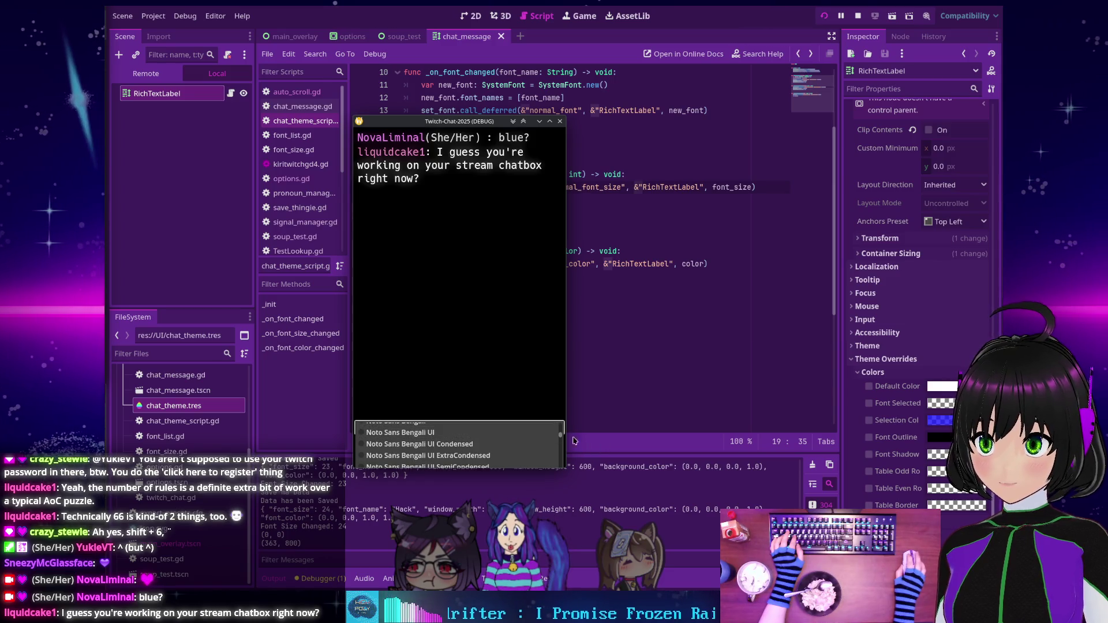
left_click_drag(563, 470, 563, 478)
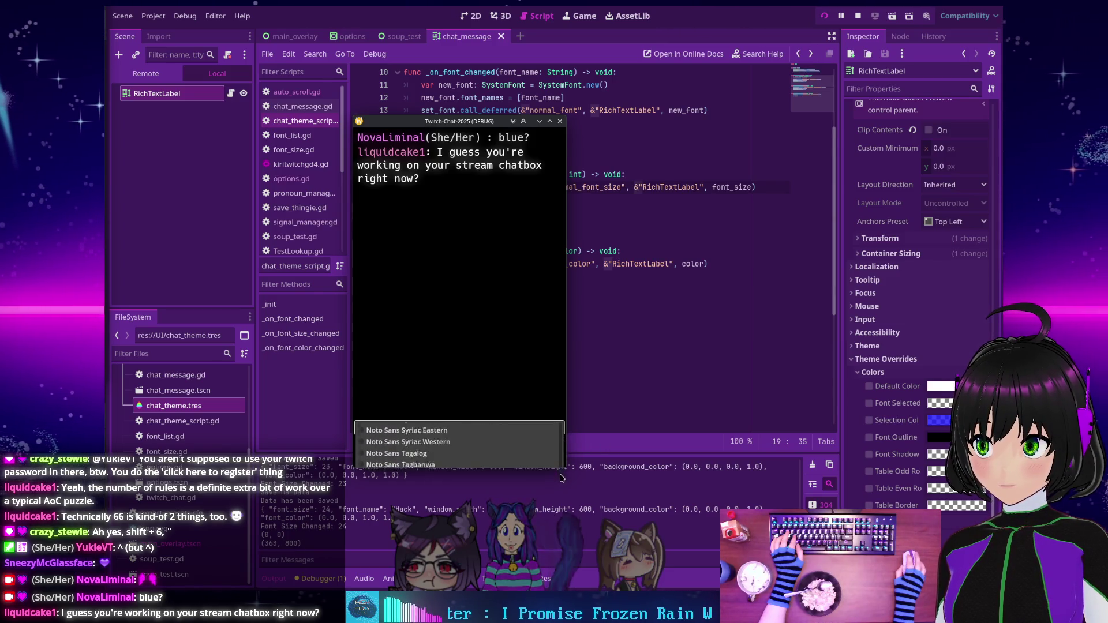
scroll(477, 439, "down", 10)
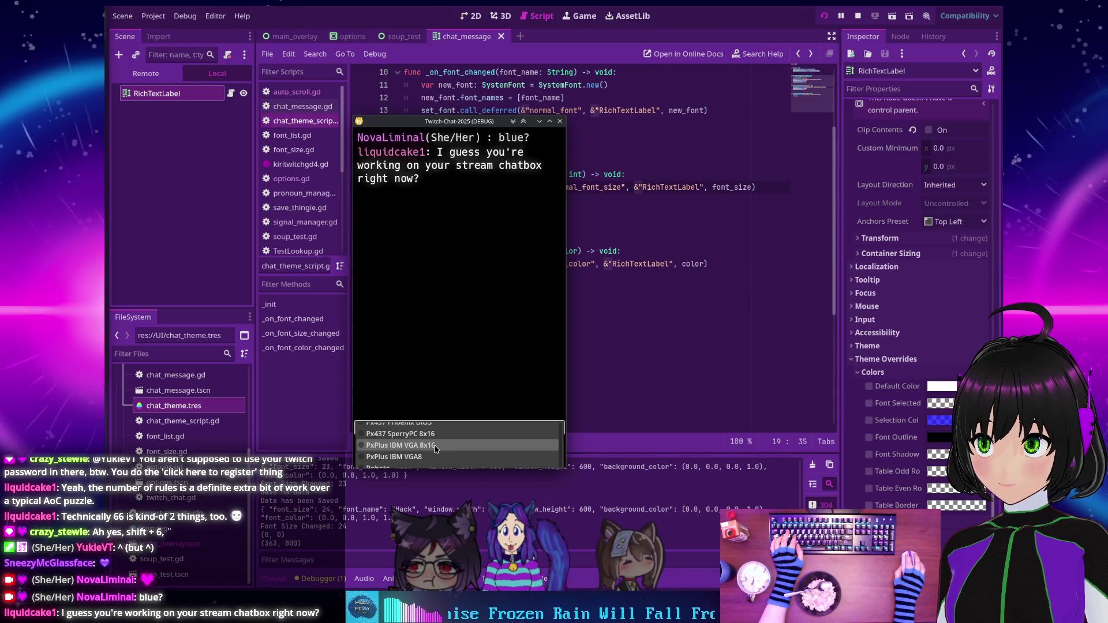
left_click(435, 446)
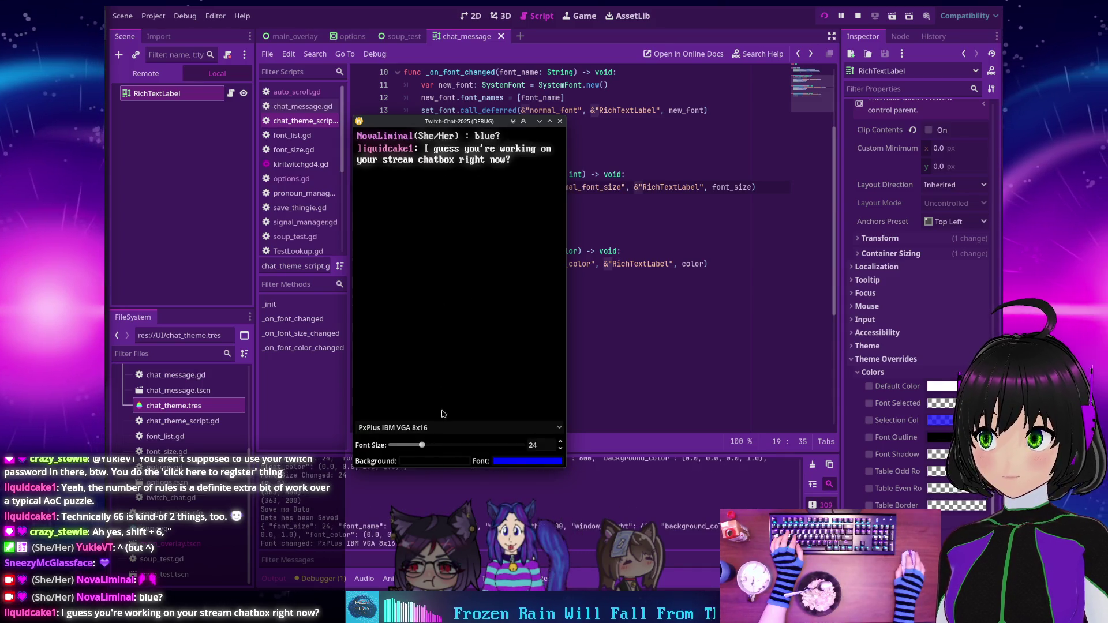
left_click_drag(422, 445, 432, 446)
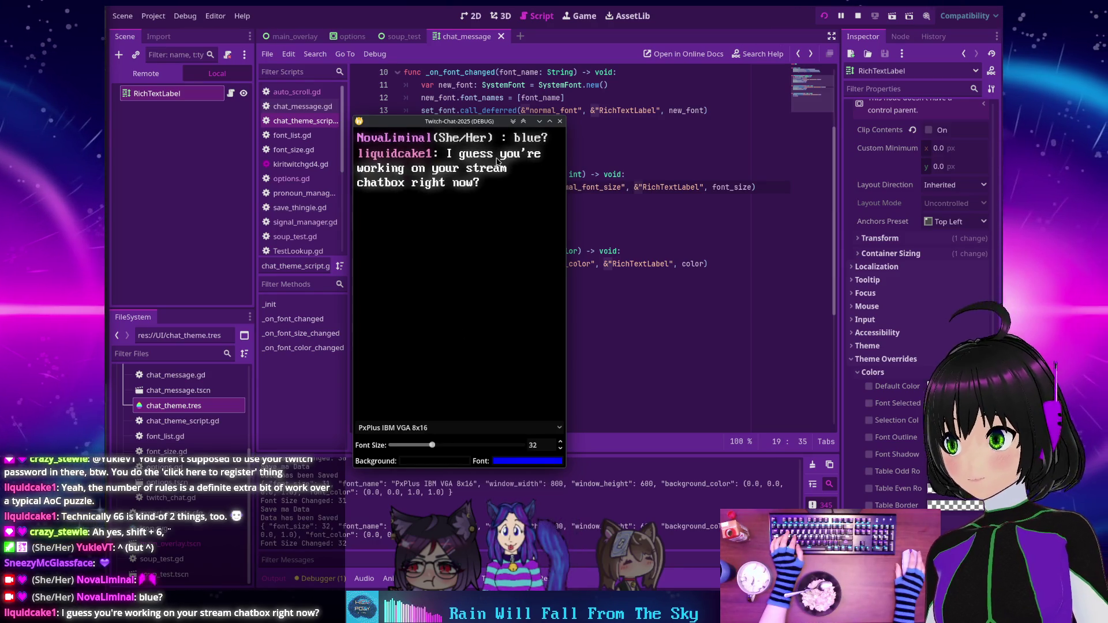
Make the chat text magenta ff00ff, then show the running game's Remote scene tree.
left_click(510, 464)
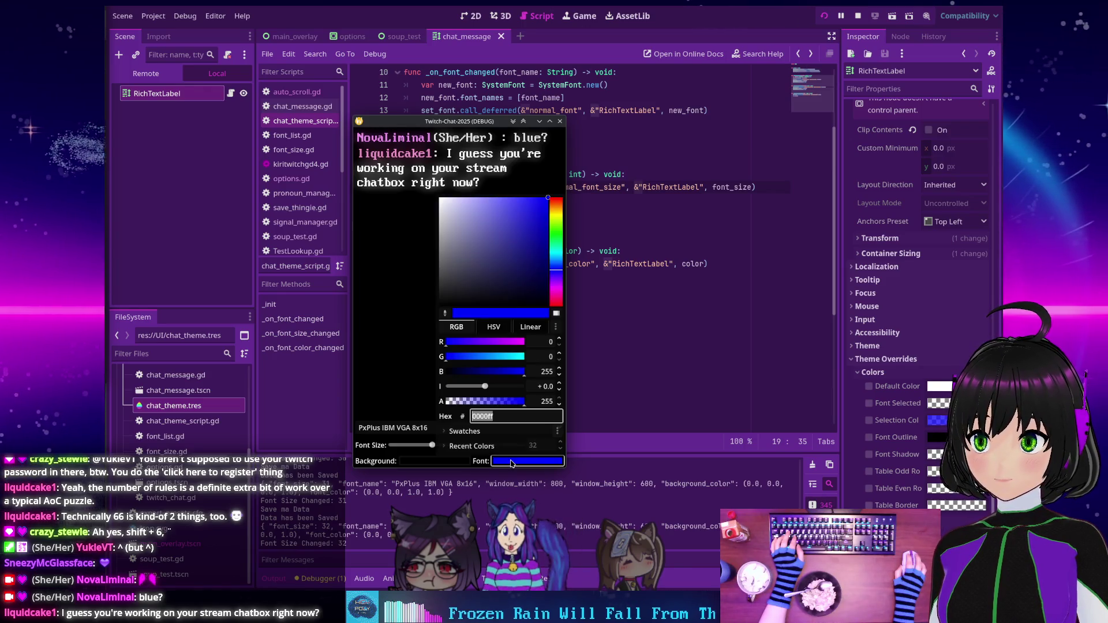
left_click_drag(448, 342, 528, 344)
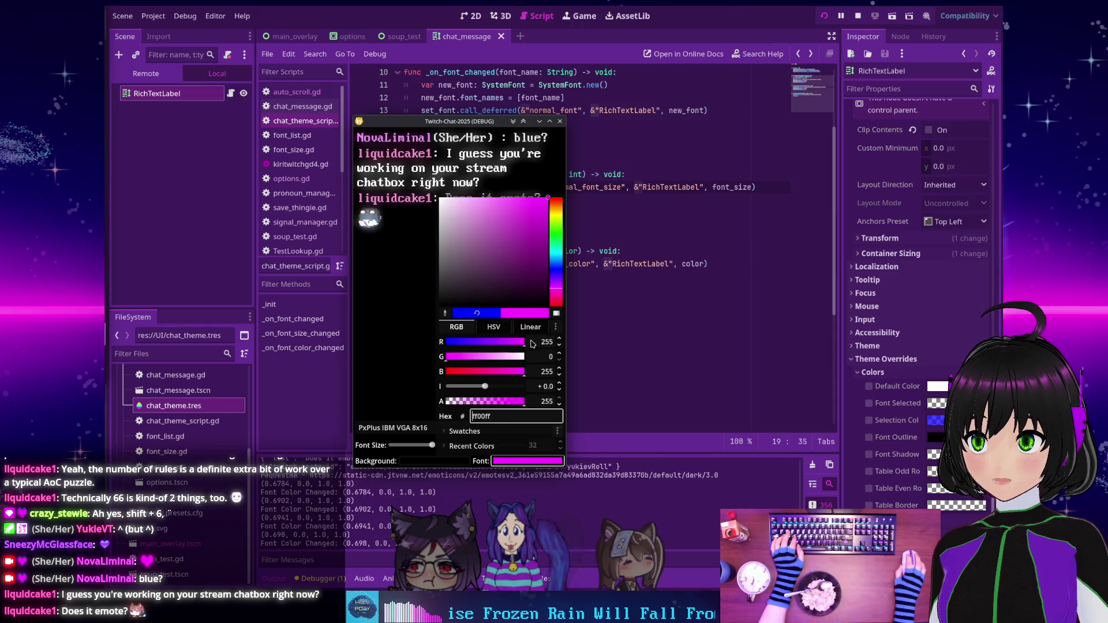
left_click(411, 341)
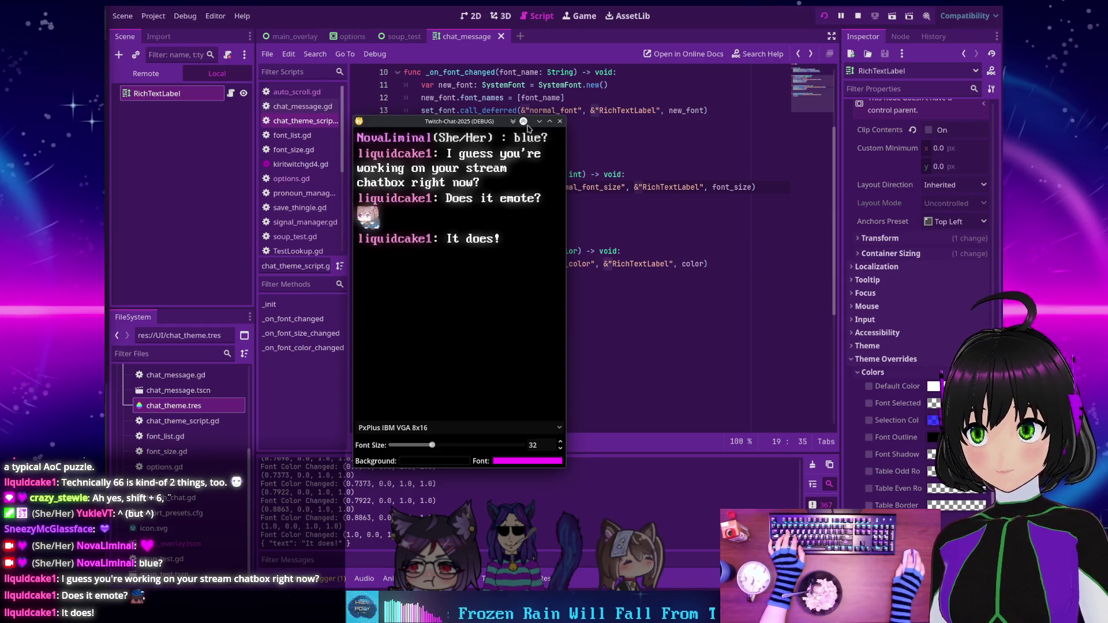
left_click(142, 73)
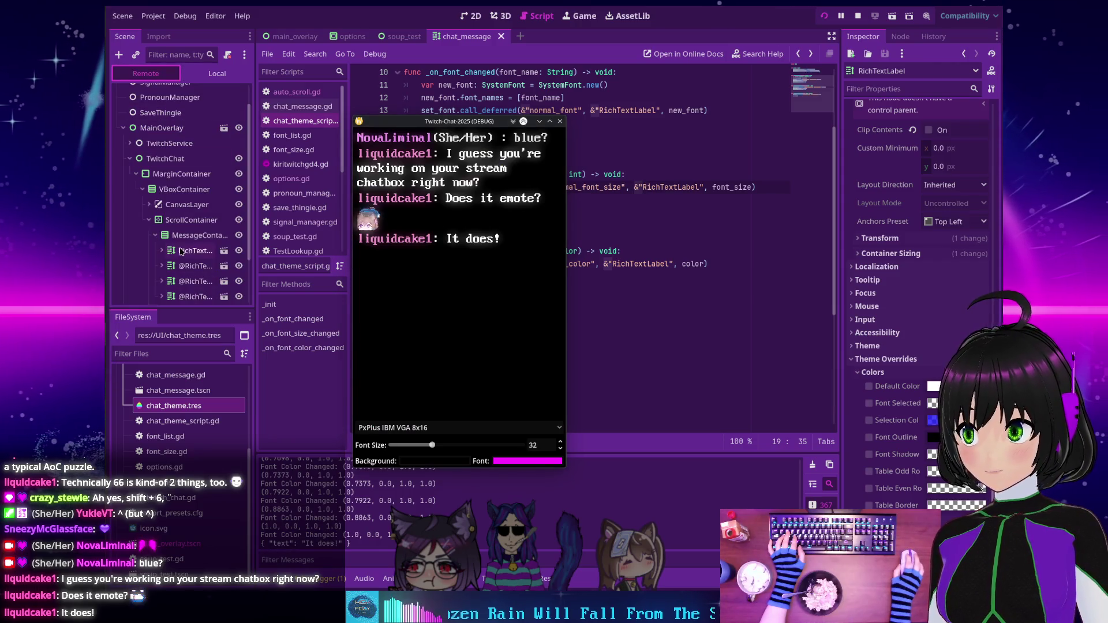
scroll(155, 148, "up", 1)
left_click(161, 155)
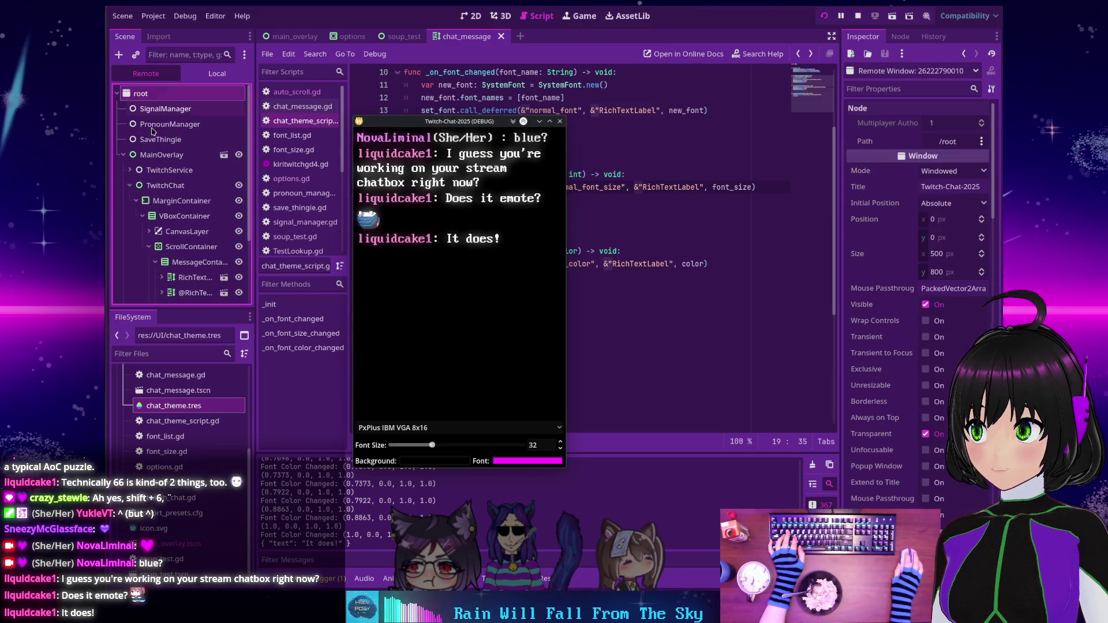
scroll(906, 252, "down", 10)
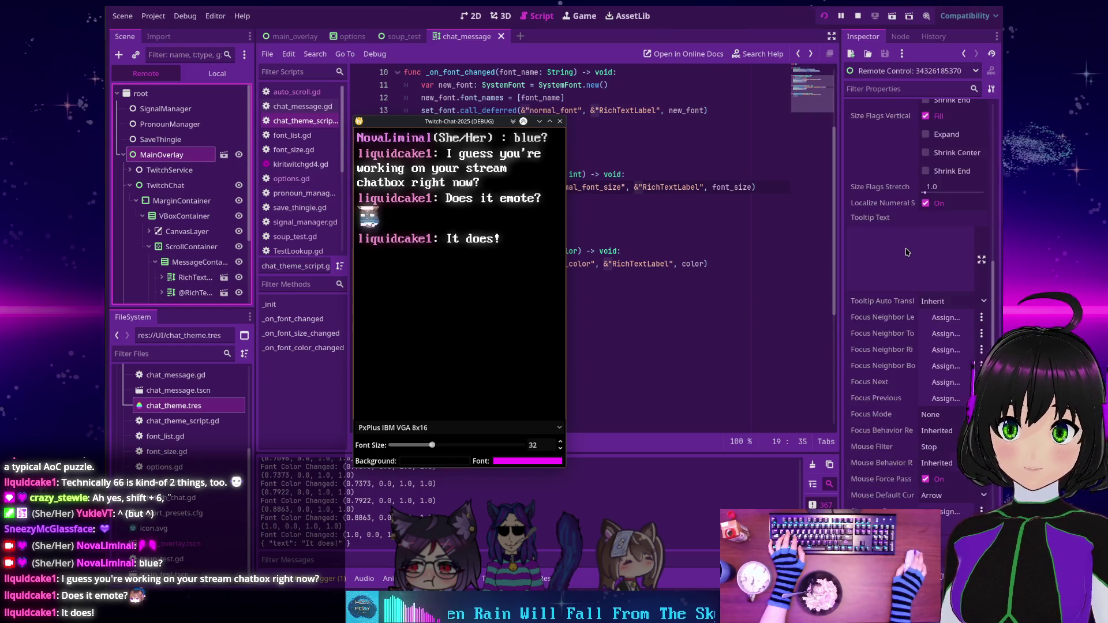
left_click(941, 340)
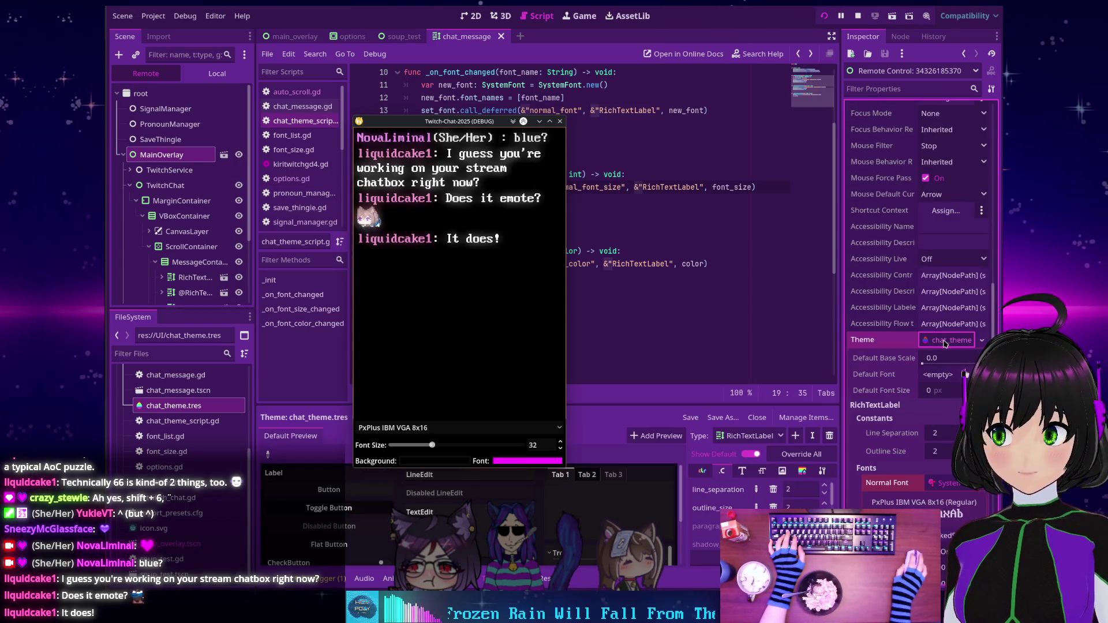
mouse_move(458, 266)
left_mouse_down()
mouse_move(409, 158)
mouse_move(349, 167)
left_mouse_up()
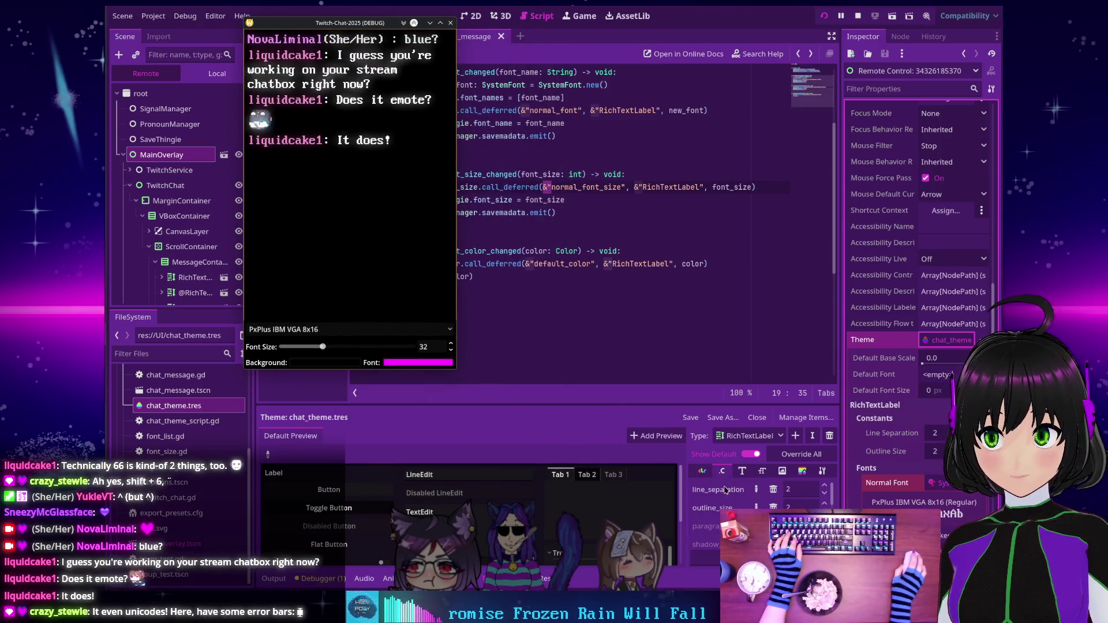
left_click(742, 471)
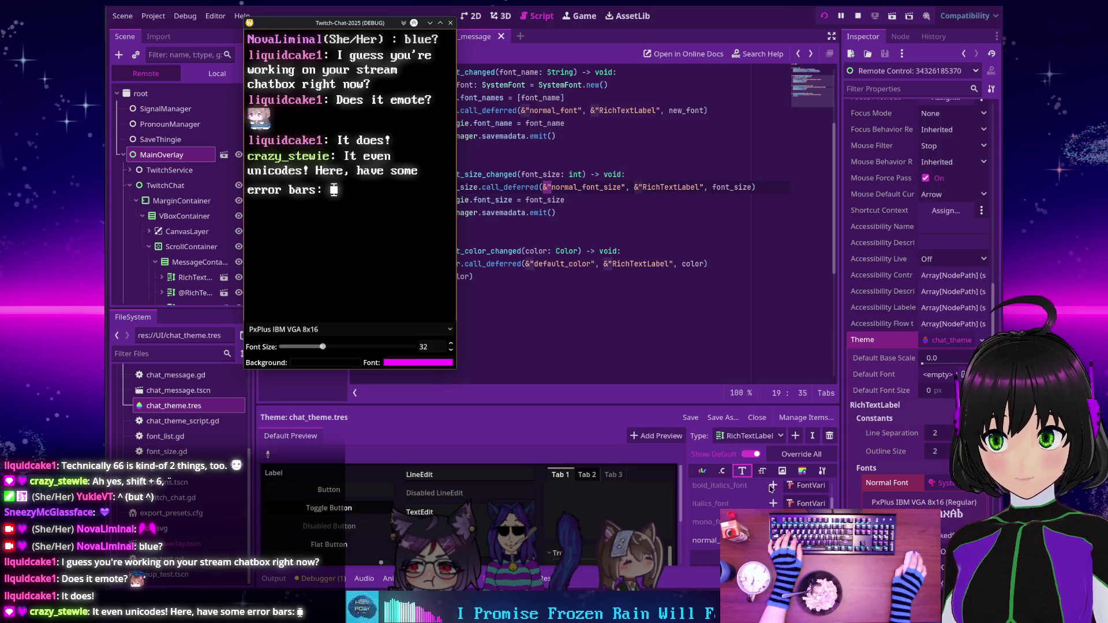
left_click(762, 471)
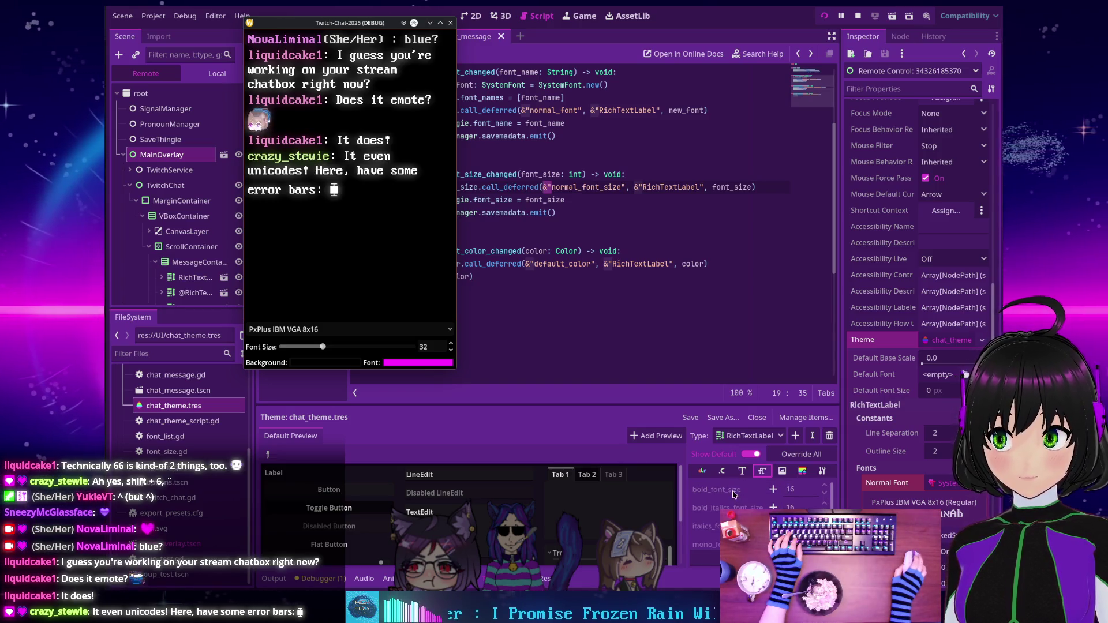
scroll(733, 495, "down", 1)
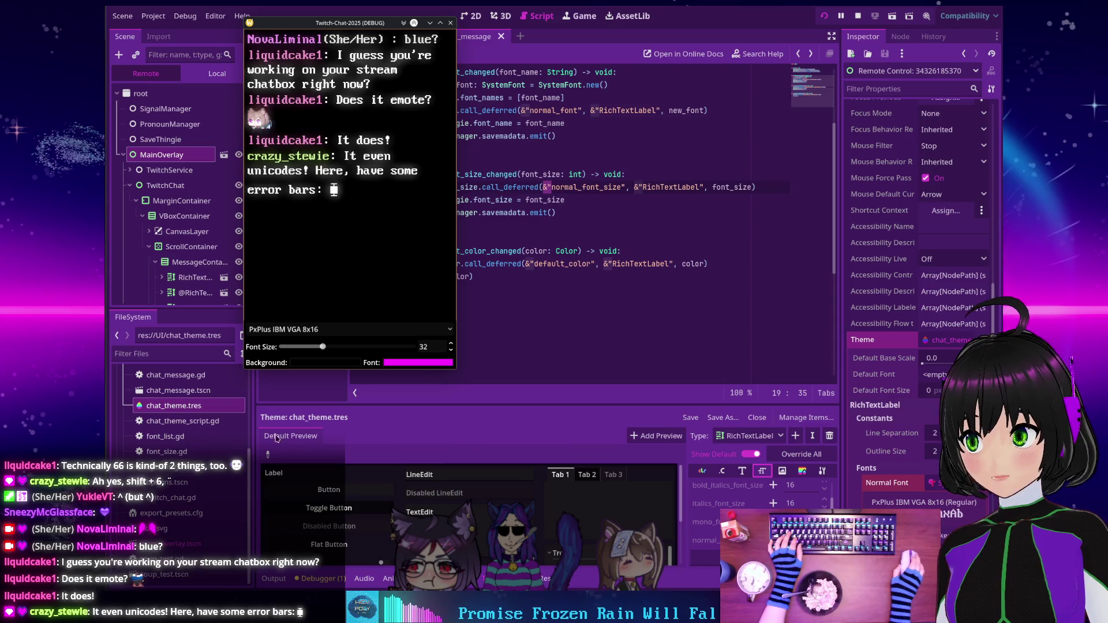
scroll(908, 442, "down", 5)
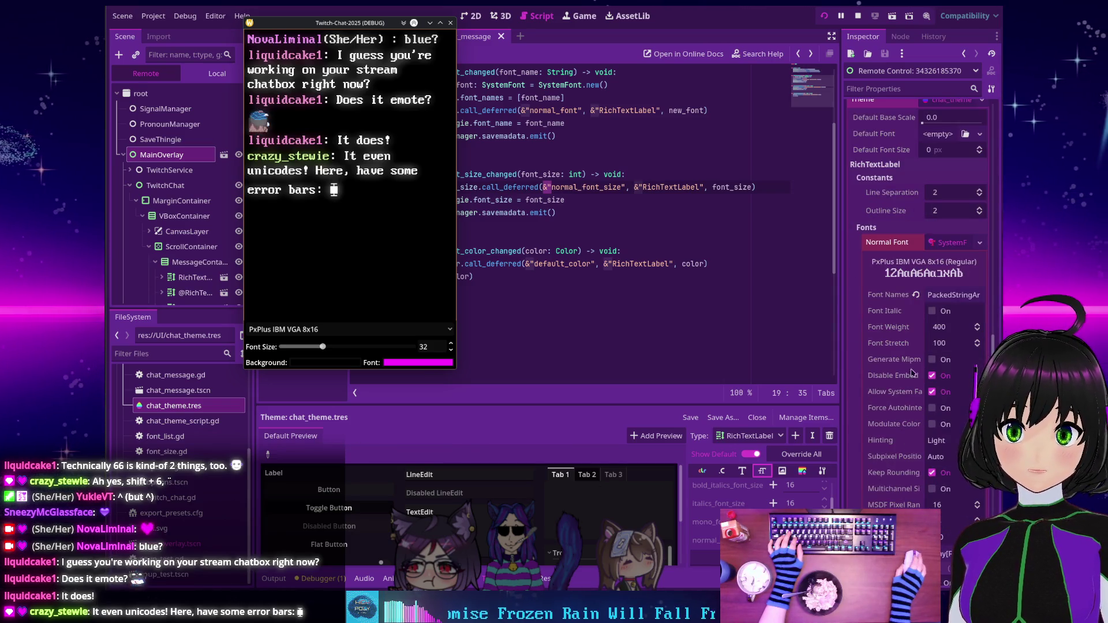
scroll(900, 335, "down", 1)
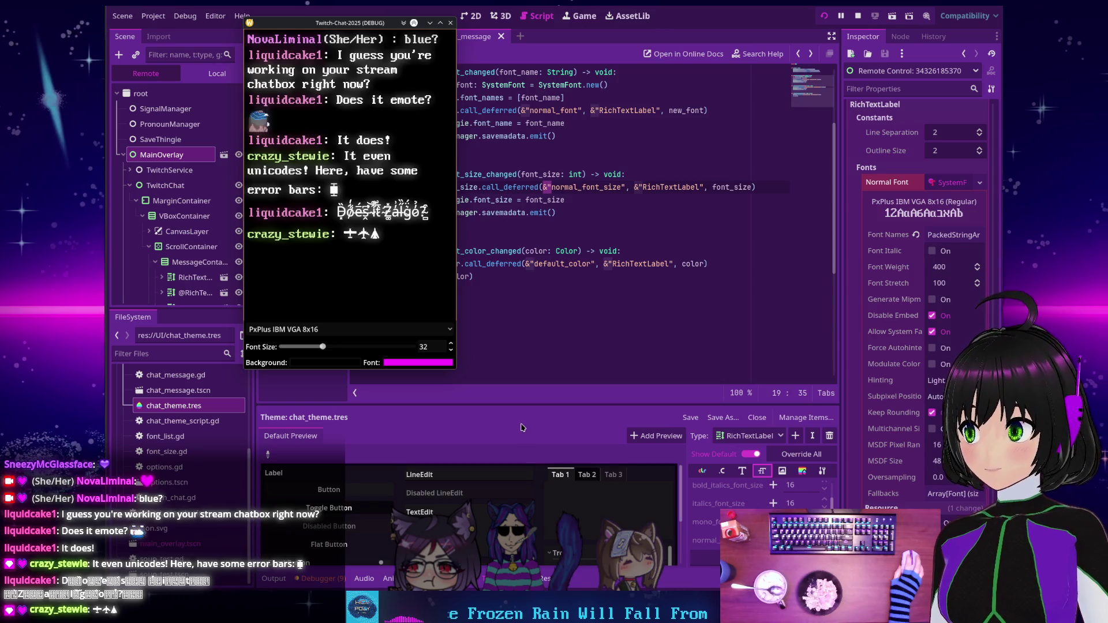
left_click(491, 289)
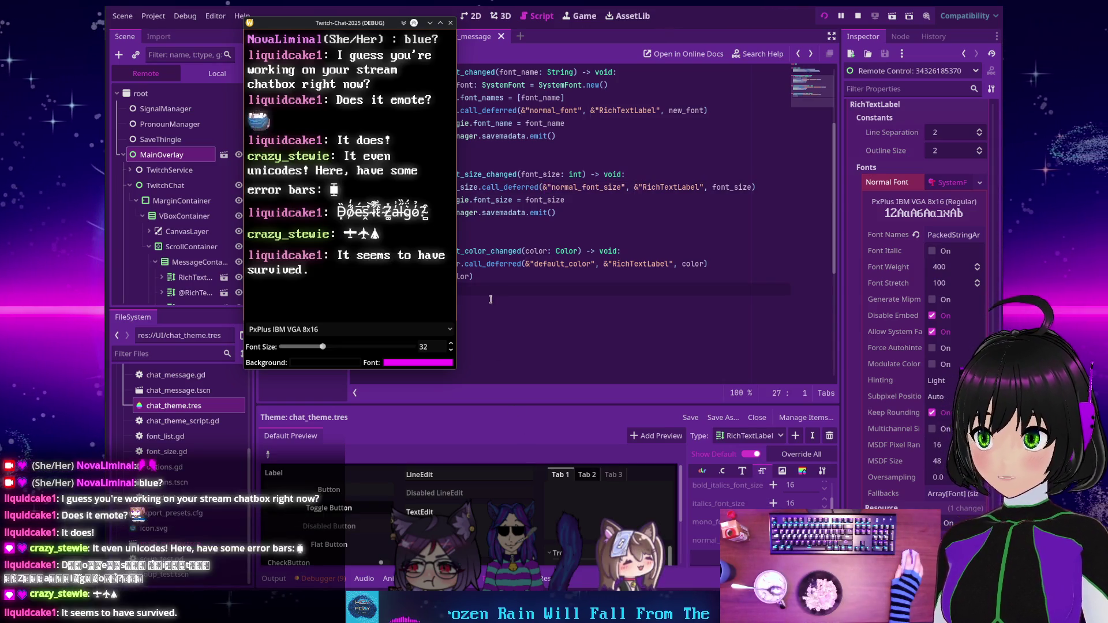
Examine each argument of line 25's set_color call_deferred, then move the chat window to the upper left.
left_click_drag(369, 24, 261, 134)
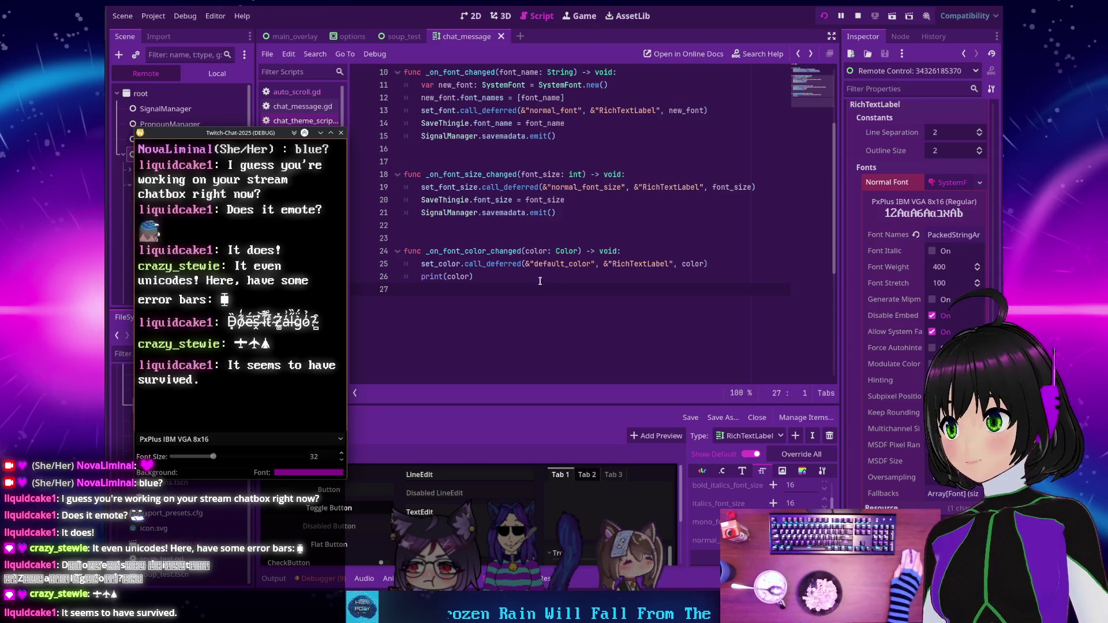
double_click(435, 264)
double_click(495, 263)
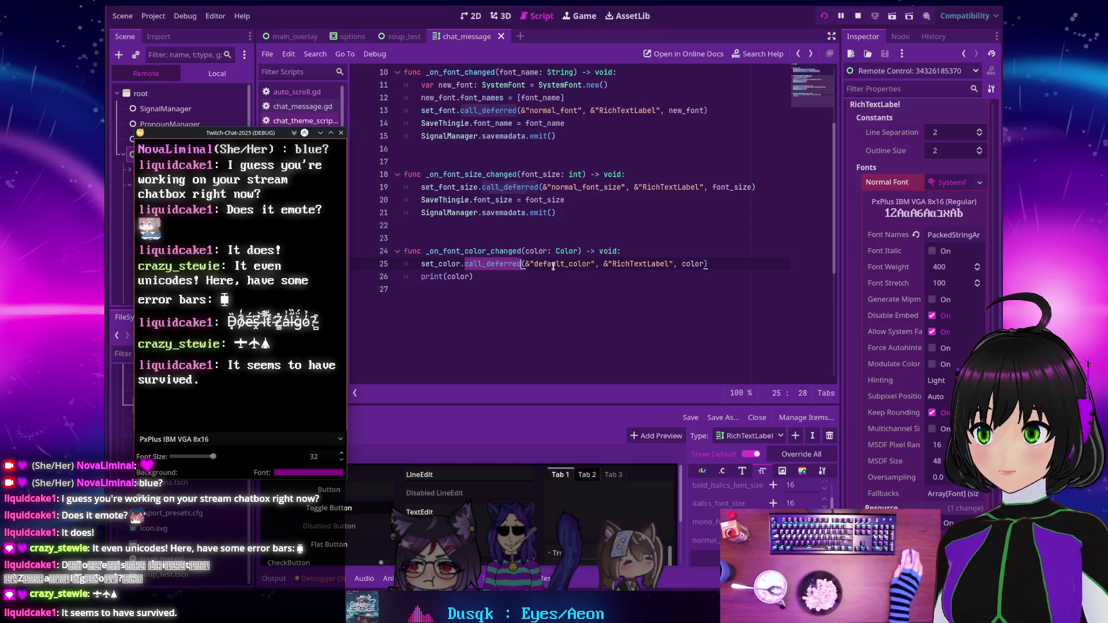
double_click(553, 264)
double_click(491, 263)
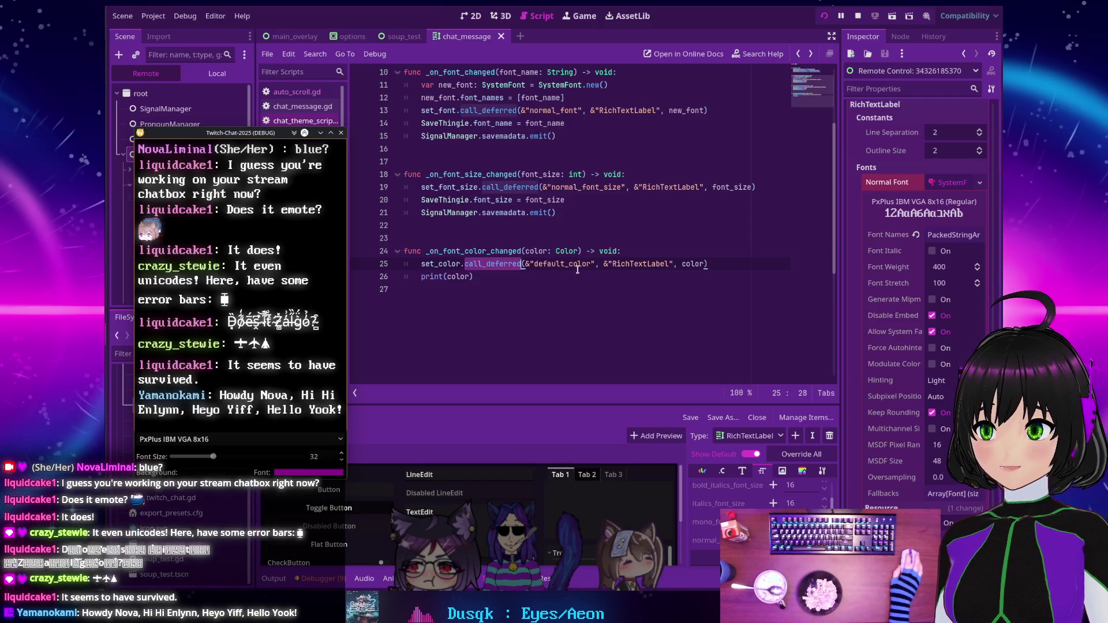
double_click(565, 264)
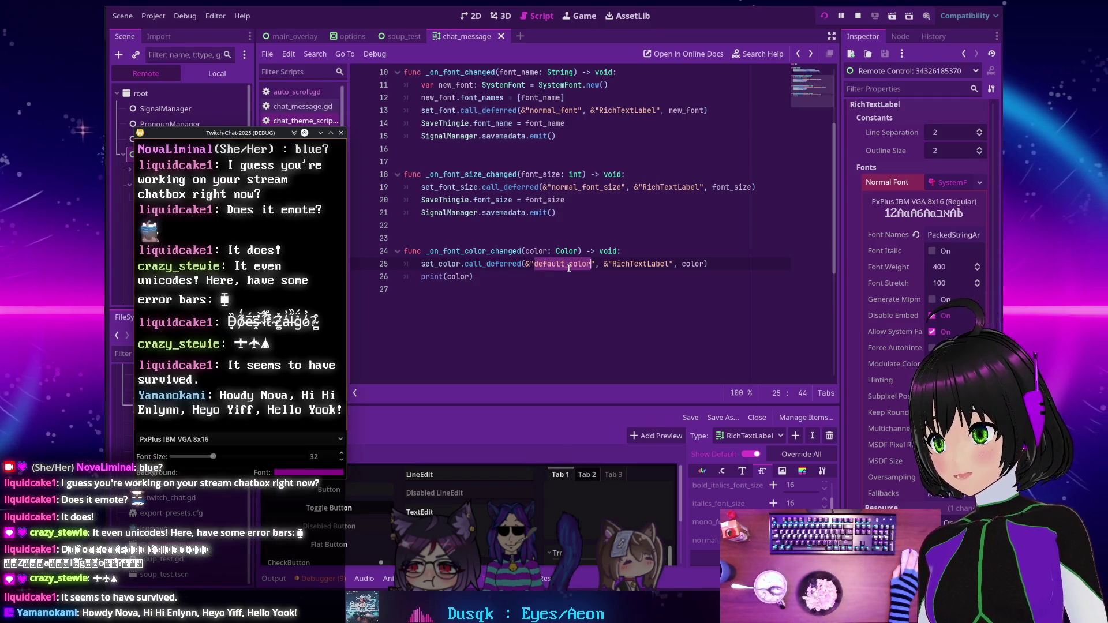
double_click(626, 264)
double_click(694, 264)
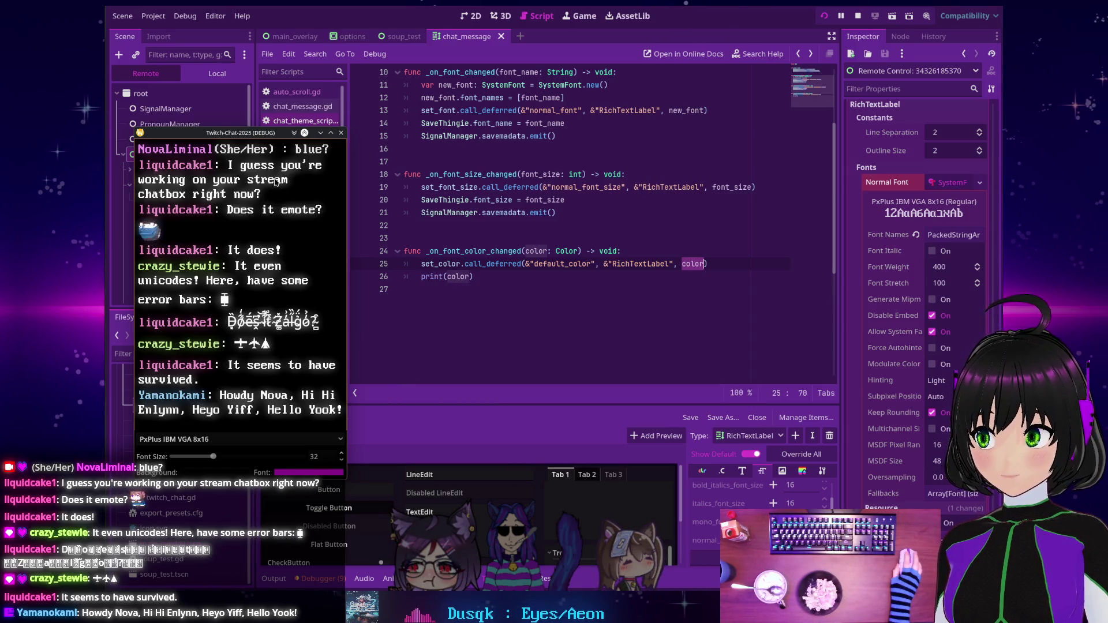
left_click_drag(173, 133, 121, 37)
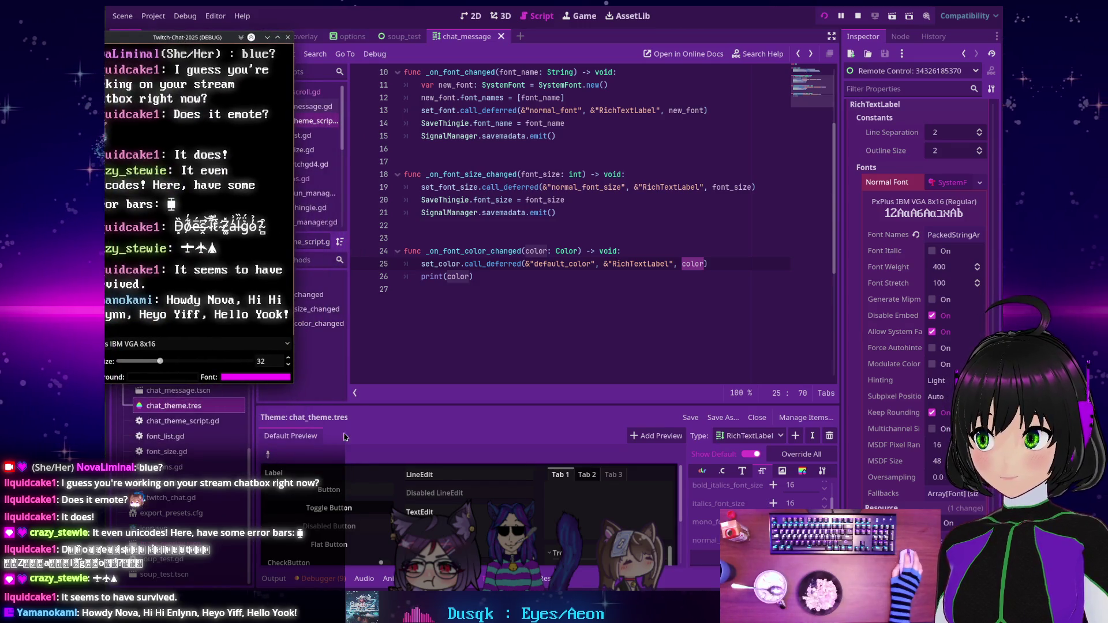
Show the debugger's Errors, then its Stack Trace, and drag the chat window further left.
left_click(318, 578)
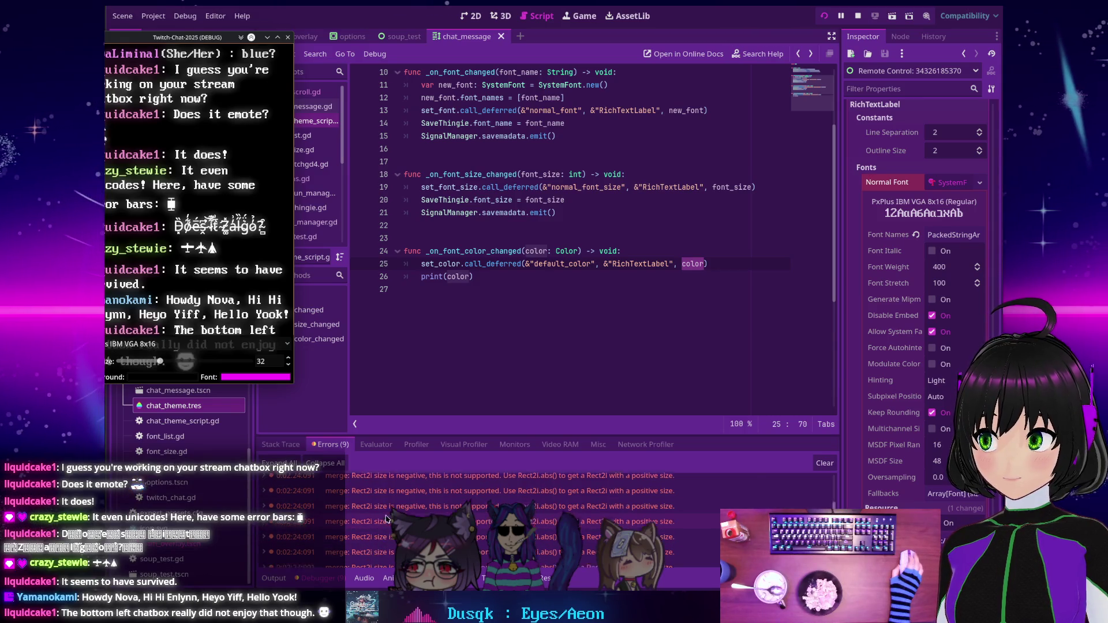
left_click(277, 445)
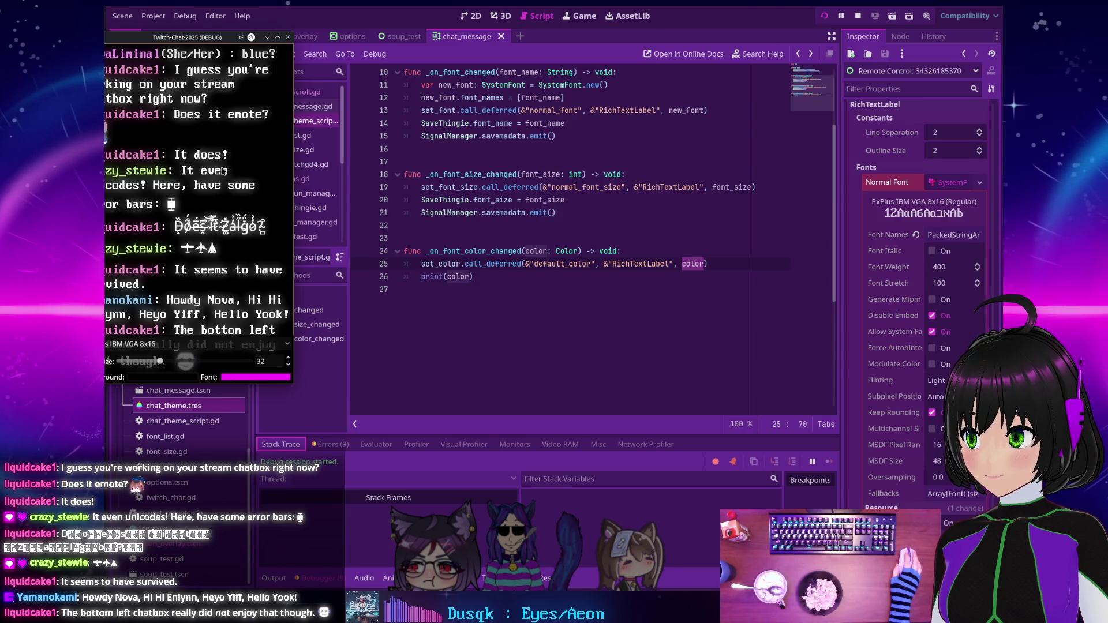
left_click_drag(170, 38, 363, 92)
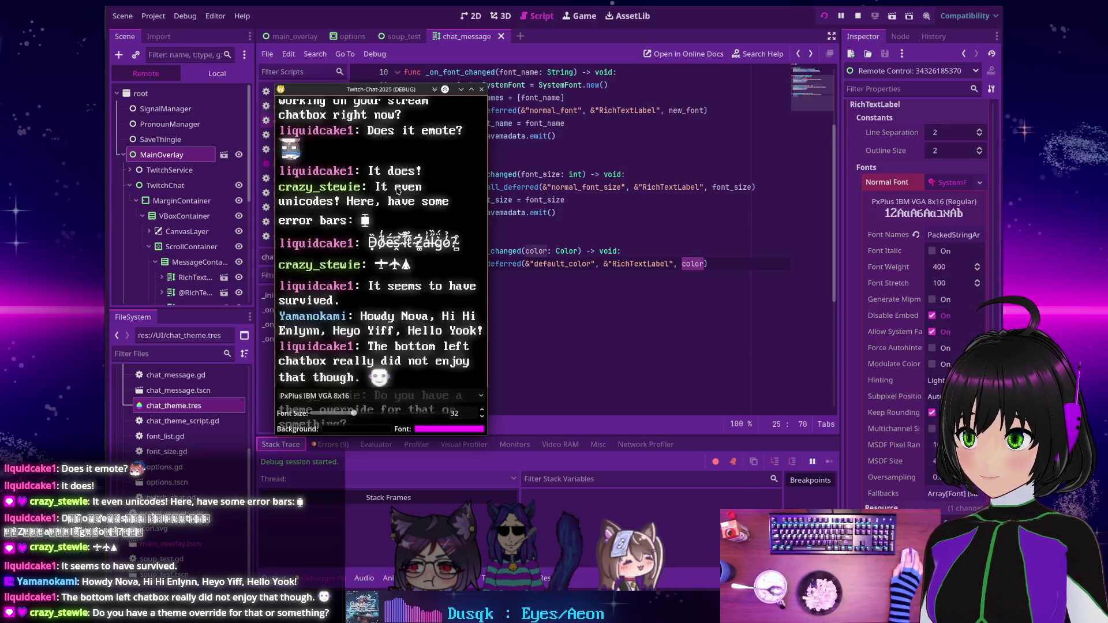
mouse_move(363, 90)
left_mouse_down()
mouse_move(372, 80)
mouse_move(409, 84)
mouse_move(240, 122)
mouse_move(335, 128)
left_mouse_up()
Stop the run, switch to main_overlay, and open chat_theme.tres in the Inspector.
left_click(858, 16)
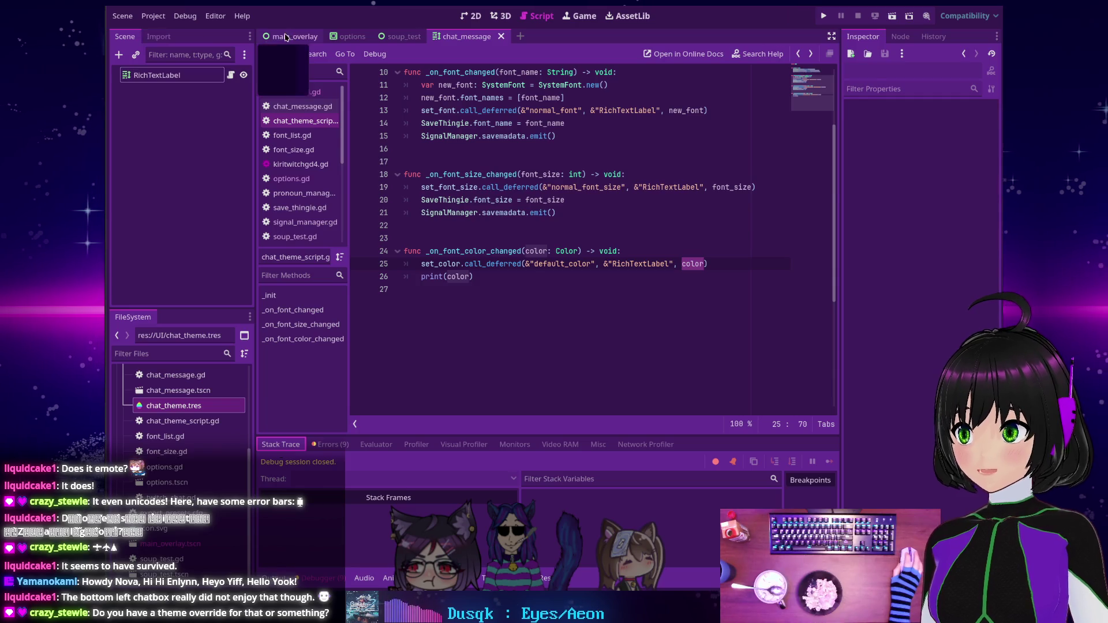
left_click(293, 35)
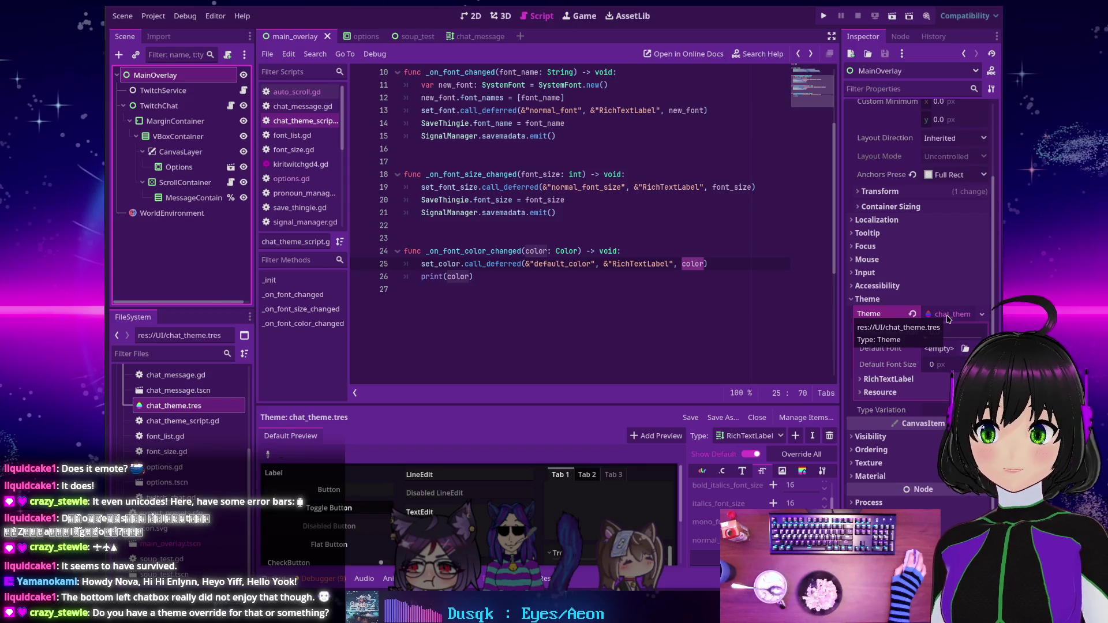
left_click(945, 317)
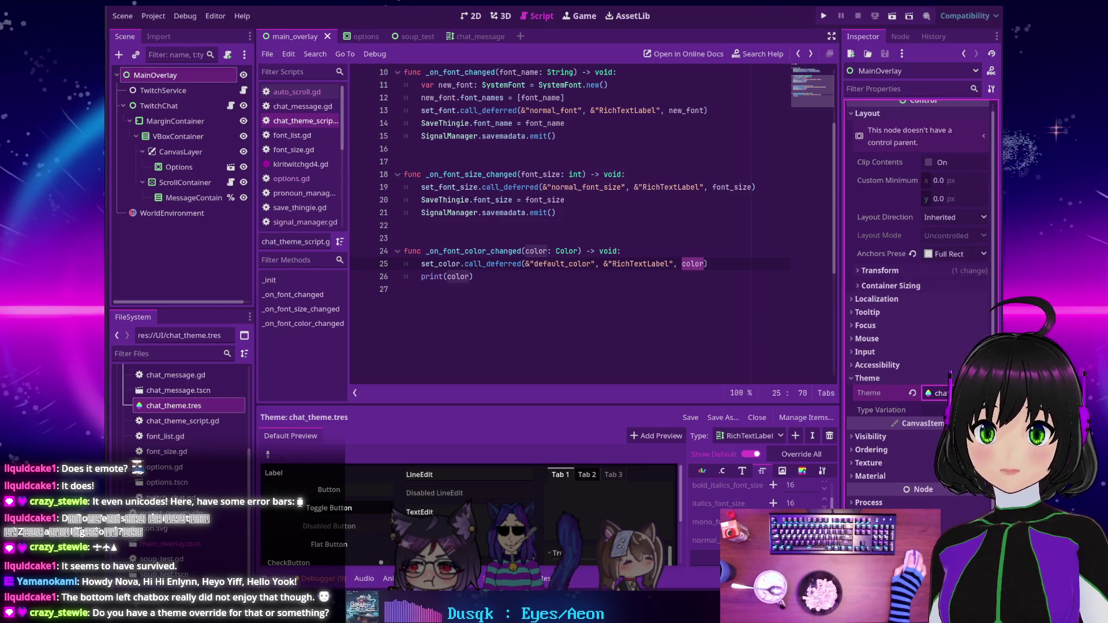
left_click(937, 393)
left_click(178, 411)
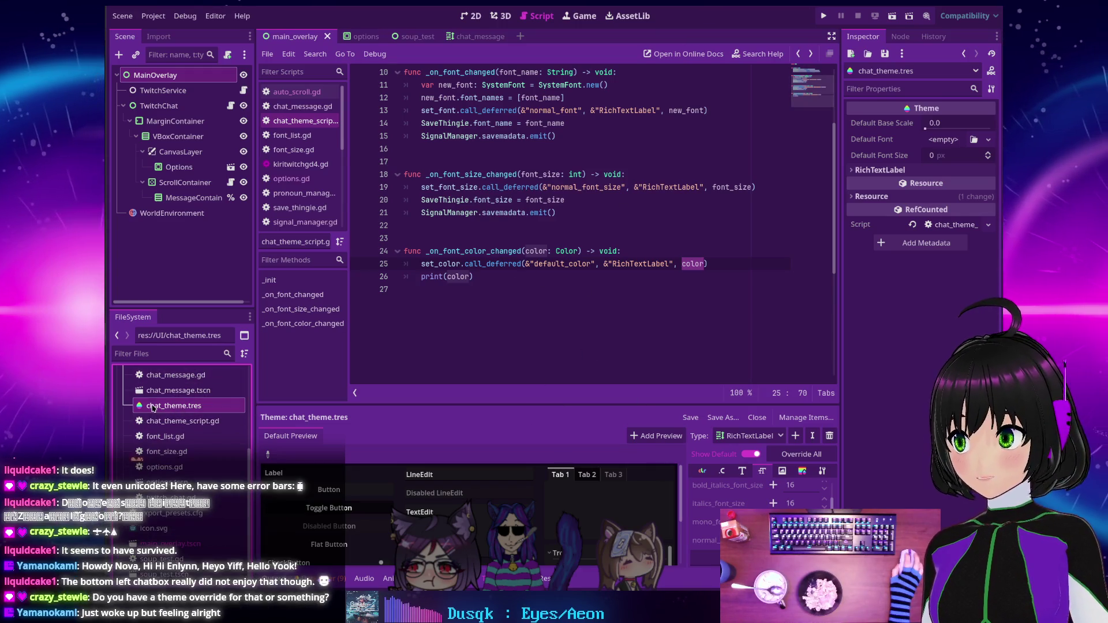
Inspect chat_theme_script.gd's Resource details, then switch to the chat_message scene.
left_click(951, 227)
left_click(951, 226)
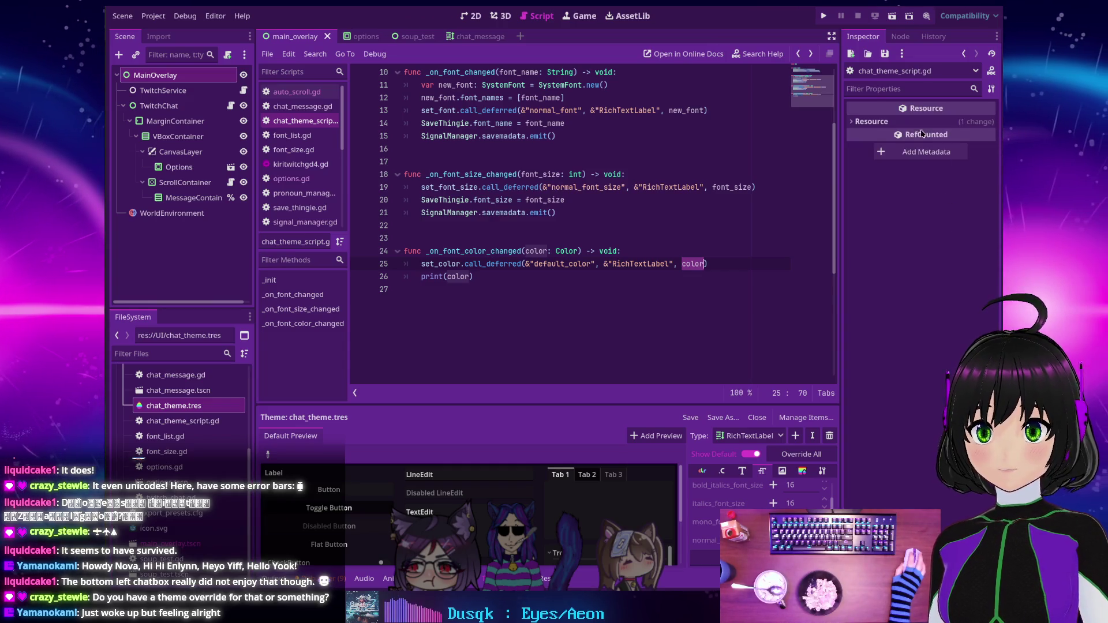
left_click(857, 121)
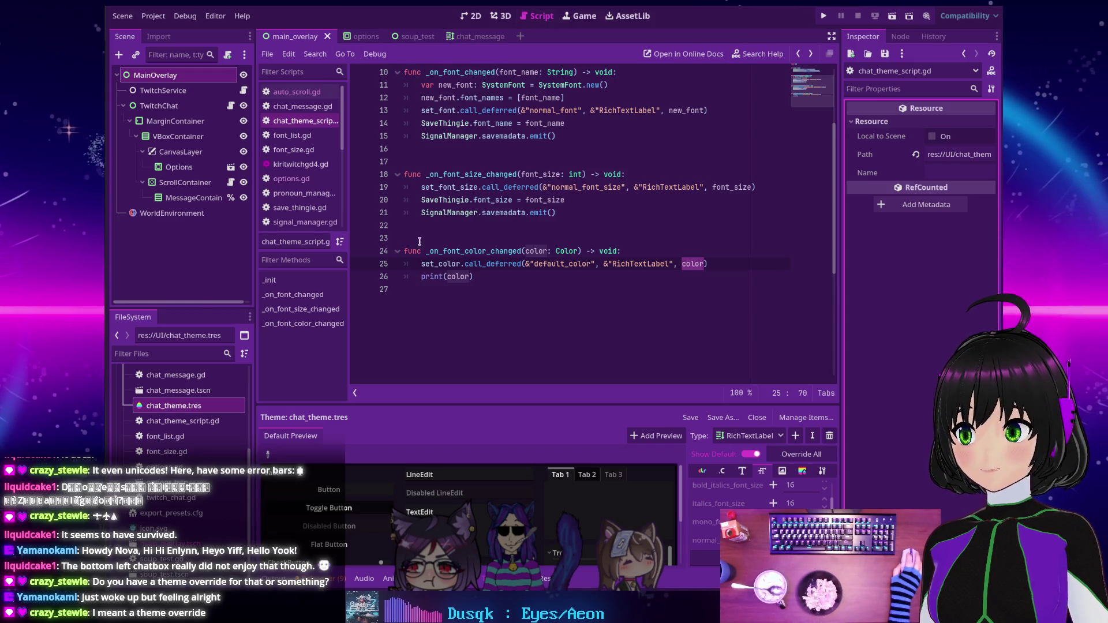
scroll(445, 256, "up", 3)
scroll(457, 187, "down", 2)
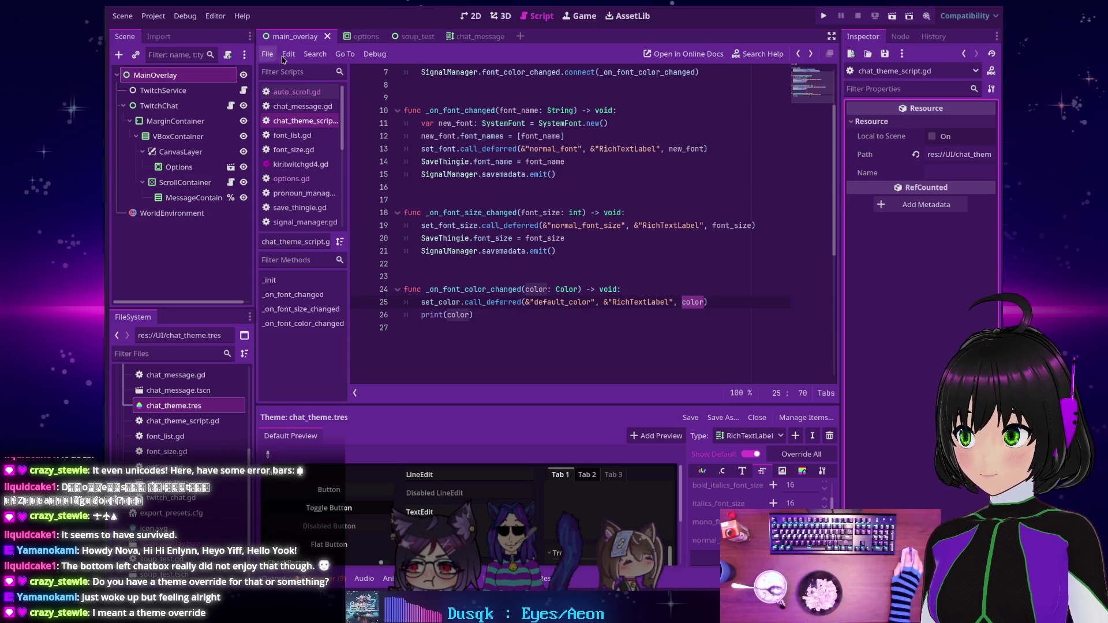
left_click(478, 36)
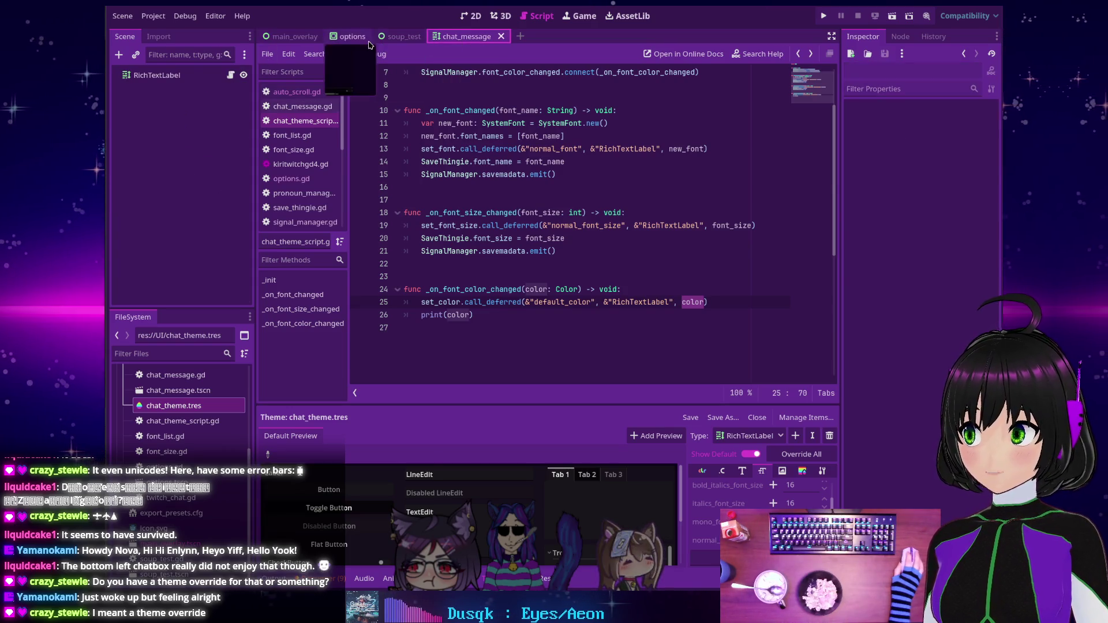
Revert the RichTextLabel's BBCode Enabled to off and run the project.
left_click(187, 77)
scroll(931, 304, "down", 3)
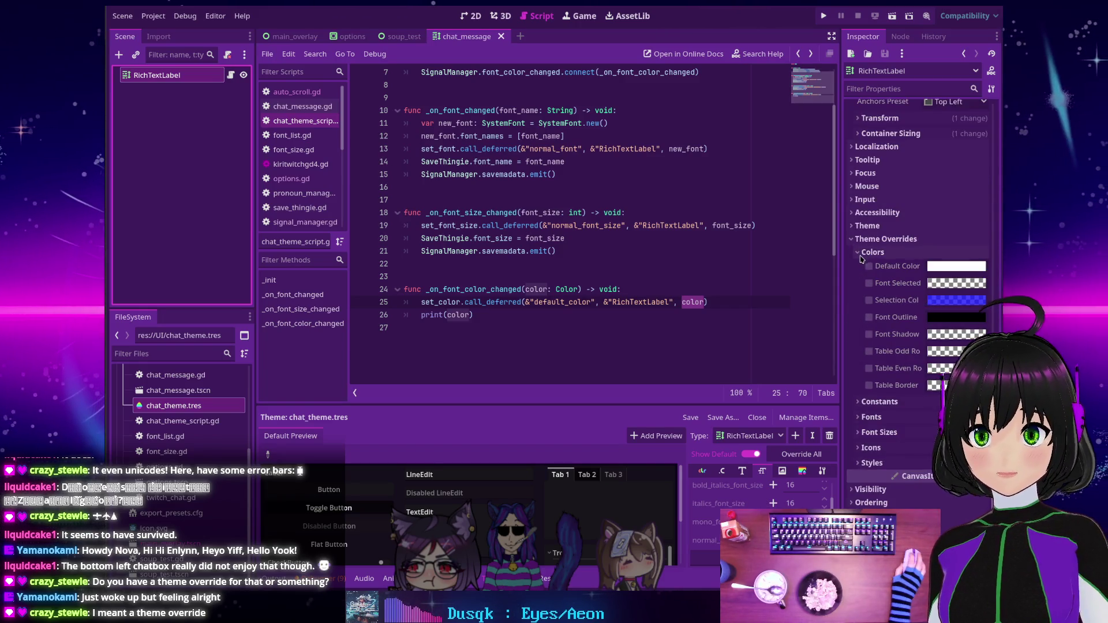
scroll(861, 258, "up", 5)
scroll(862, 276, "up", 5)
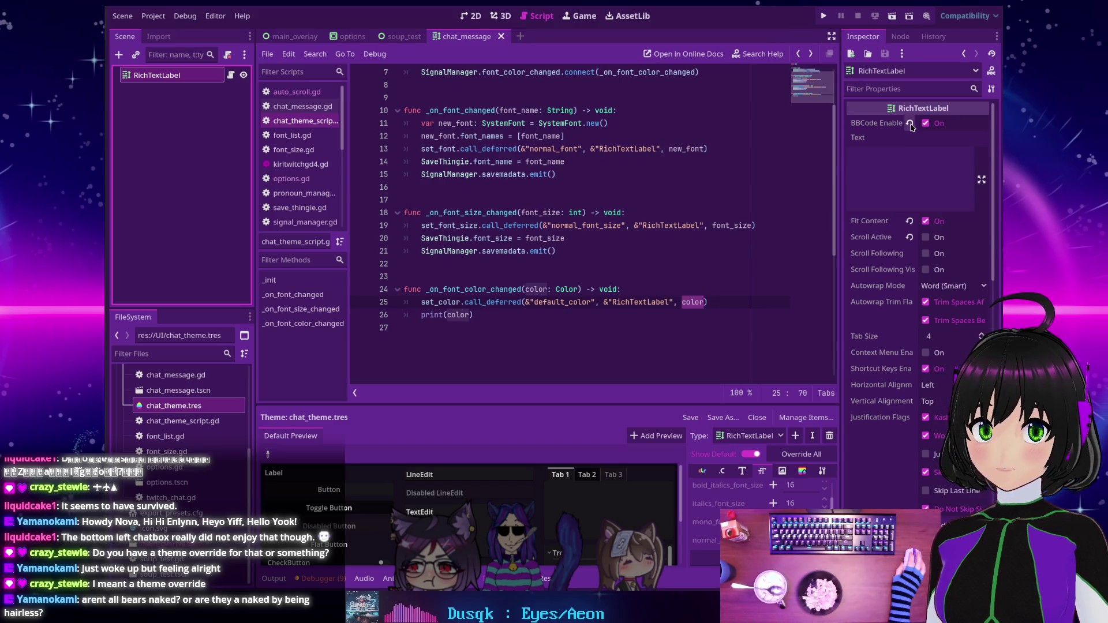
left_click(910, 124)
left_click(823, 15)
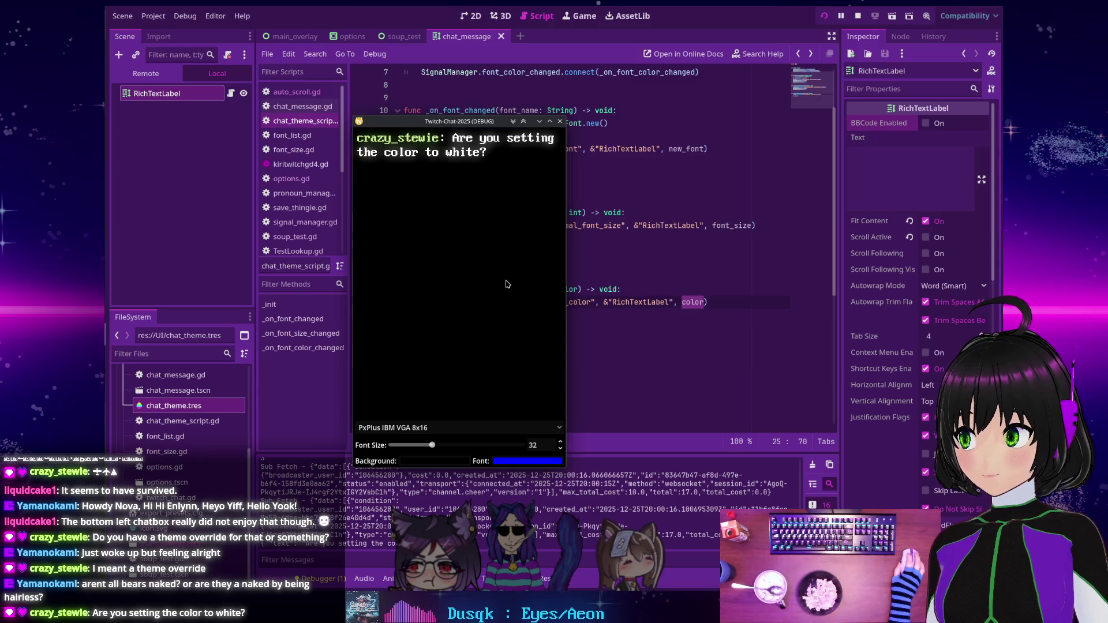
Raise the font colour's red to 255 for magenta, stop the run, and re-enable BBCode.
left_click(513, 461)
left_click_drag(495, 342, 528, 342)
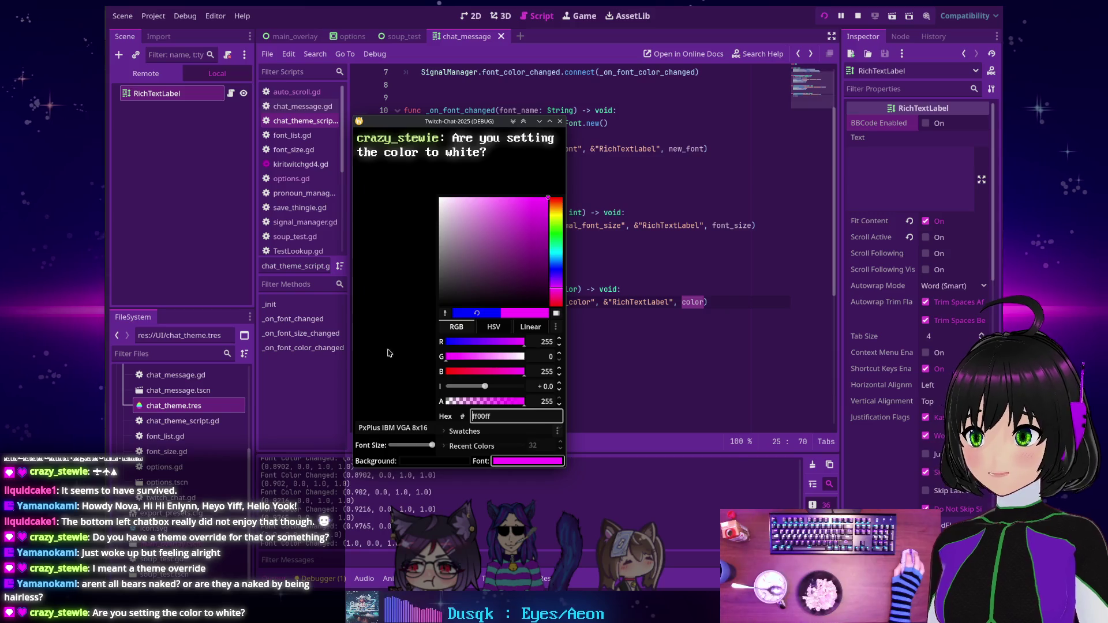
left_click(383, 354)
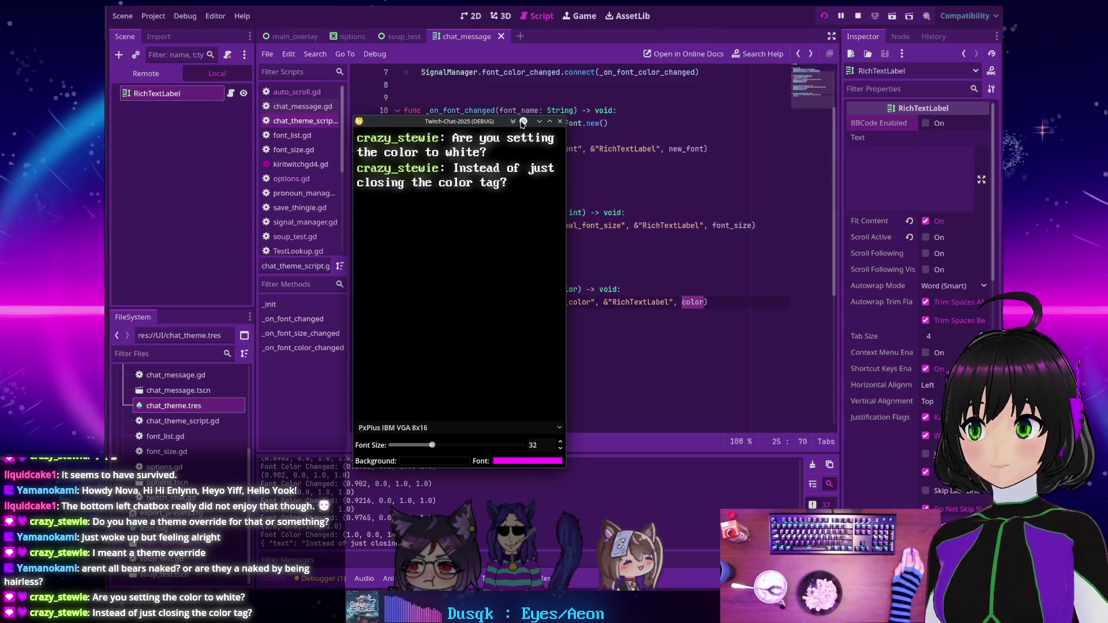
left_click(858, 16)
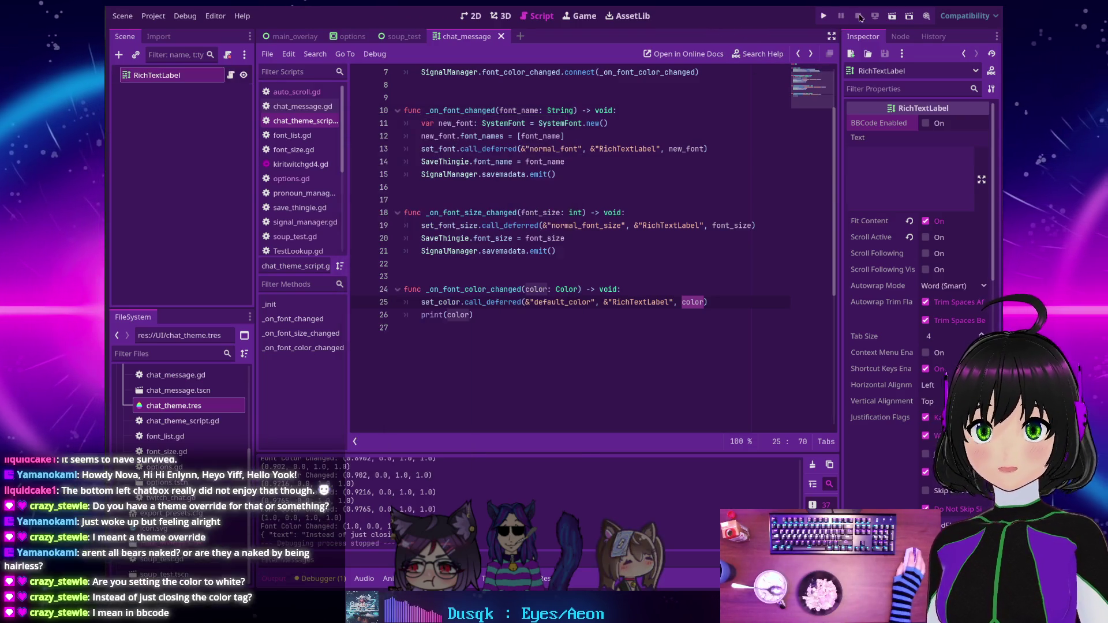
left_click(925, 123)
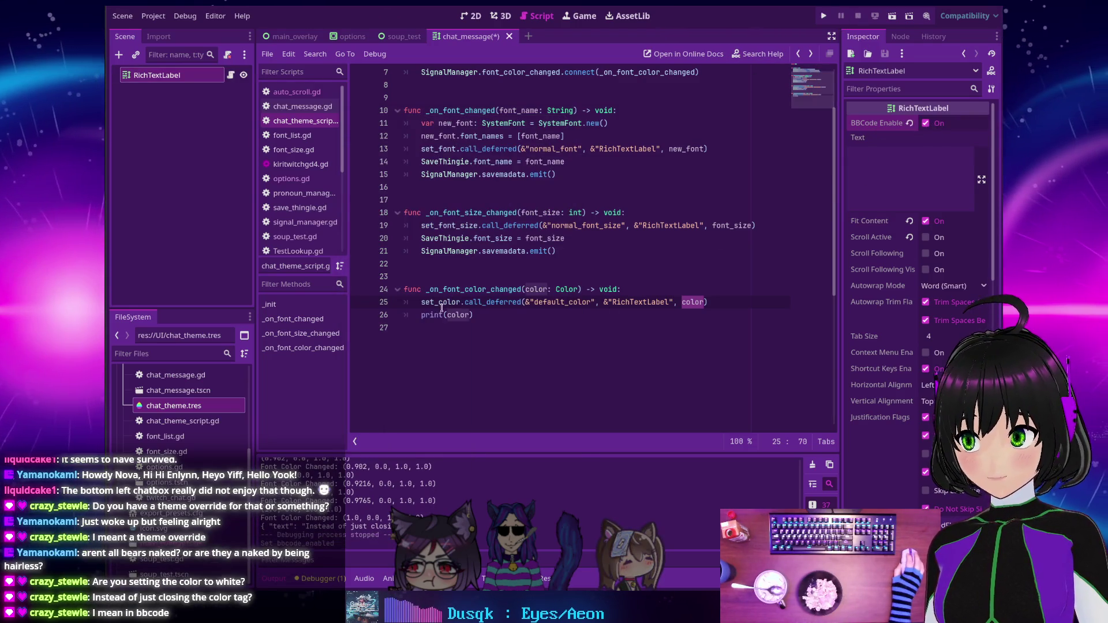
double_click(453, 291)
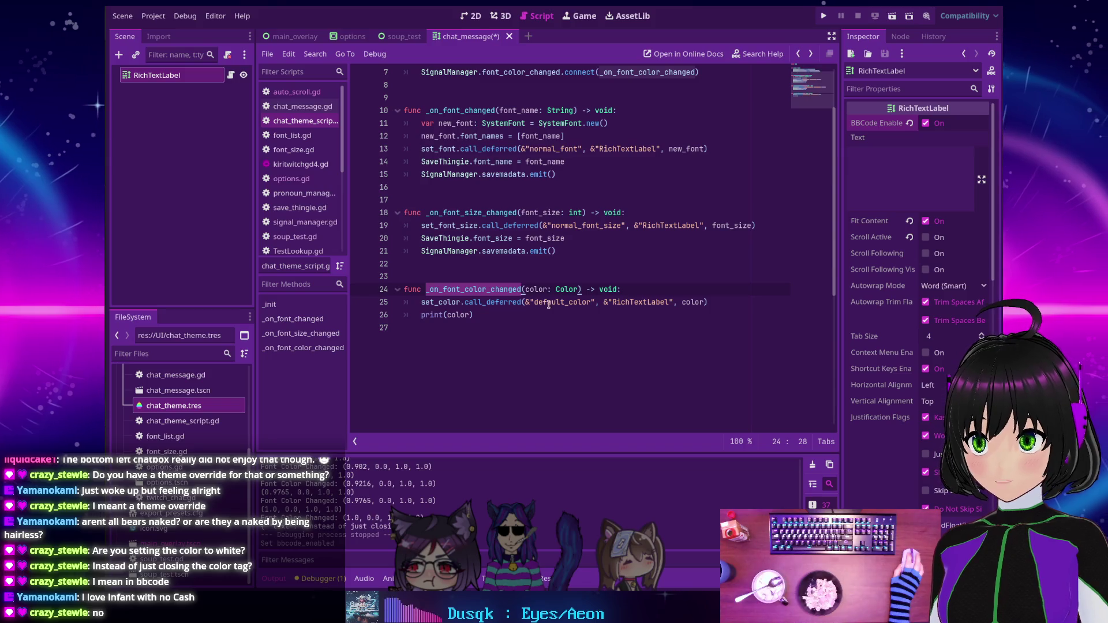
left_click(542, 328)
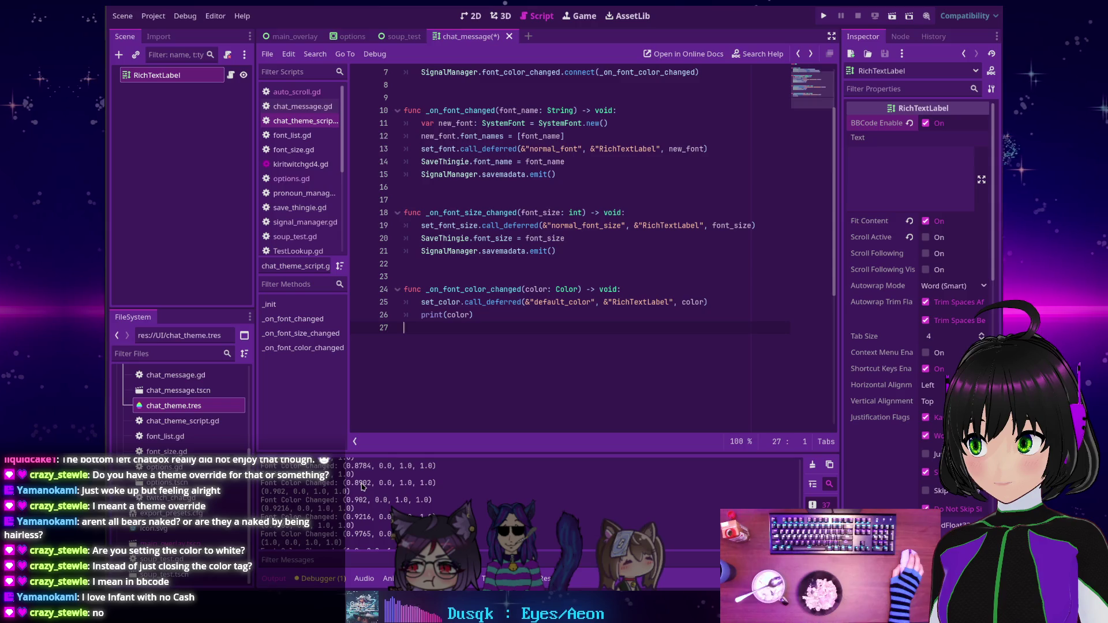
right_click(363, 482)
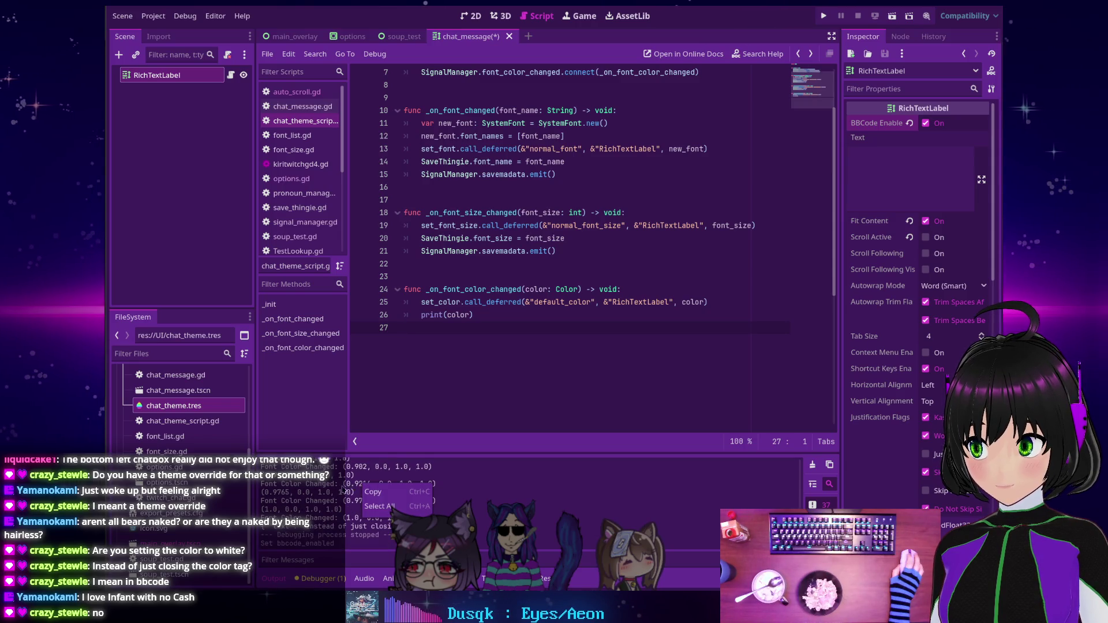
left_click(343, 499)
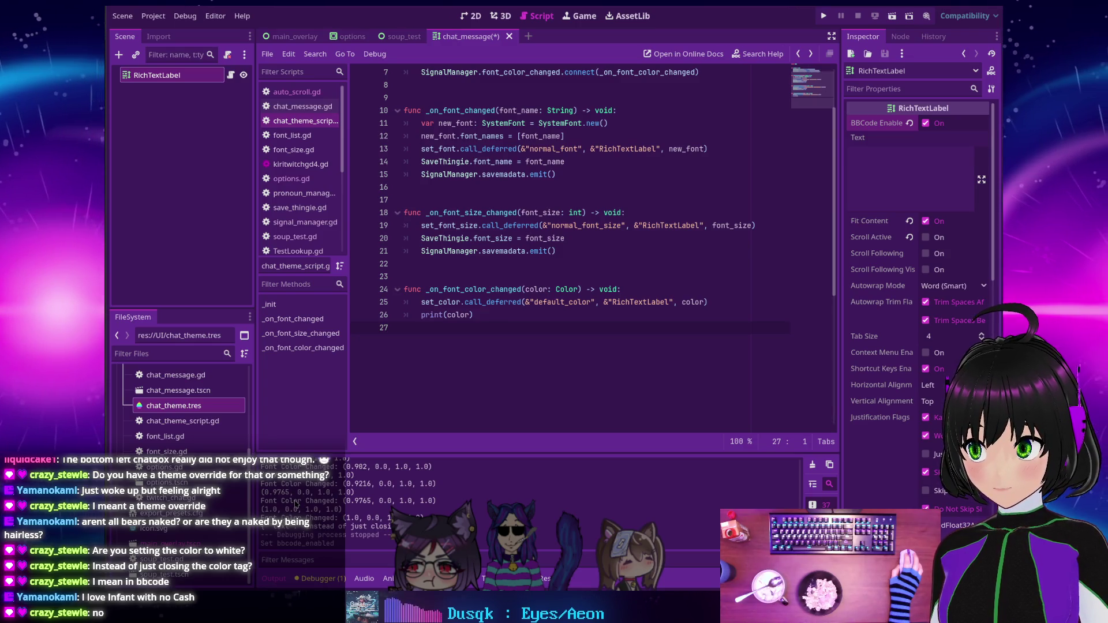
Change line 26 to prints("New Color:", str(color)) and save chat_theme_script.gd.
left_click(460, 315)
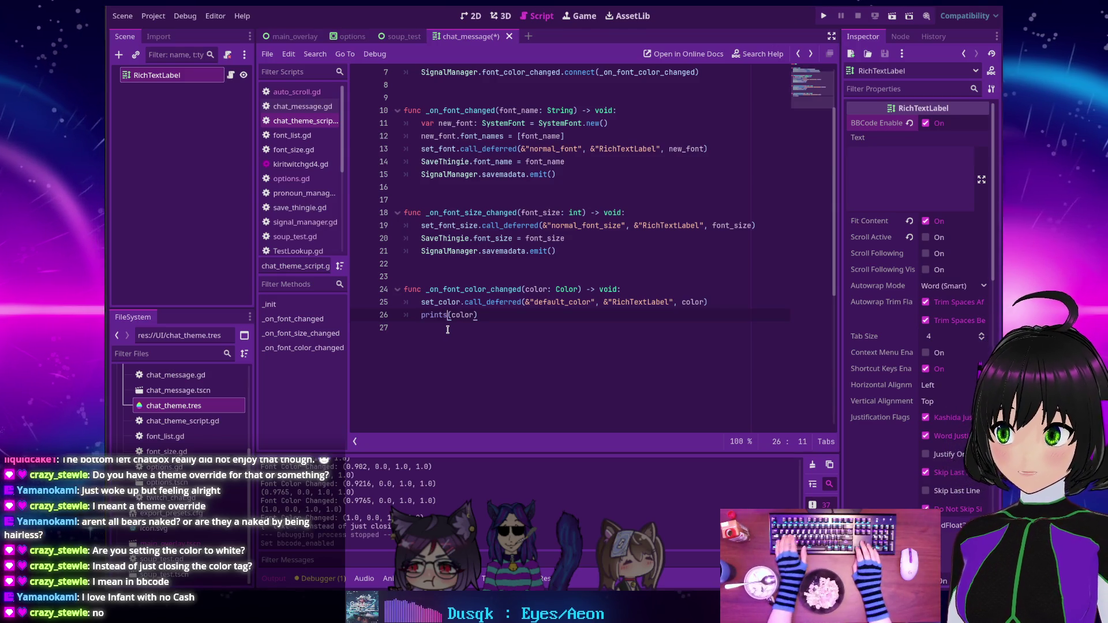
type("s")
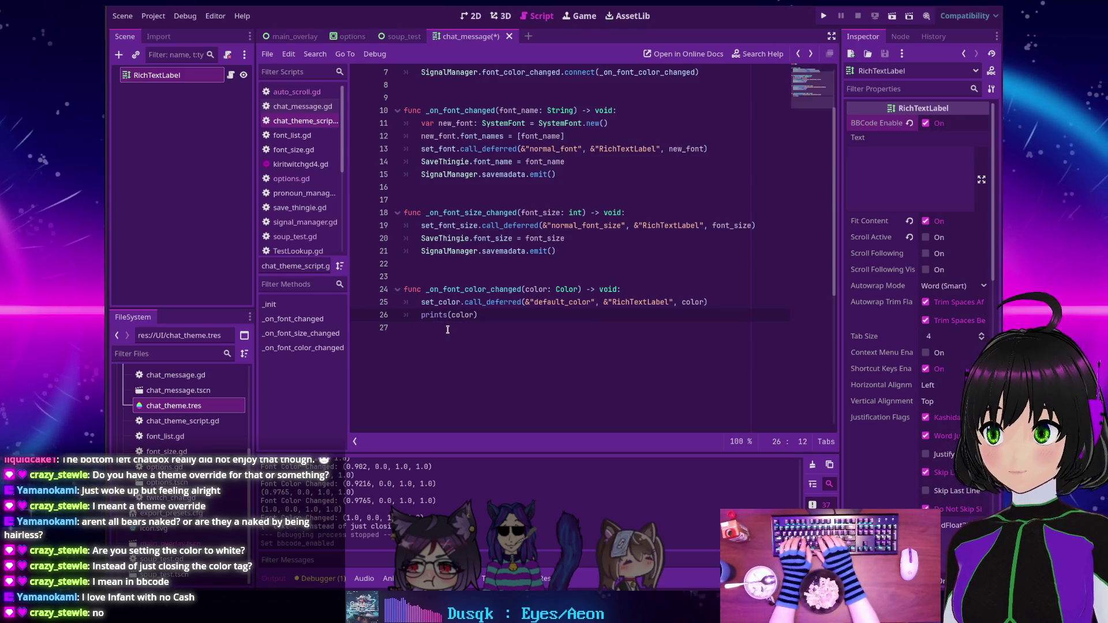
type("\"New Col")
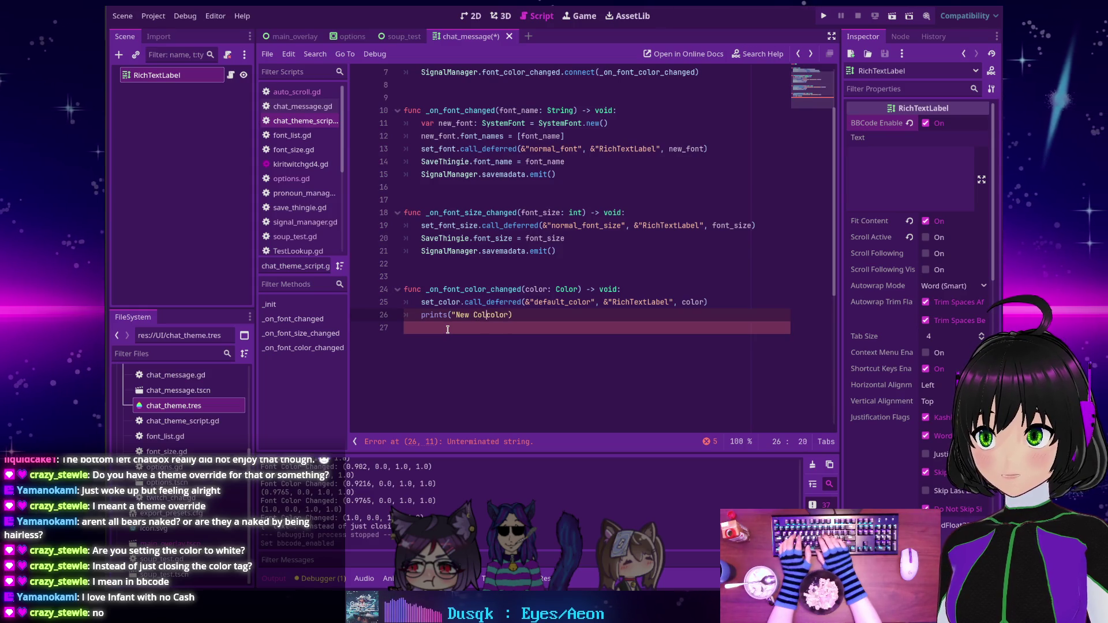
type("\"")
key("BackSpace")
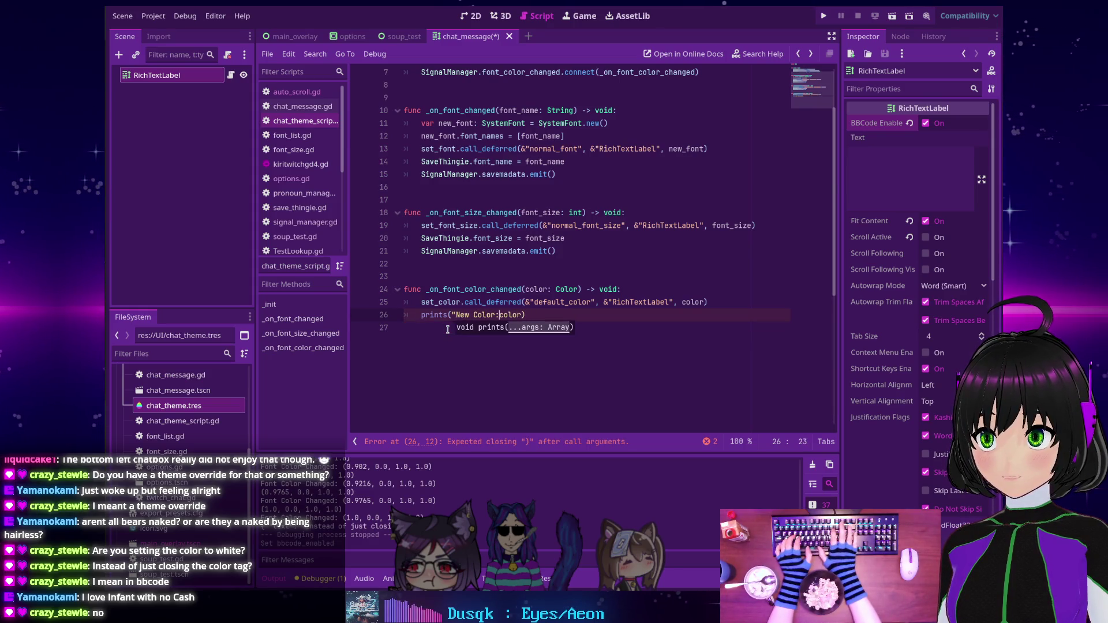
type("\",")
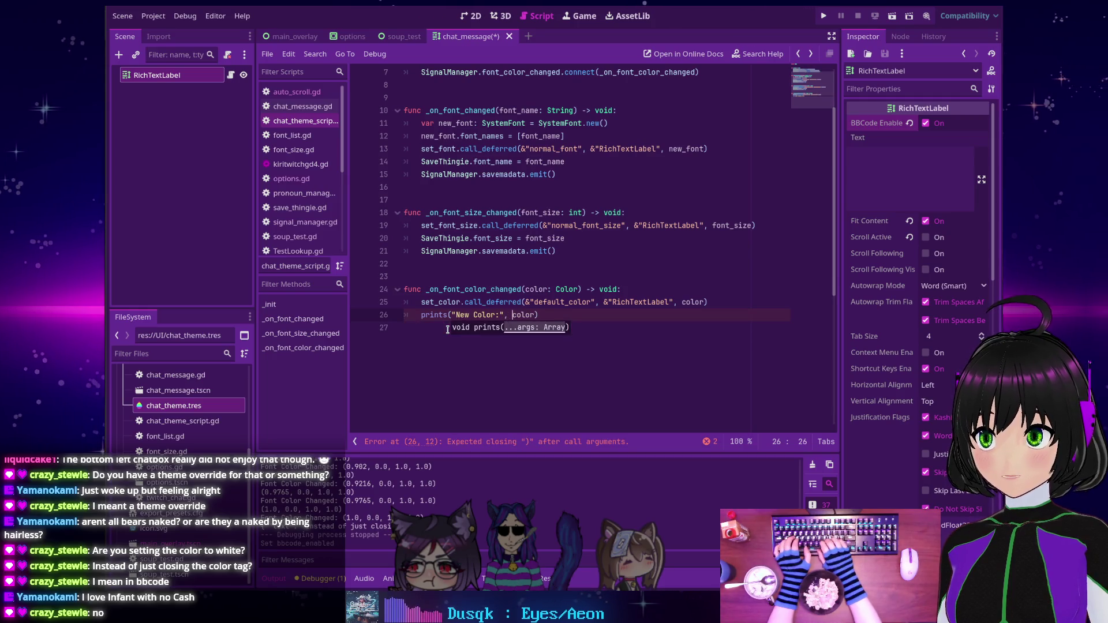
key("BackSpace")
key("BackSpace")
type("r(")
key("End")
type(")")
key("ctrl+s")
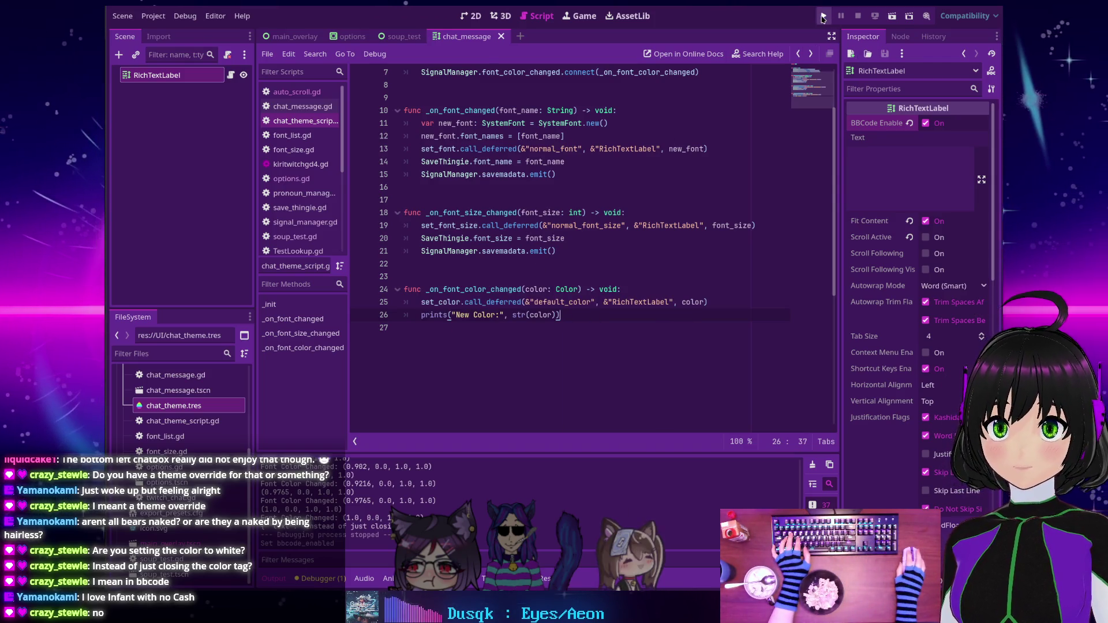
left_click(823, 17)
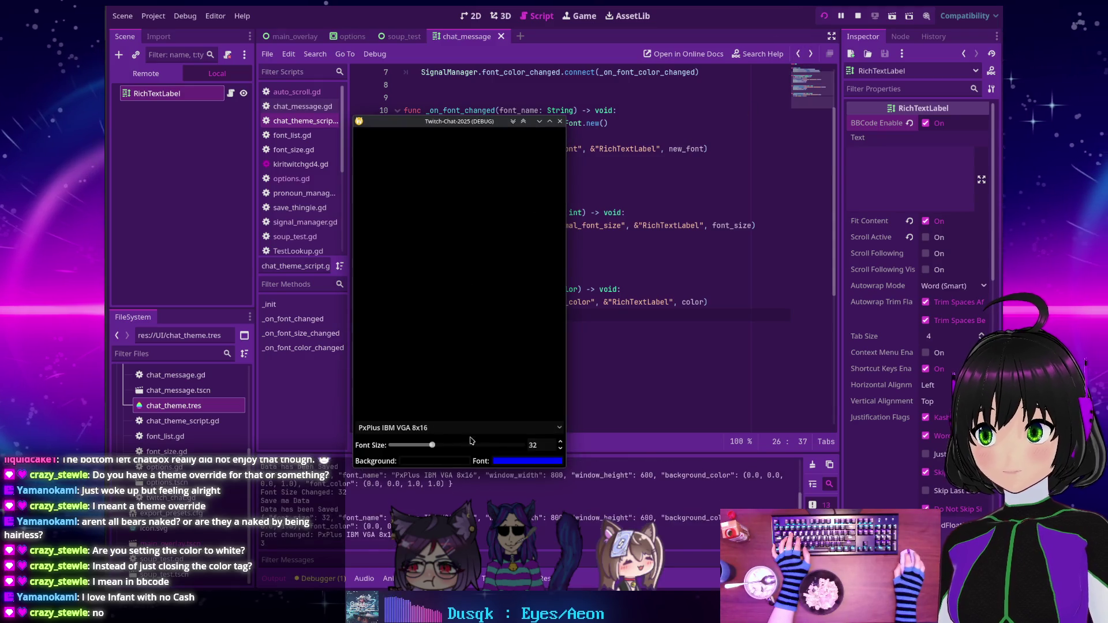
Shift the font colour through magenta and purple to mint green, then stop the run.
left_click(510, 461)
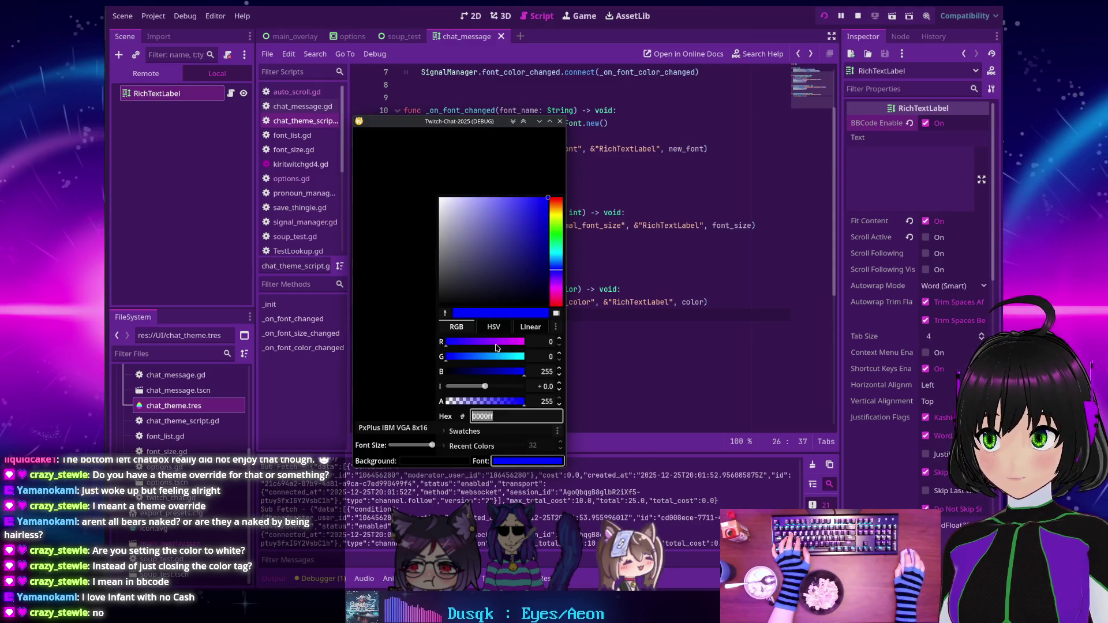
left_click_drag(448, 342, 535, 345)
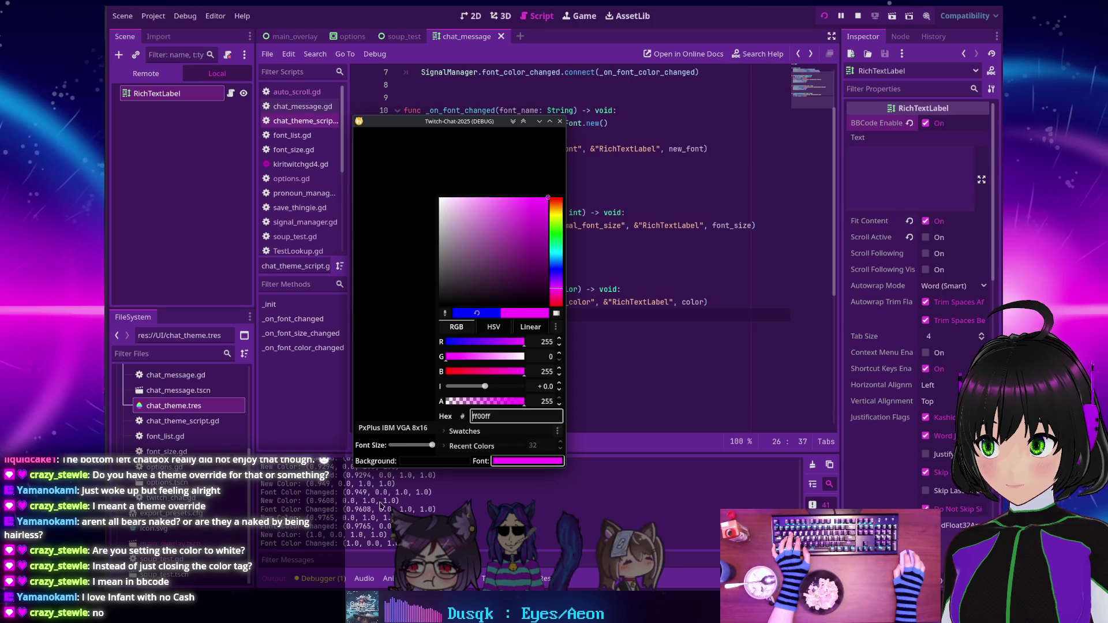
left_click_drag(494, 340, 485, 345)
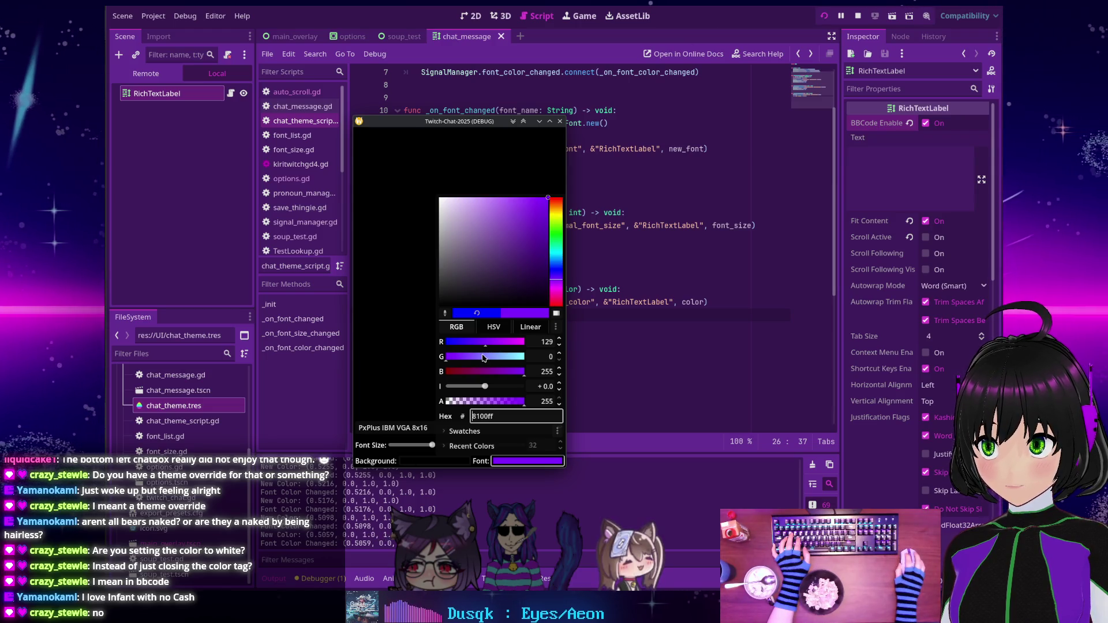
mouse_move(523, 372)
left_mouse_down()
mouse_move(494, 372)
mouse_move(501, 361)
left_mouse_up()
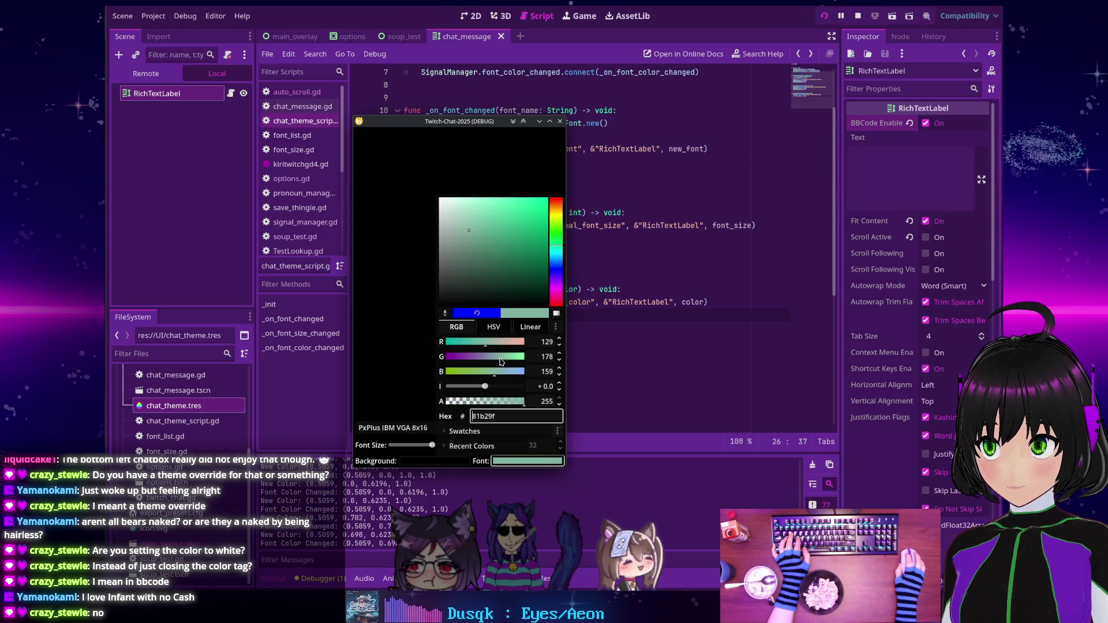
left_click(421, 346)
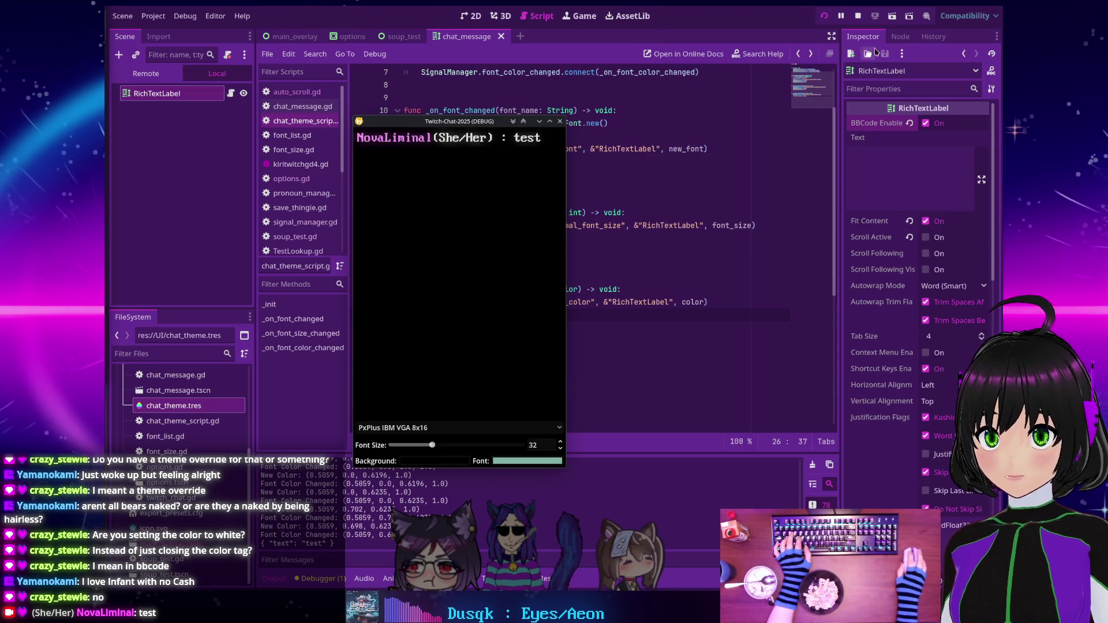
left_click(858, 16)
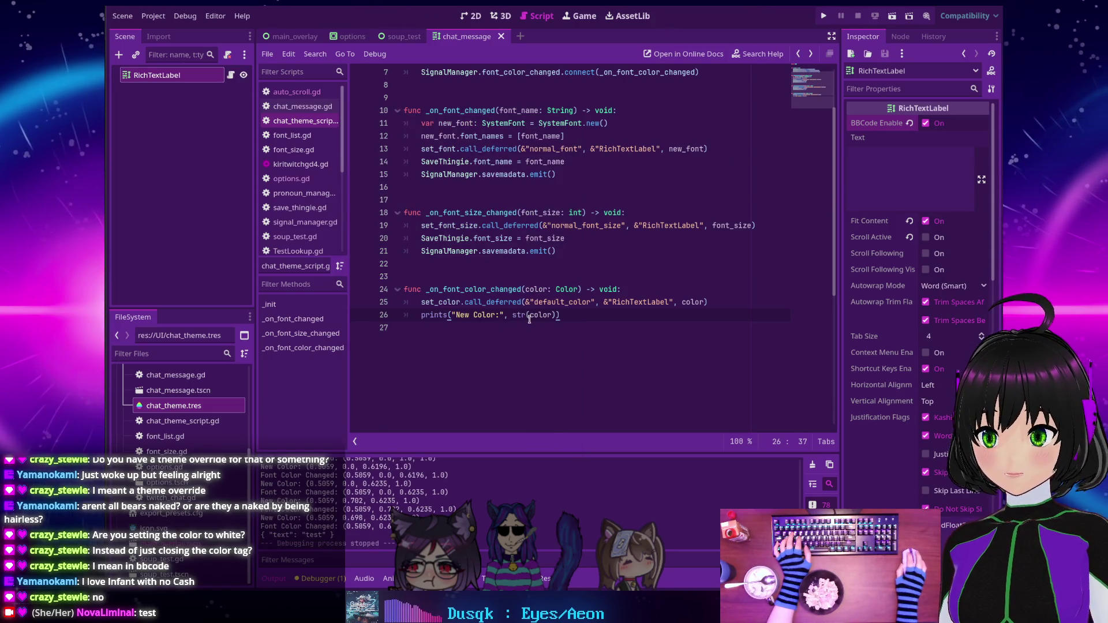
mouse_move(663, 302)
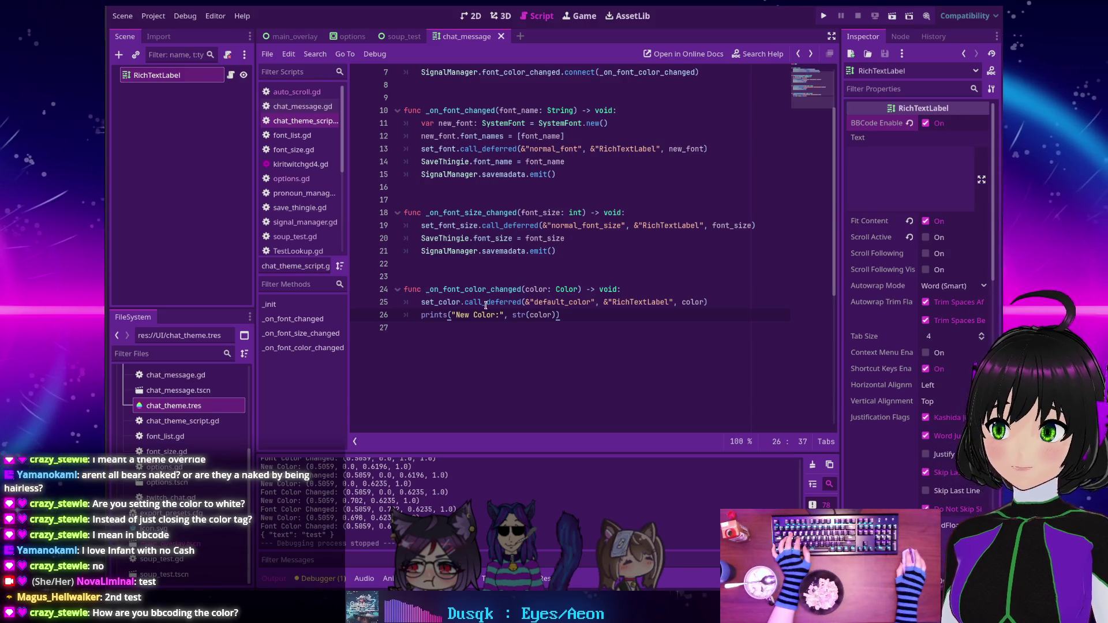
double_click(438, 303)
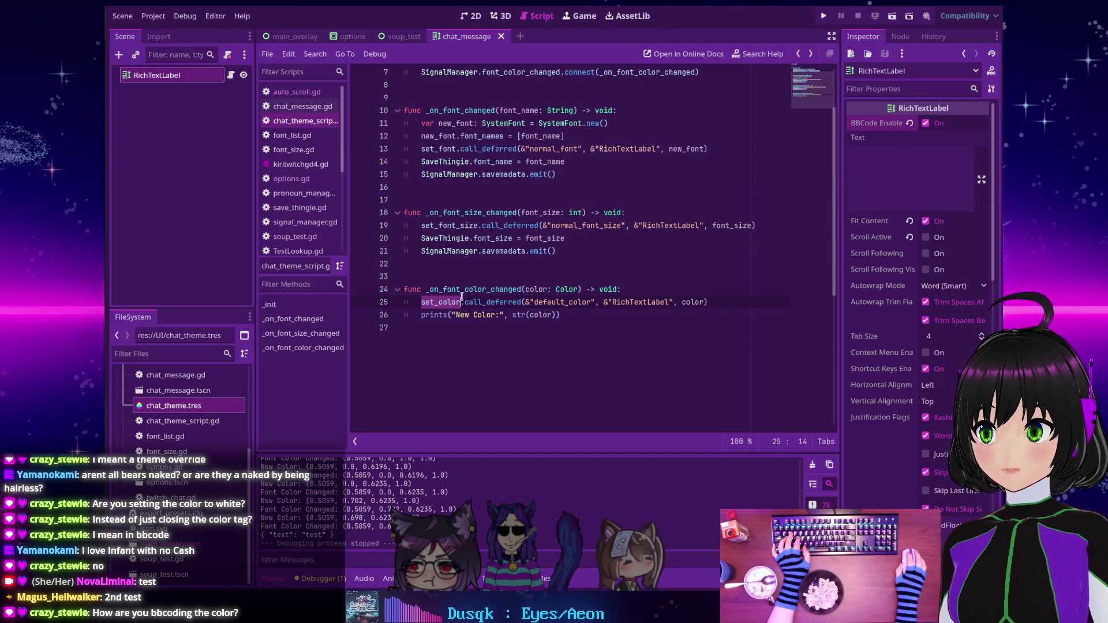
mouse_move(496, 304)
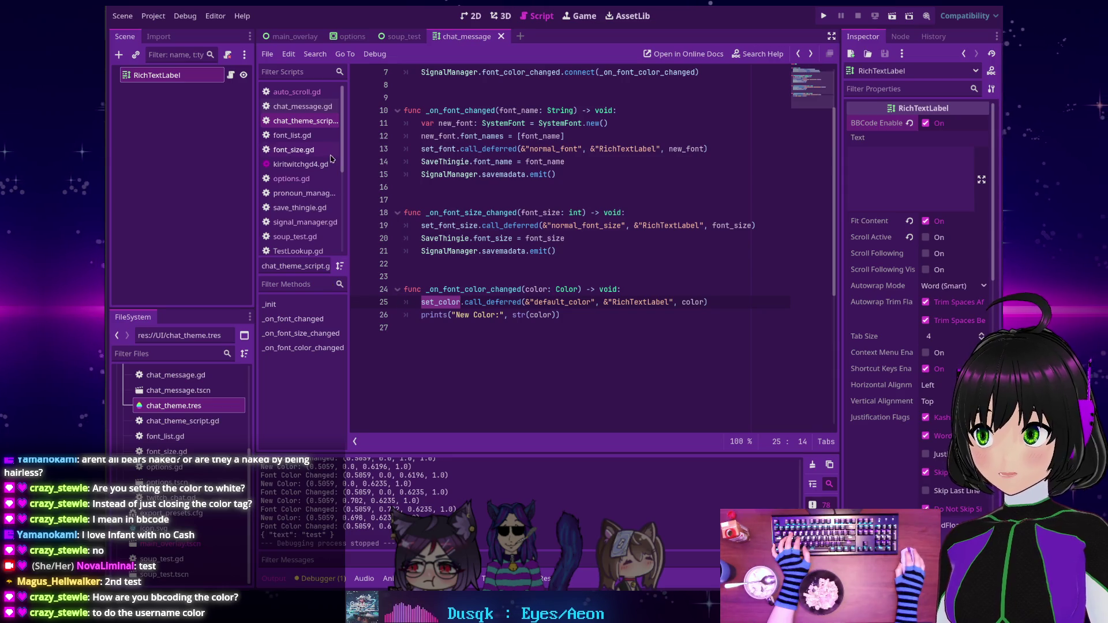
scroll(491, 231, "up", 2)
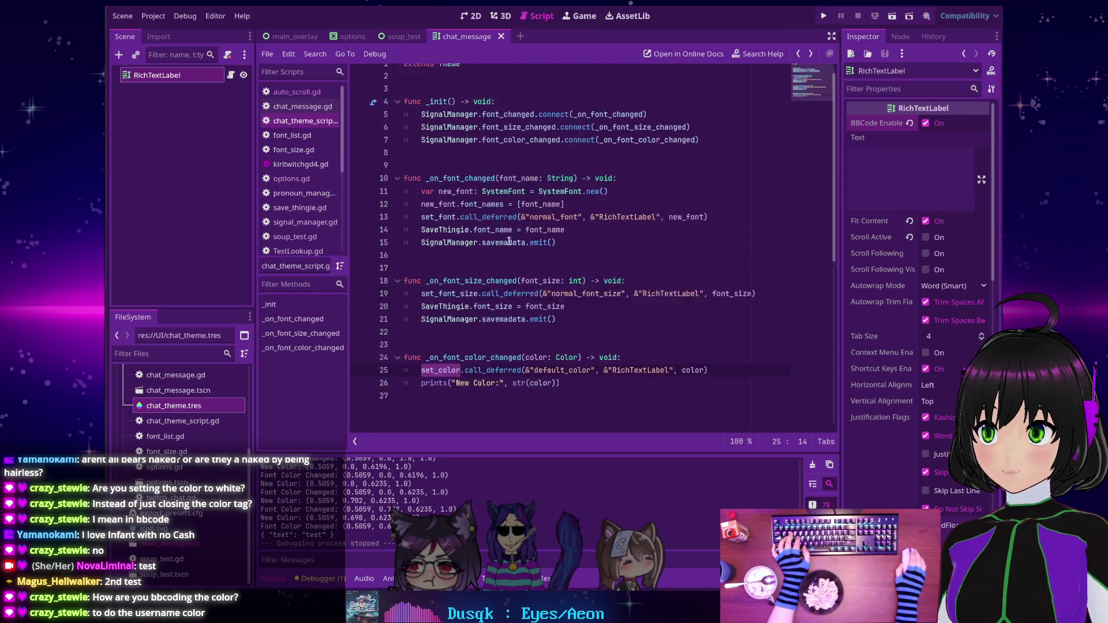
mouse_move(508, 241)
scroll(185, 404, "up", 5)
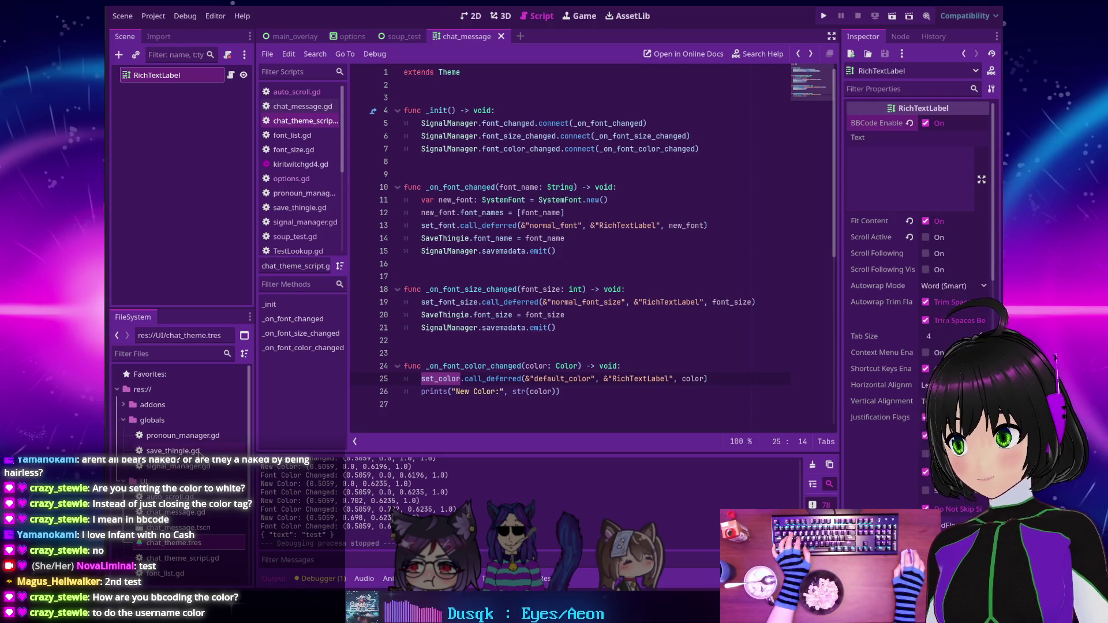
scroll(196, 456, "down", 2)
scroll(196, 456, "down", 1)
left_click(179, 446)
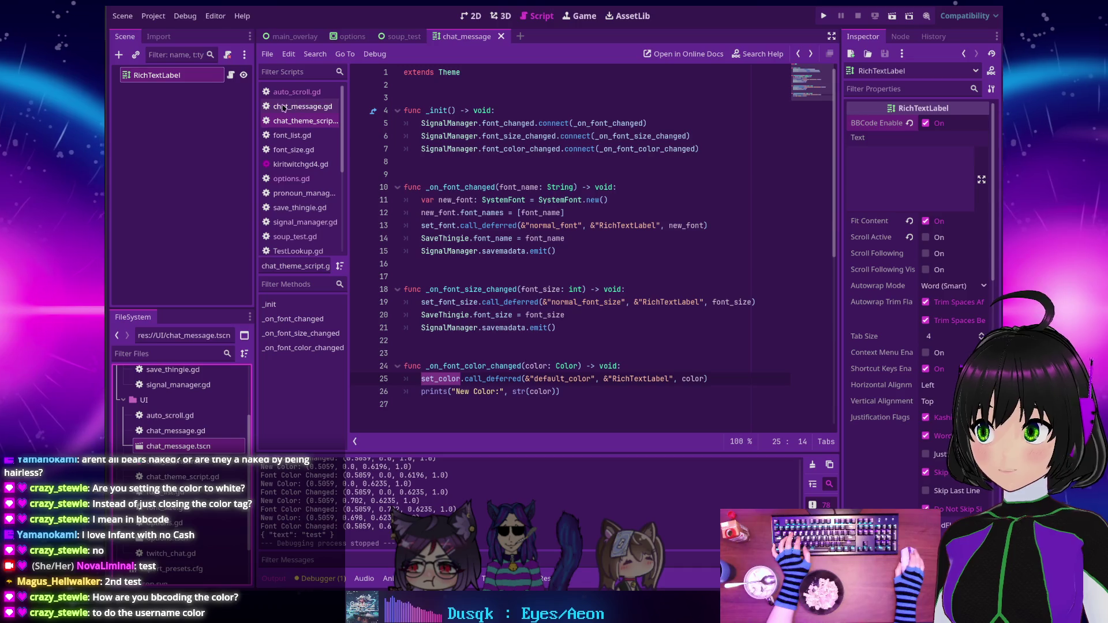
Browse chat_message.gd, signal_manager.gd and chat_theme_script.gd in the Scripts list.
left_click(230, 75)
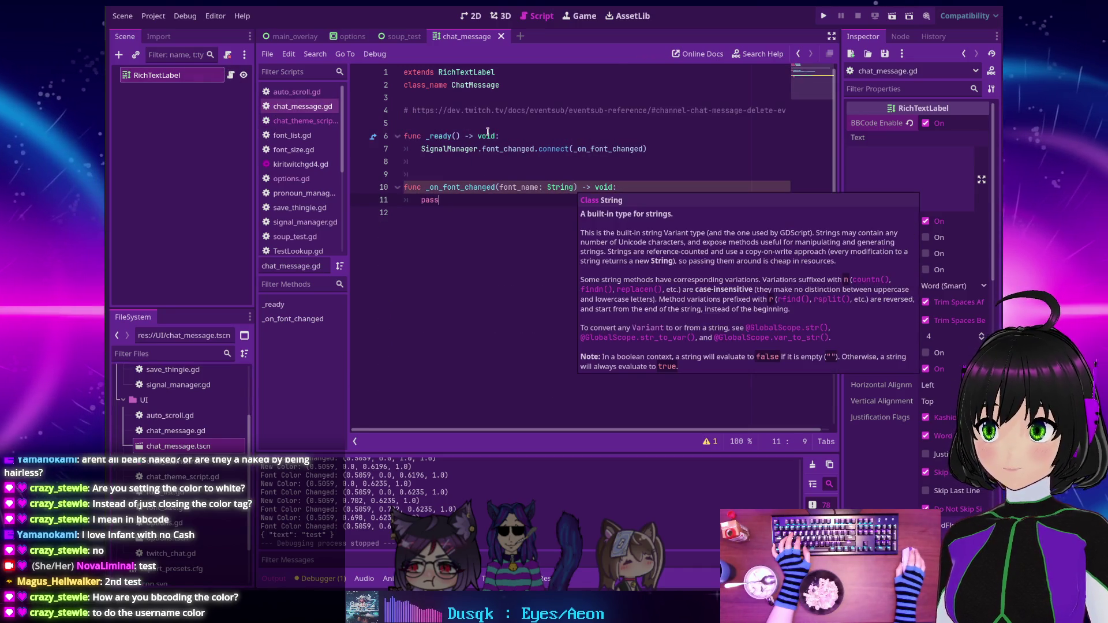
left_click(177, 433)
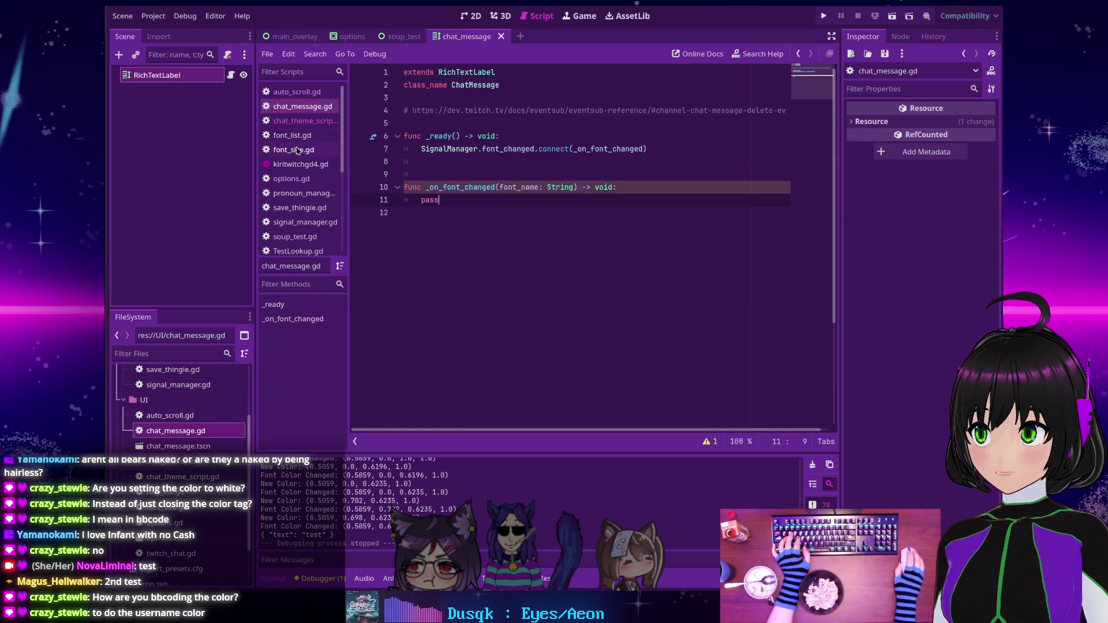
scroll(309, 164, "down", 1)
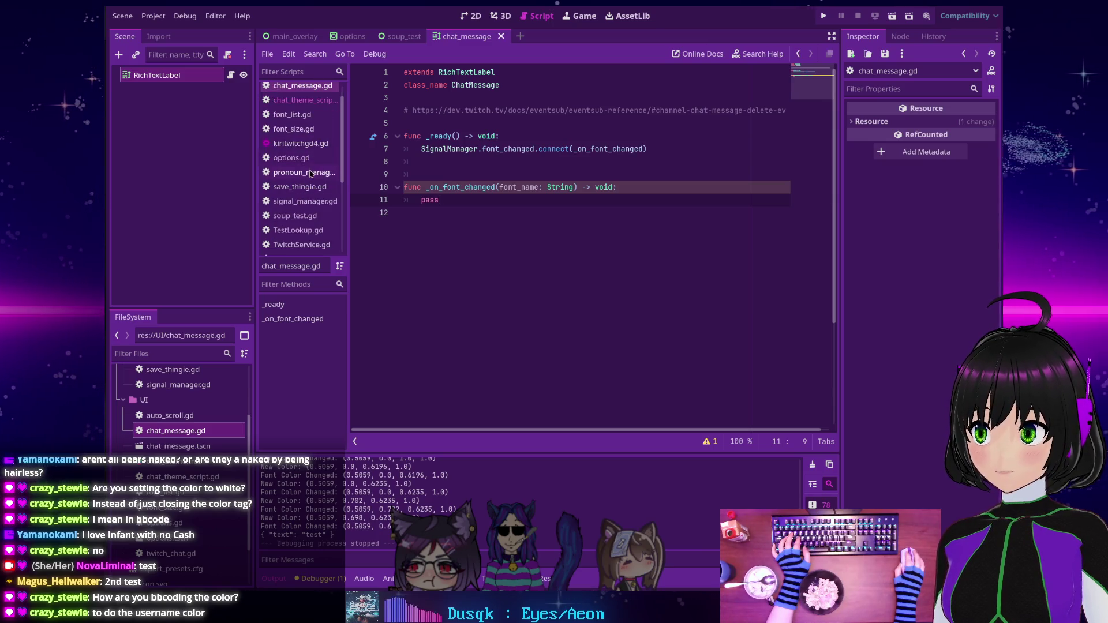
left_click(296, 203)
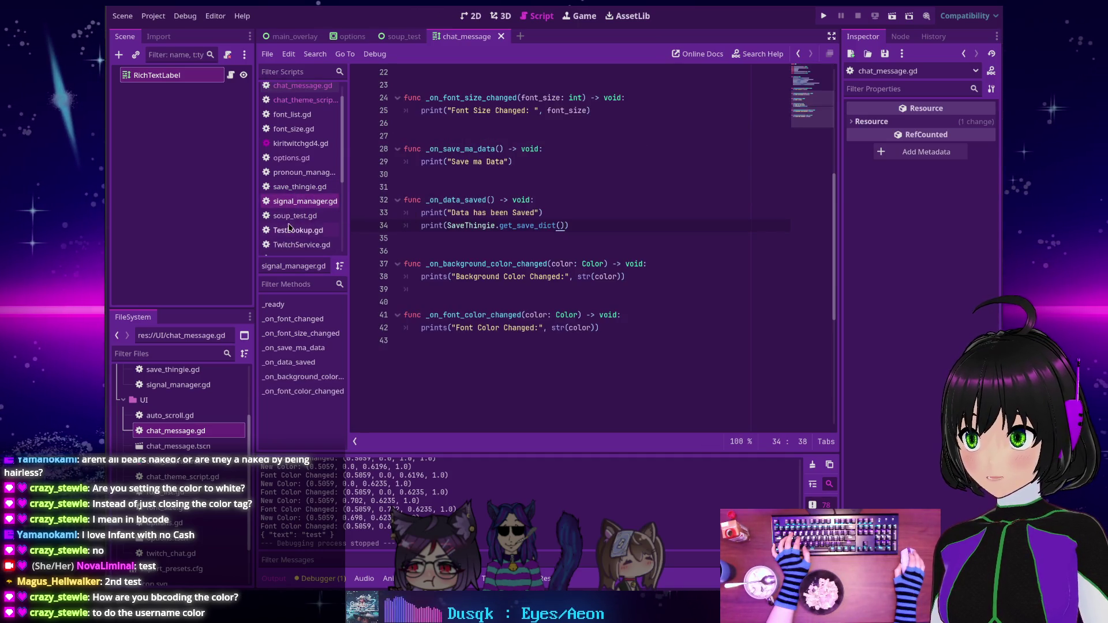
scroll(495, 204, "up", 3)
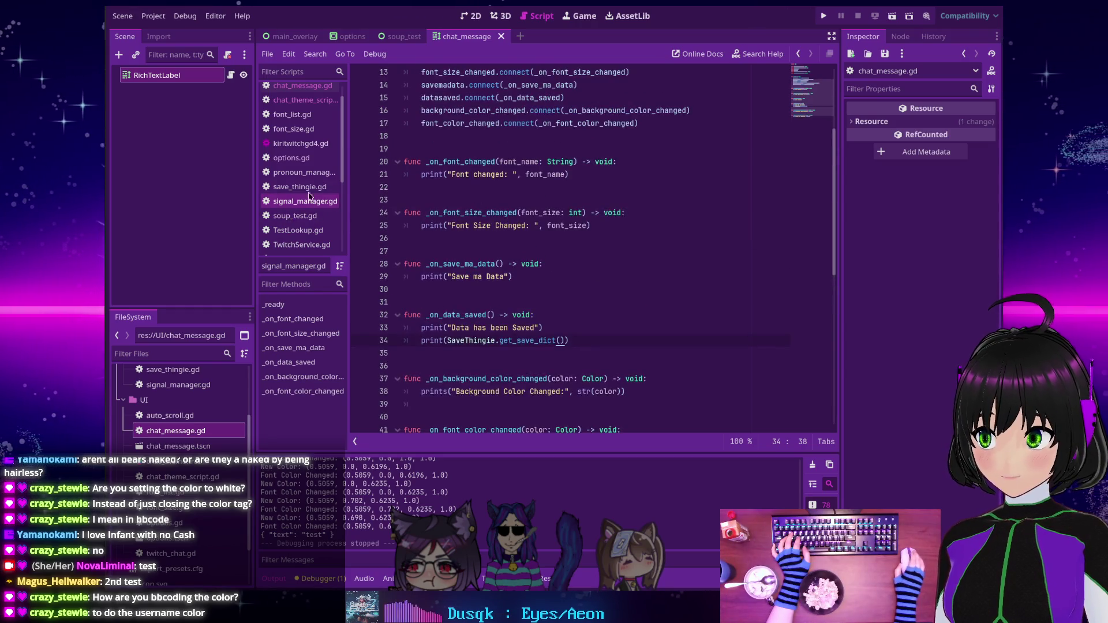
scroll(295, 133, "up", 1)
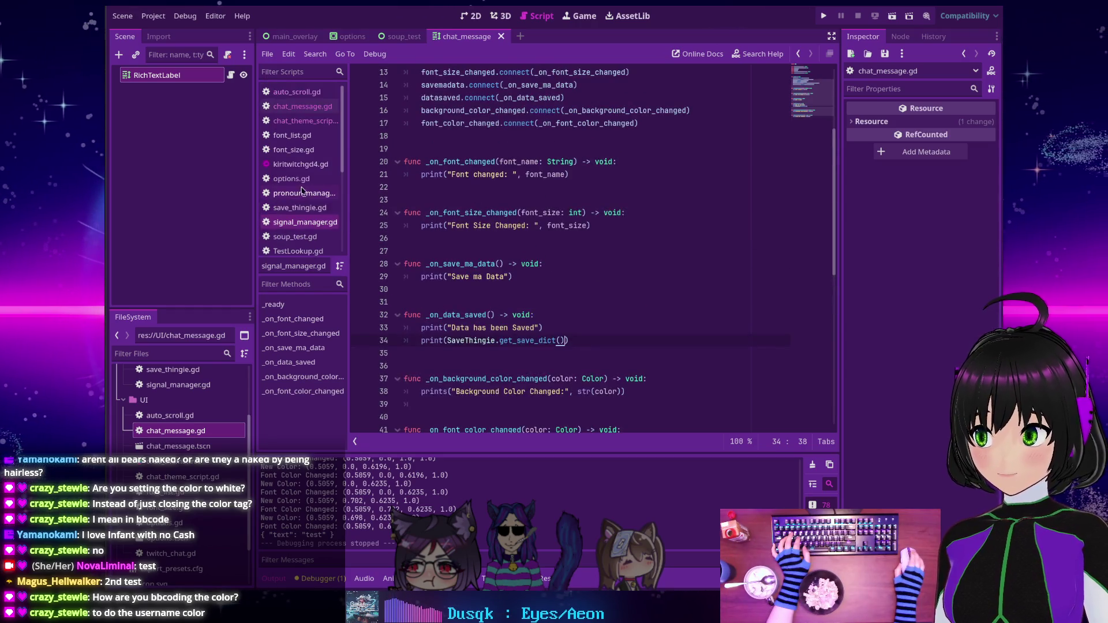
left_click(292, 124)
left_click(287, 110)
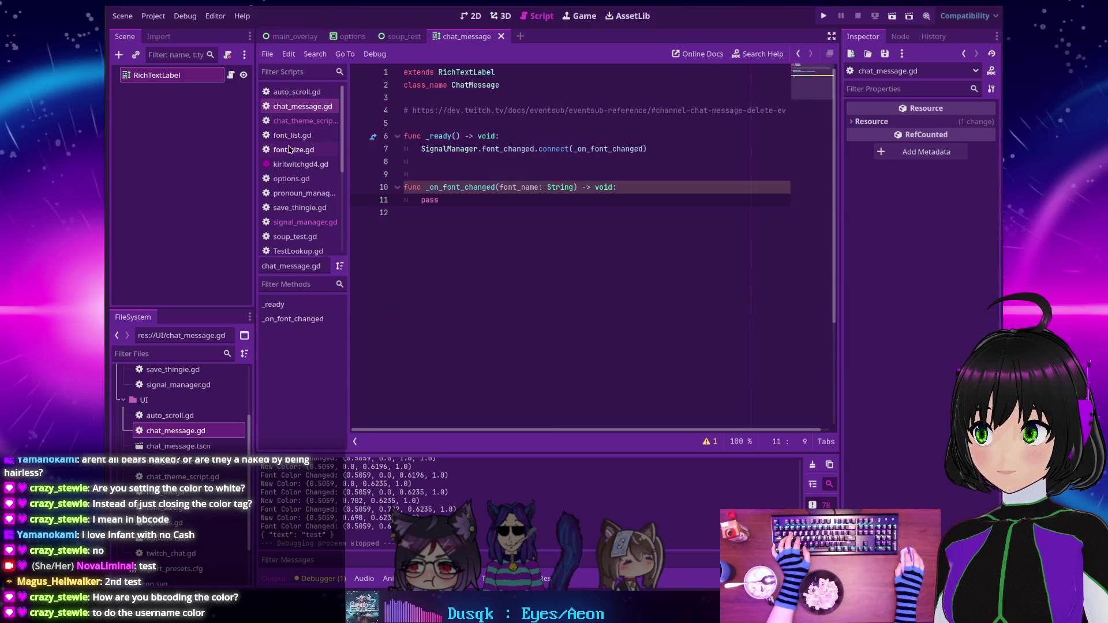
scroll(292, 219, "down", 2)
Look through the remaining scripts up to font_size.gd, then open chat_message.gd from FileSystem.
left_click(295, 209)
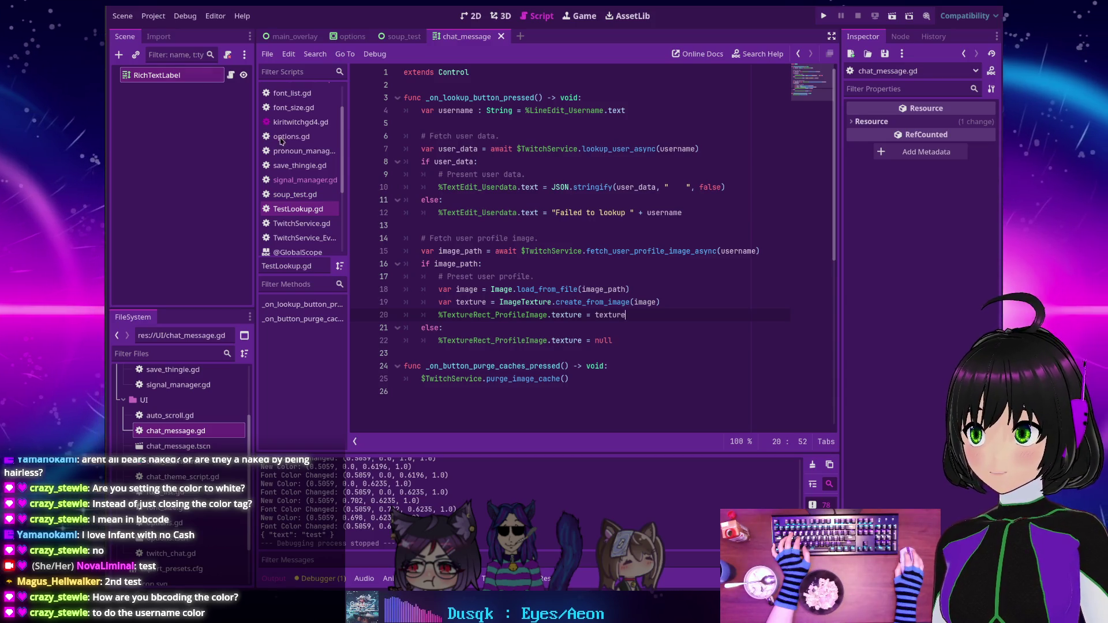
left_click(306, 195)
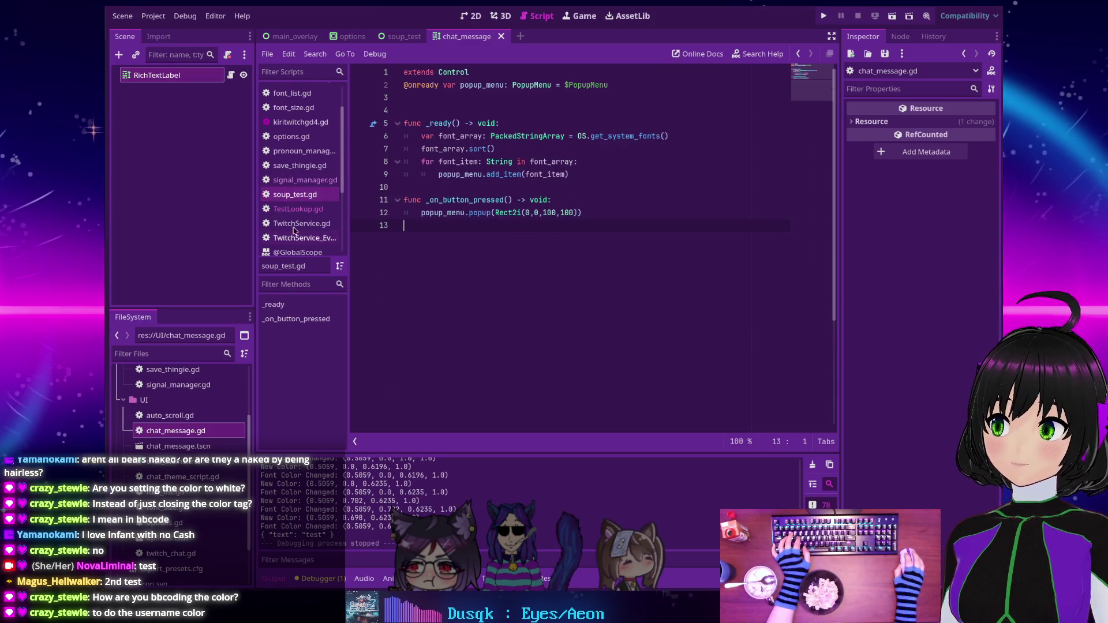
left_click(305, 151)
left_click(291, 137)
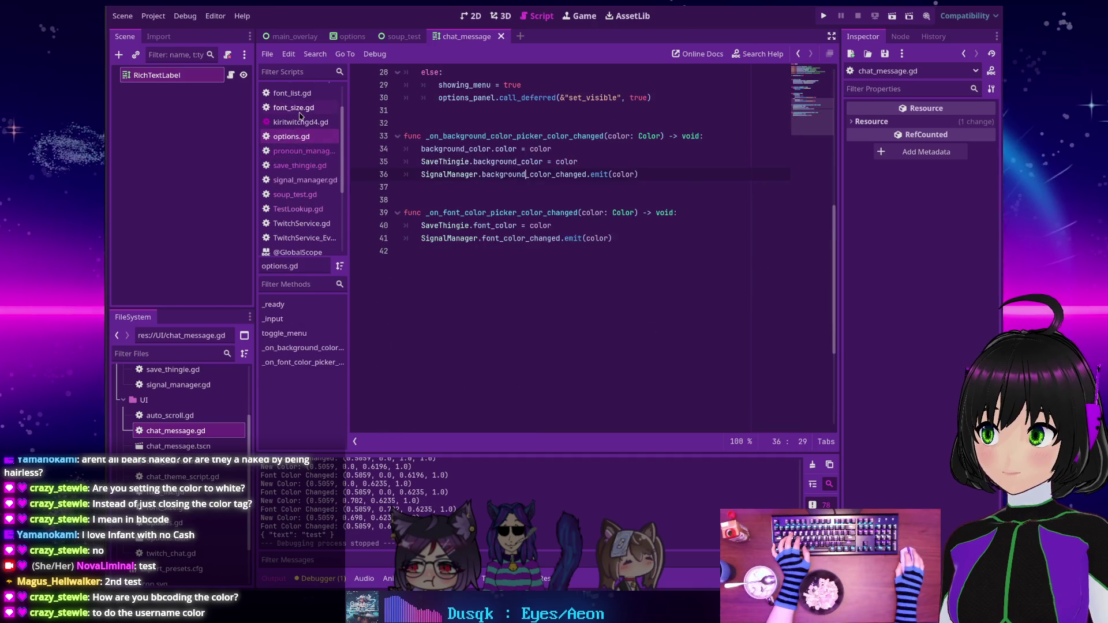
left_click(299, 123)
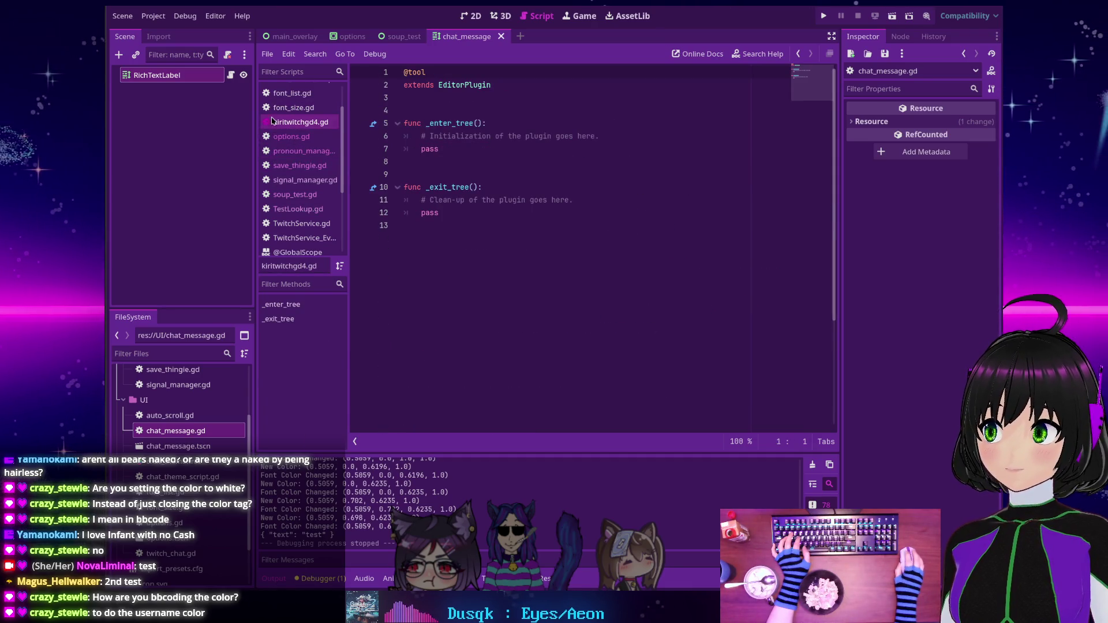
left_click(292, 108)
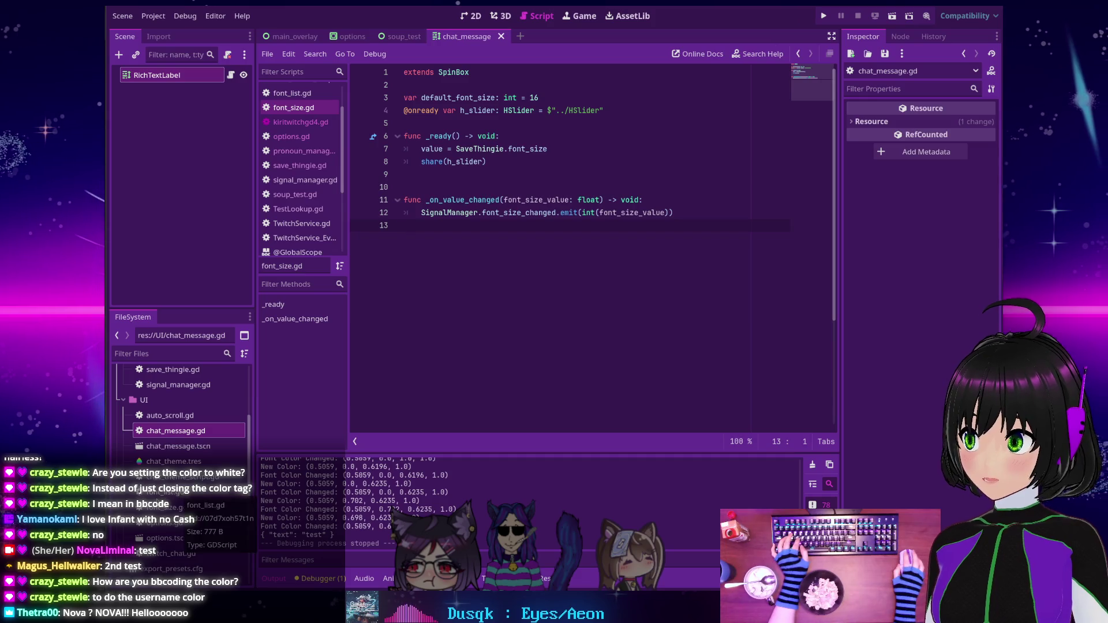
left_click(165, 479)
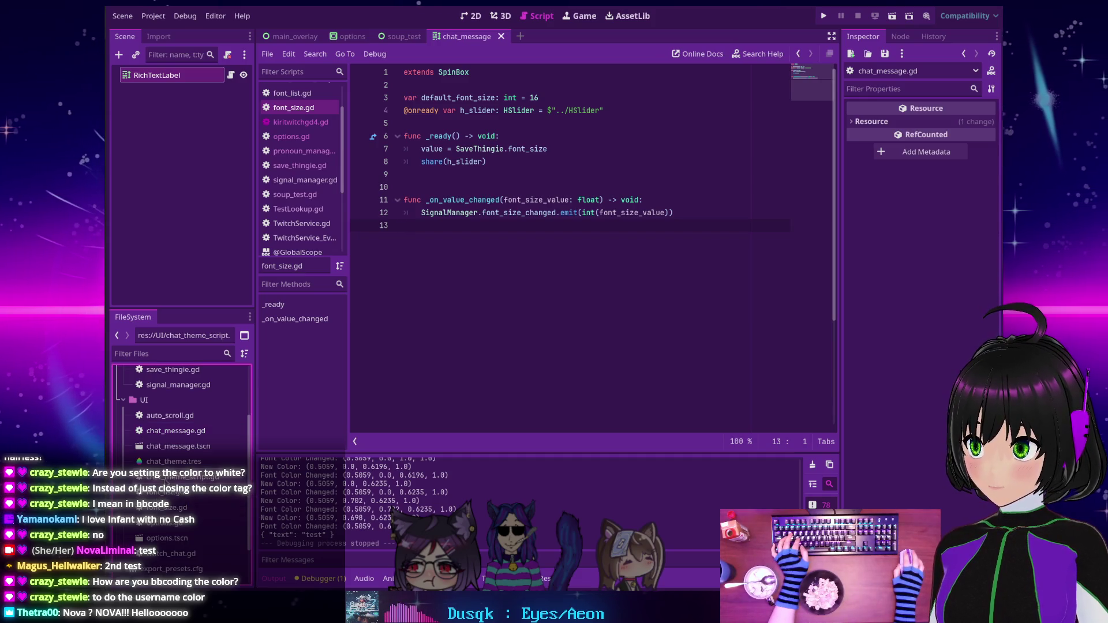
double_click(173, 430)
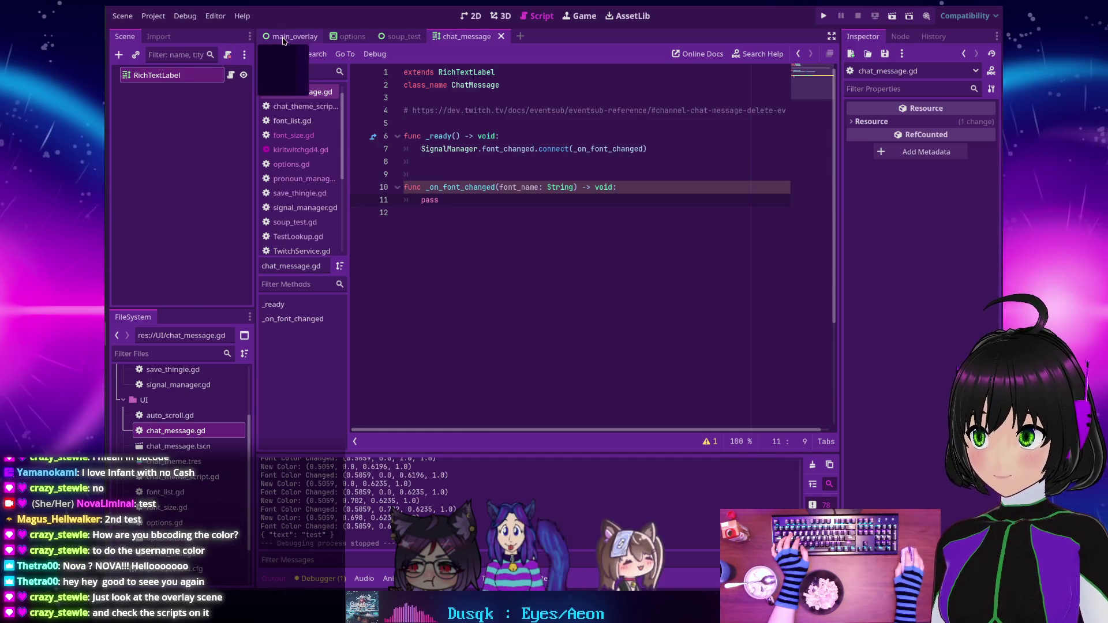
Open auto_scroll.gd, then twitch_chat.gd, and scroll to line 57's Color.WHITE push.
key("ctrl+Tab")
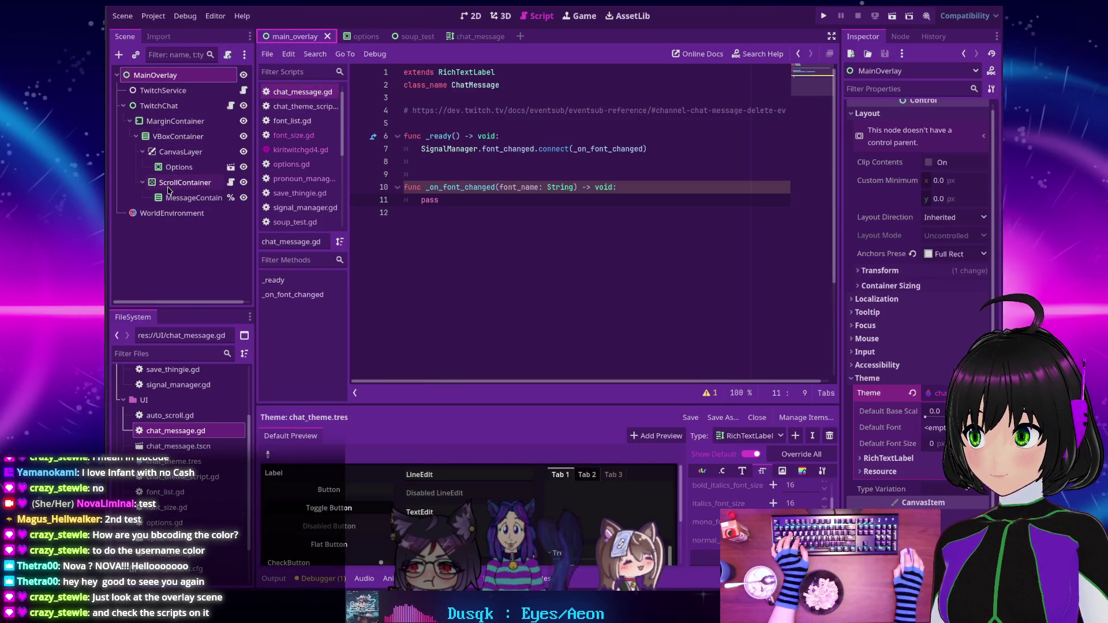
left_click(221, 199)
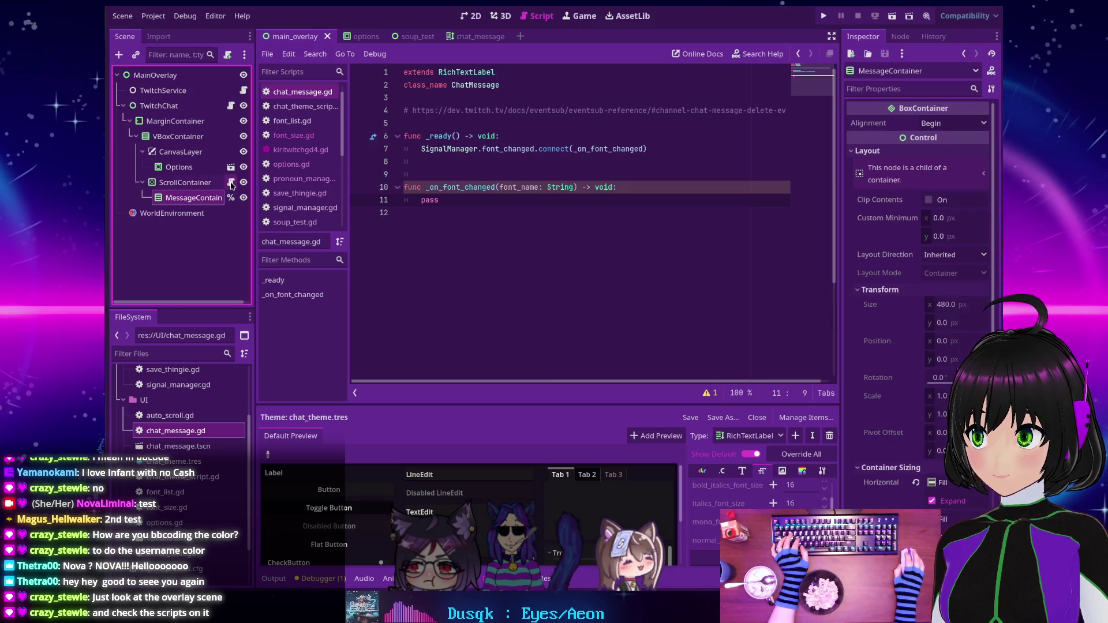
left_click(231, 183)
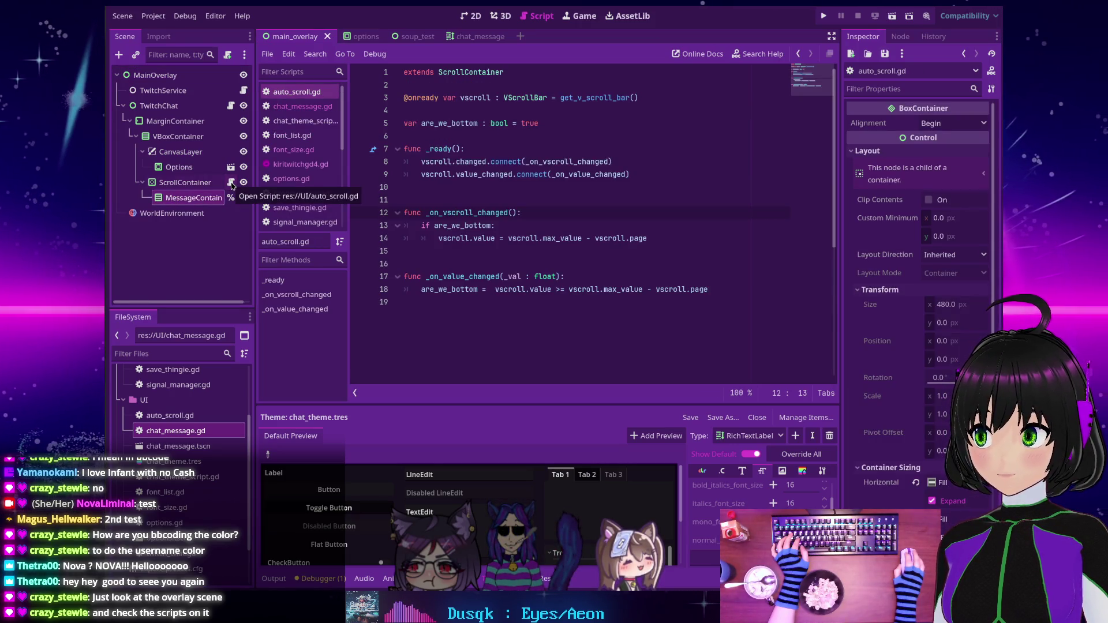
left_click(230, 105)
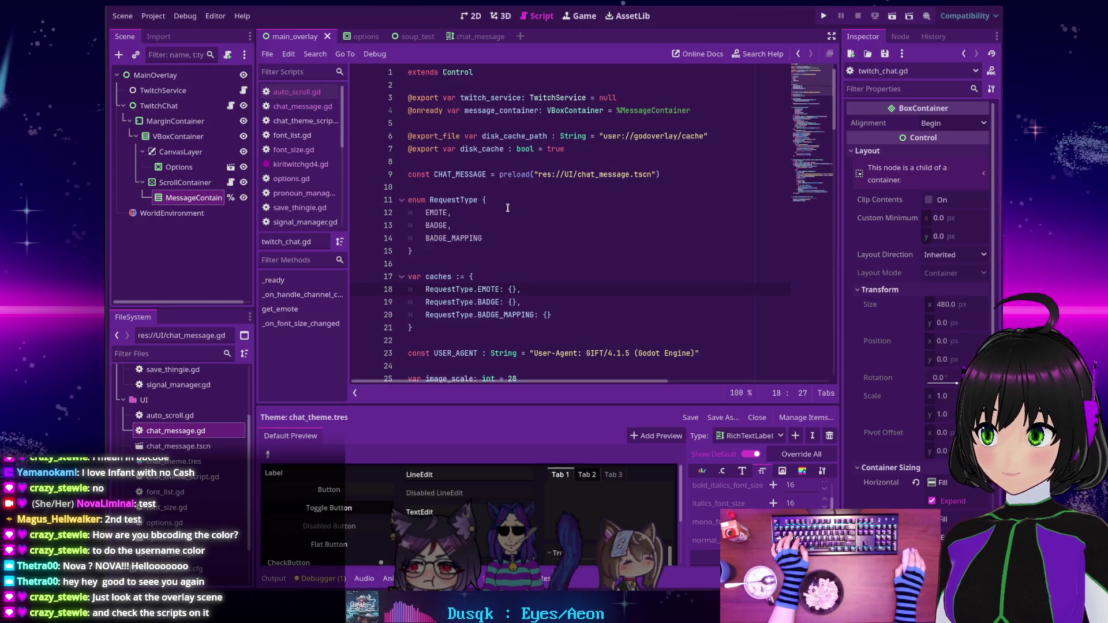
scroll(507, 208, "down", 7)
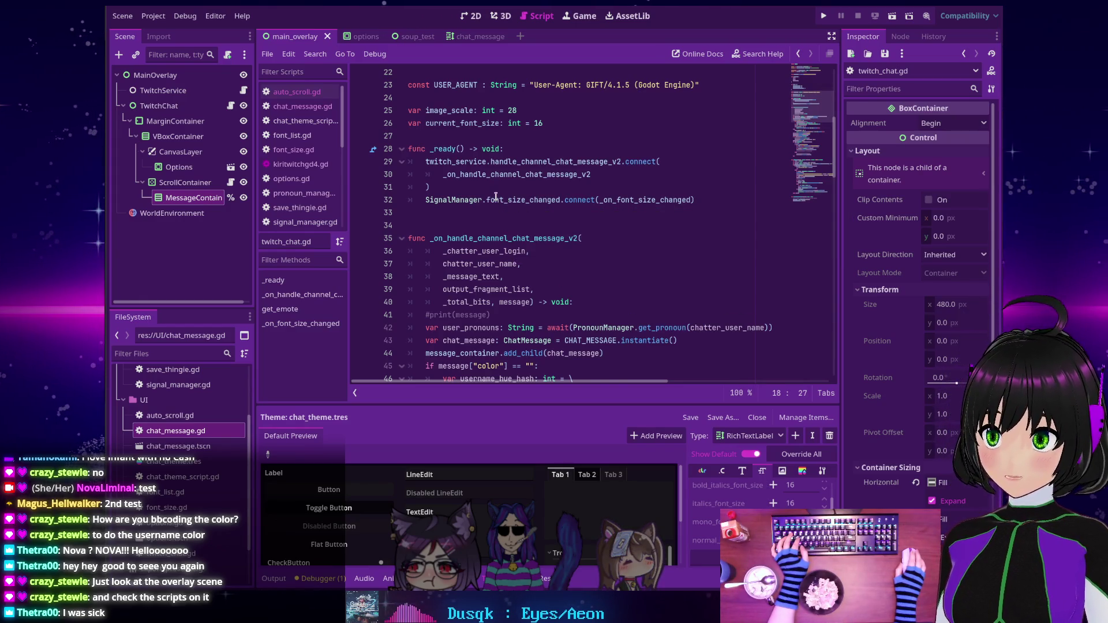
scroll(496, 196, "down", 5)
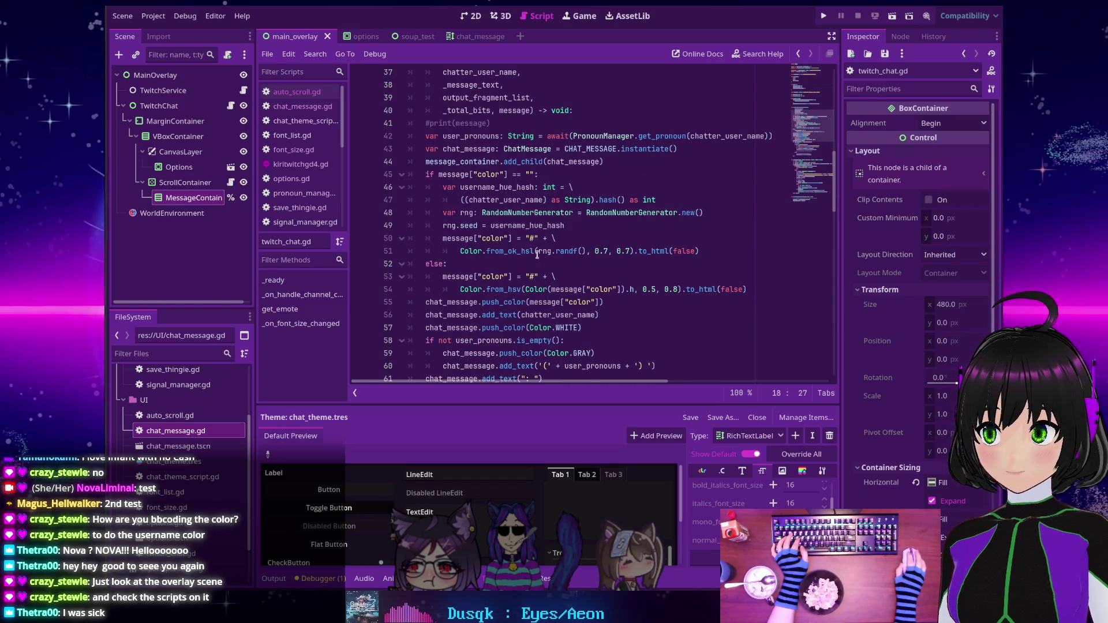
scroll(544, 312, "down", 1)
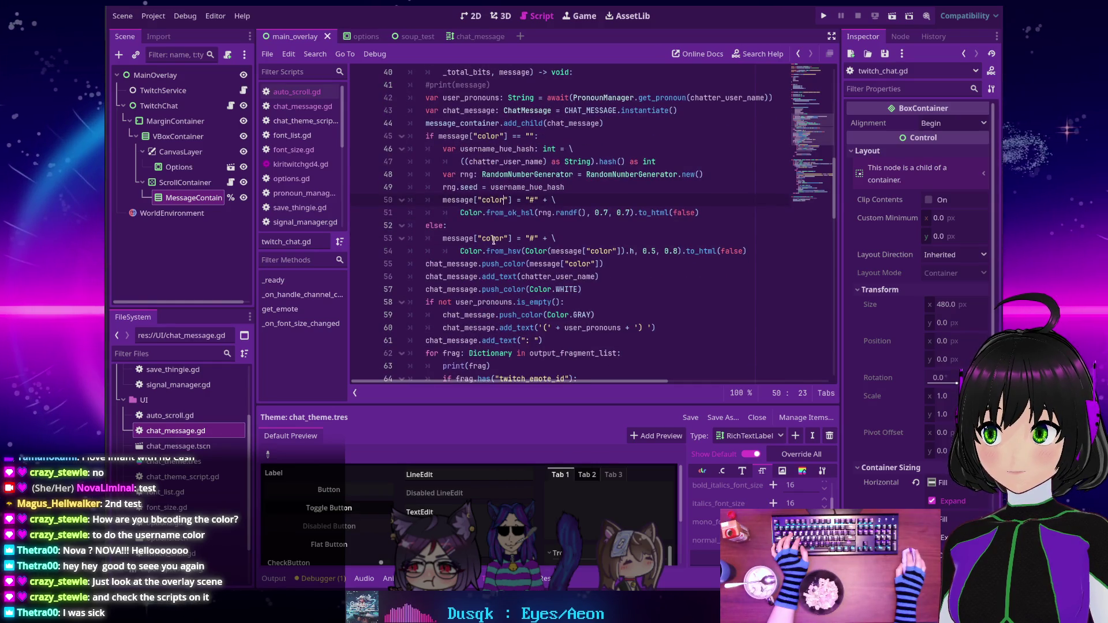
scroll(499, 253, "down", 1)
mouse_move(498, 250)
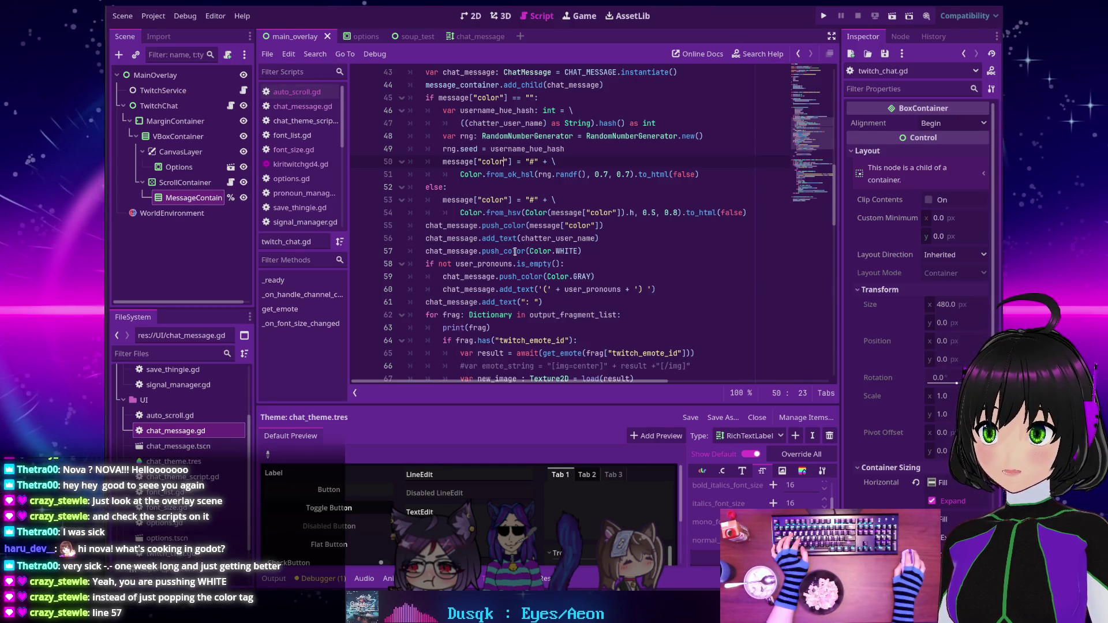
Select push_color on line 57 and place the caret at that line's end.
double_click(515, 252)
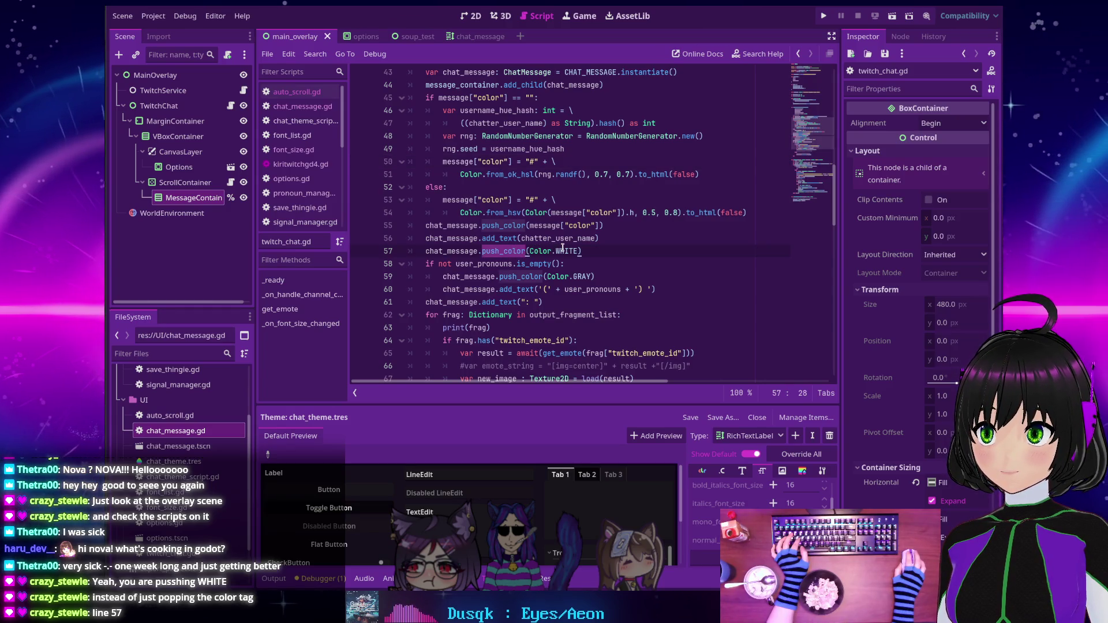
mouse_move(563, 247)
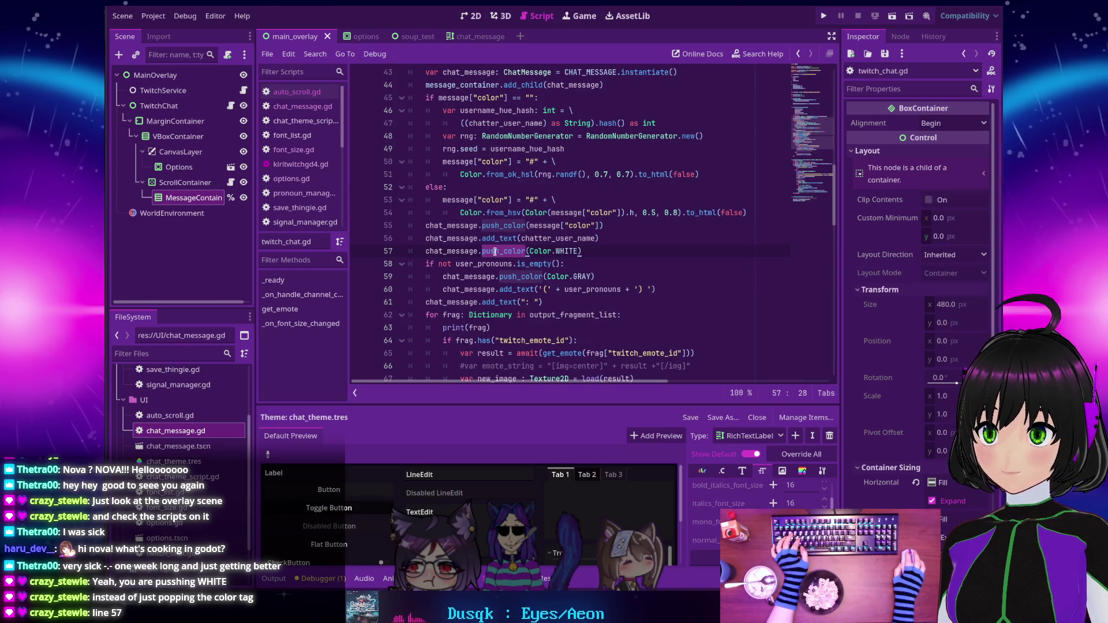
scroll(501, 251, "down", 1)
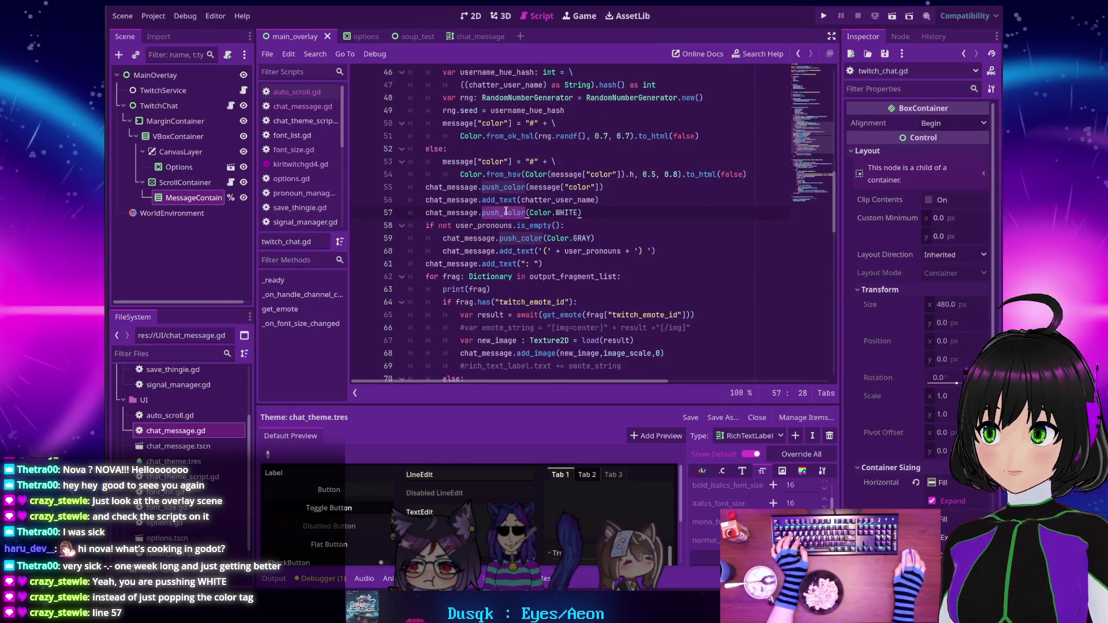
mouse_move(506, 212)
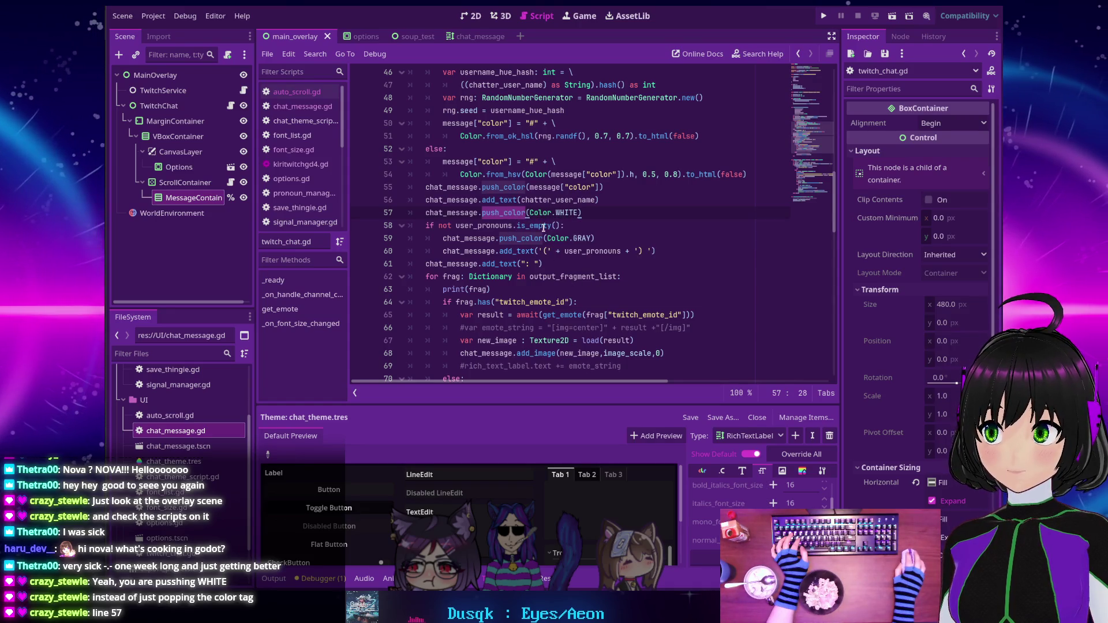
scroll(643, 202, "down", 2)
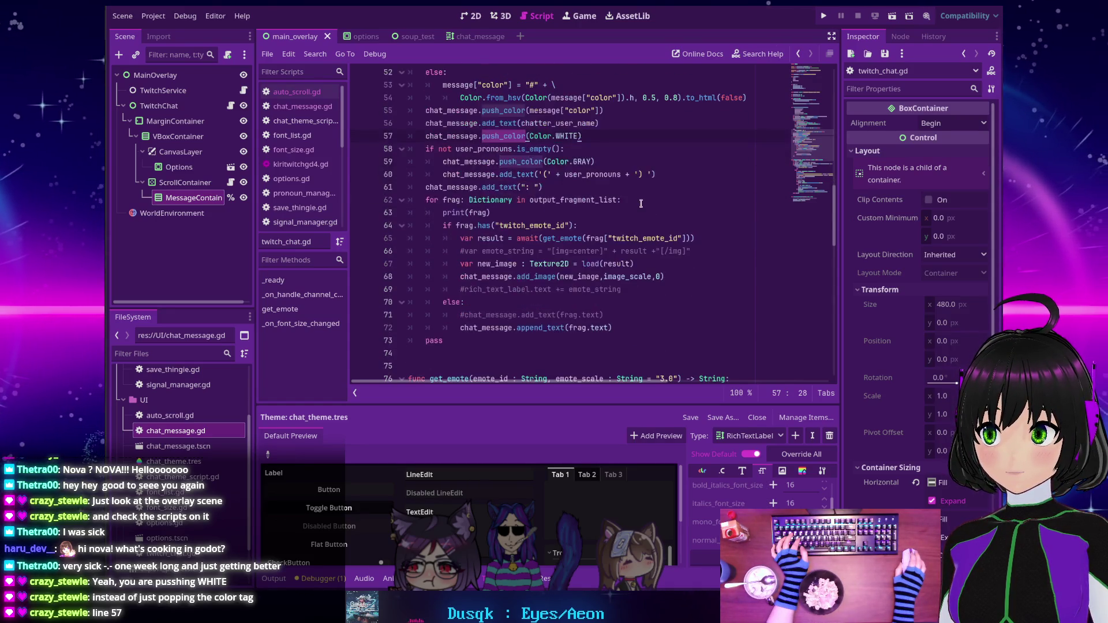
scroll(640, 203, "up", 2)
left_click(586, 212)
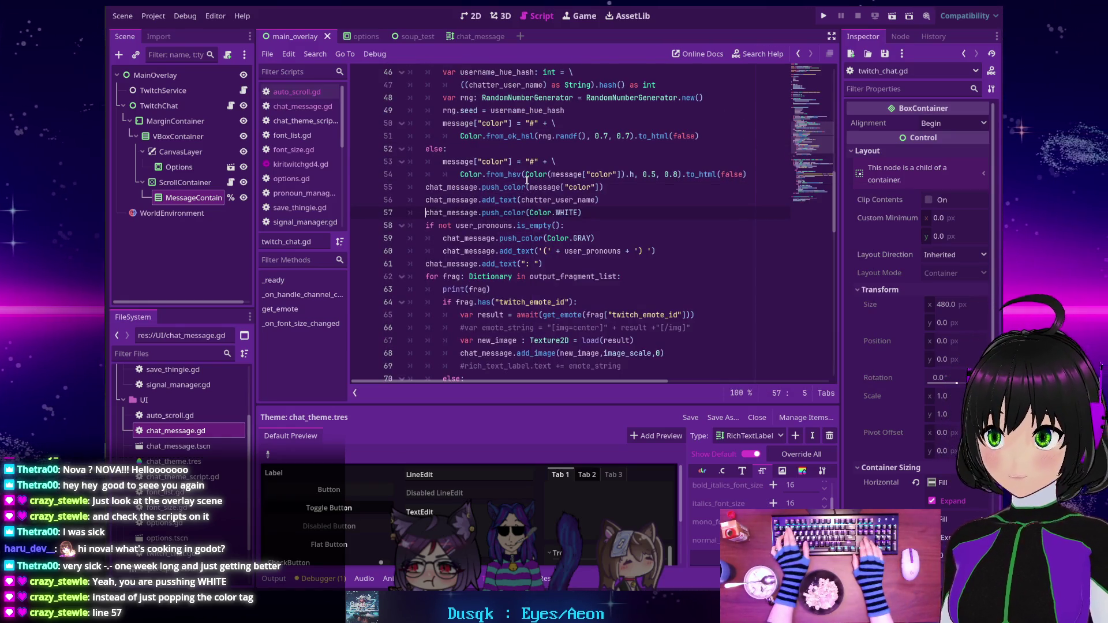
Comment out line 57 and add chat_message.pop() below it, viewing pop()'s documentation.
key("ctrl+k")
key("End")
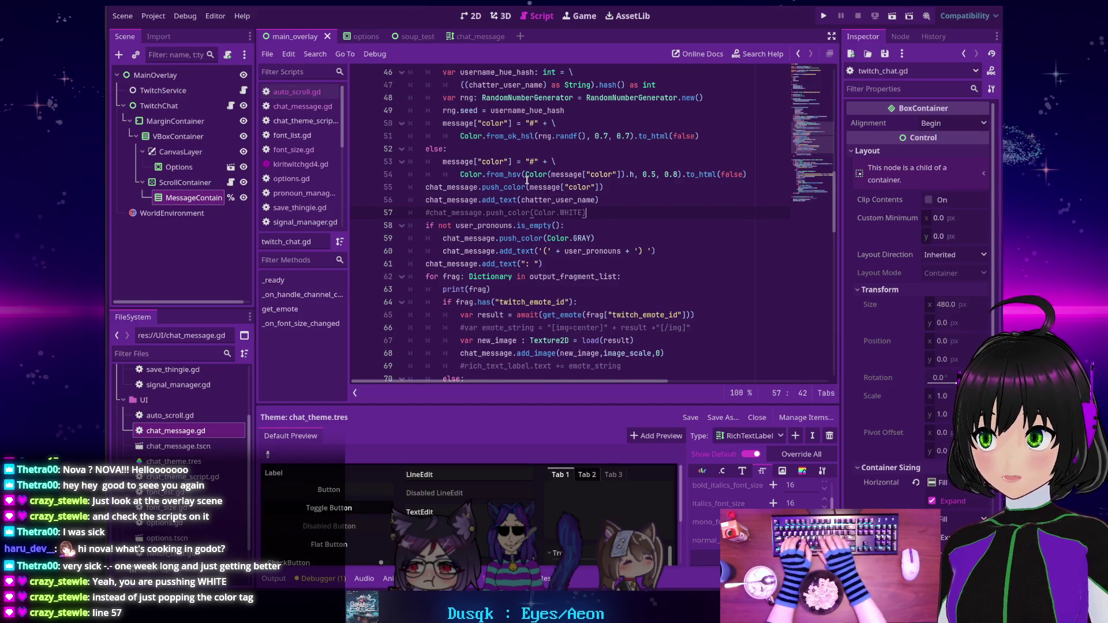
key("Return")
type("chat_me")
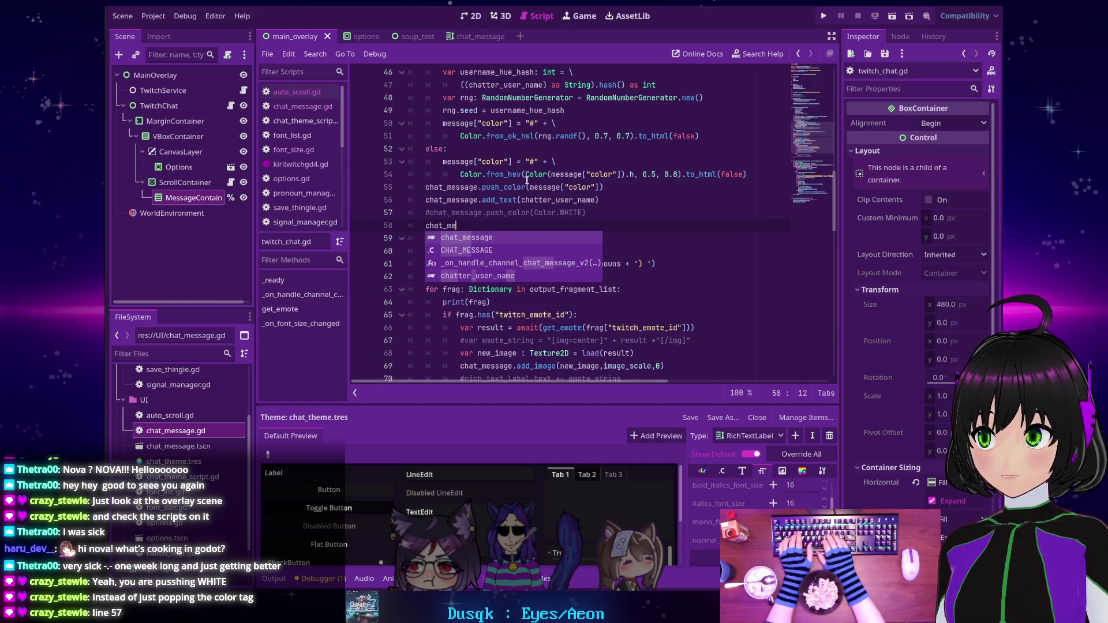
type("ssage.pop")
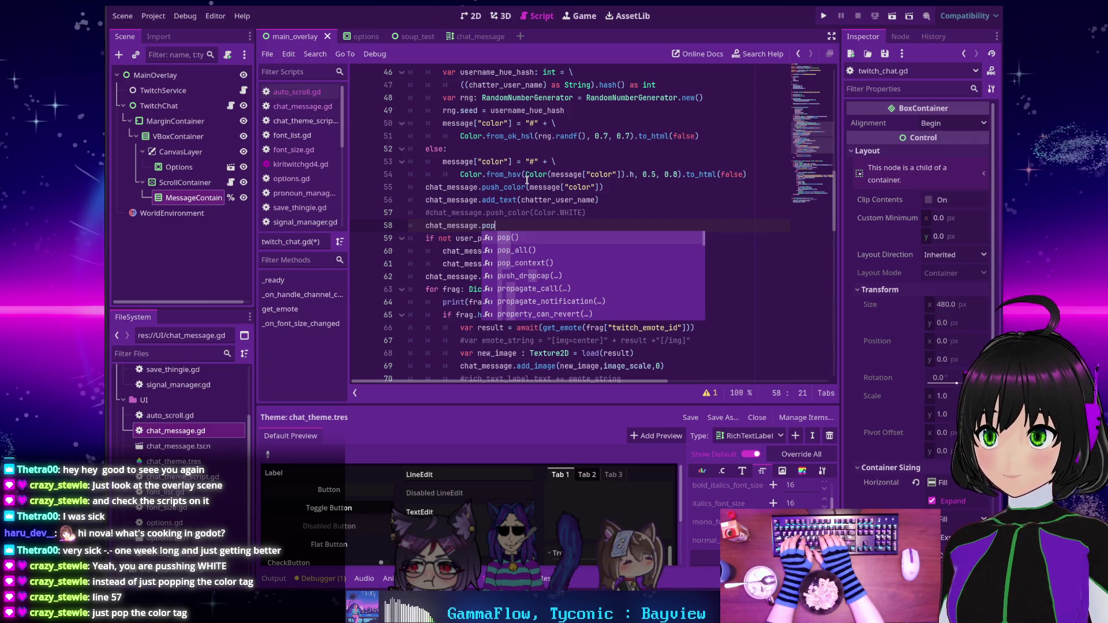
type("_")
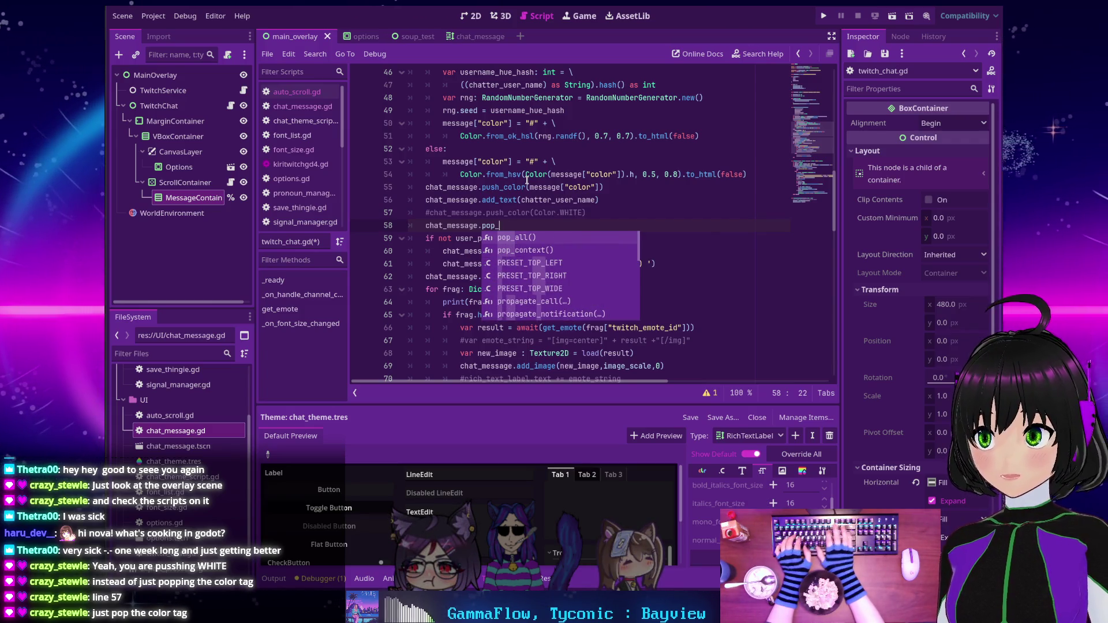
key("BackSpace")
key("Return")
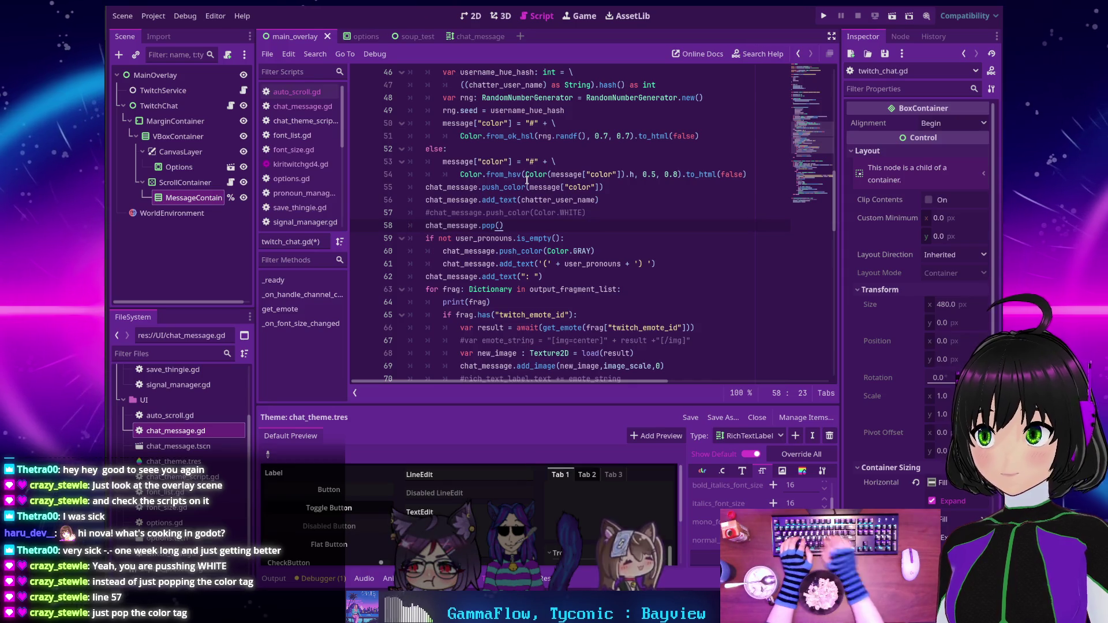
left_click(493, 225, "ctrl")
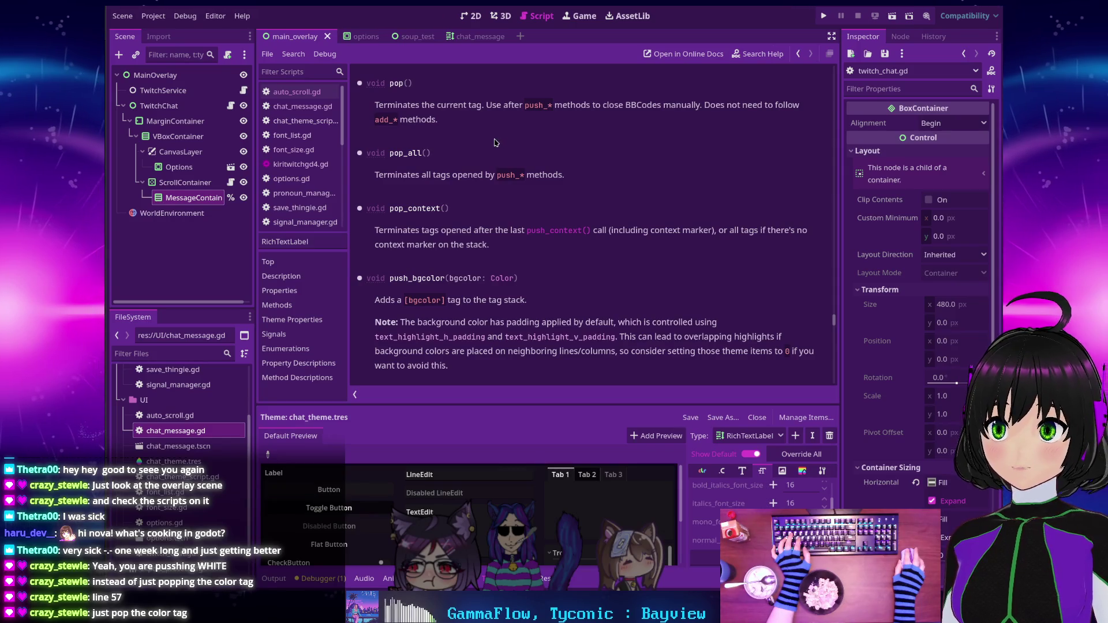
key("alt+Left")
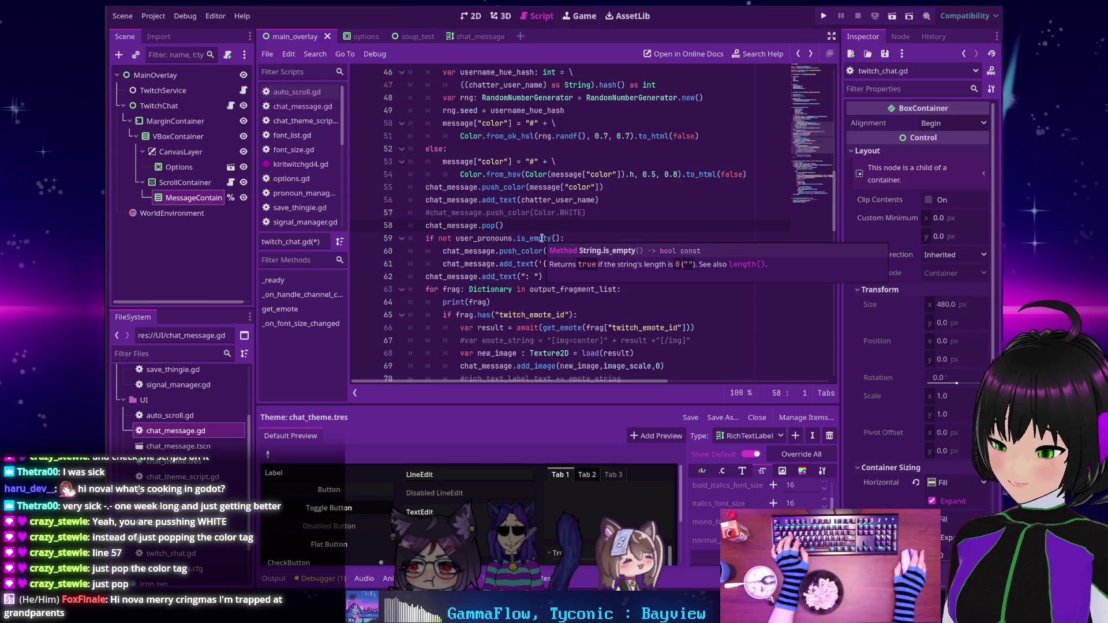
Add chat_message.pop() as line 62 at the end of the pronoun if block.
left_click_drag(511, 225, 428, 227)
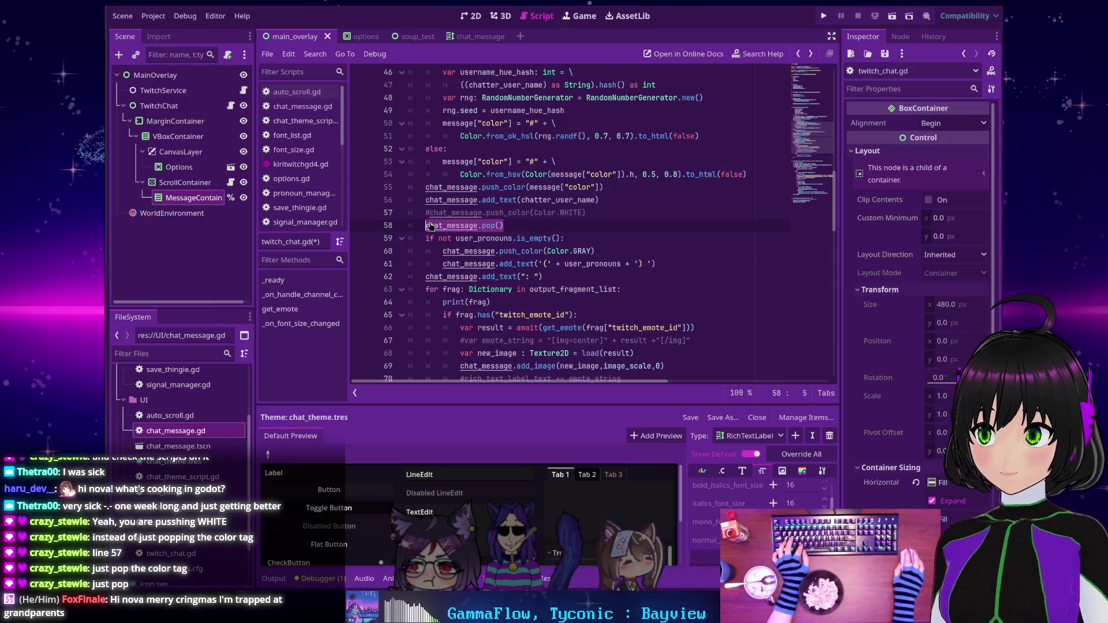
left_click(600, 252)
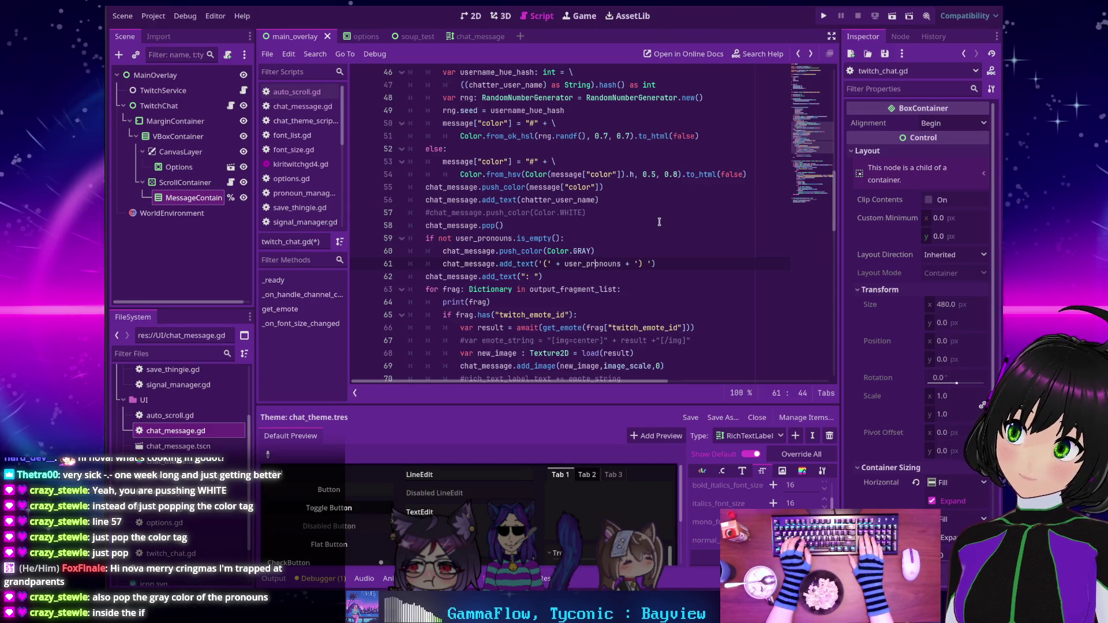
key("End")
scroll(659, 222, "down", 1)
key("Return")
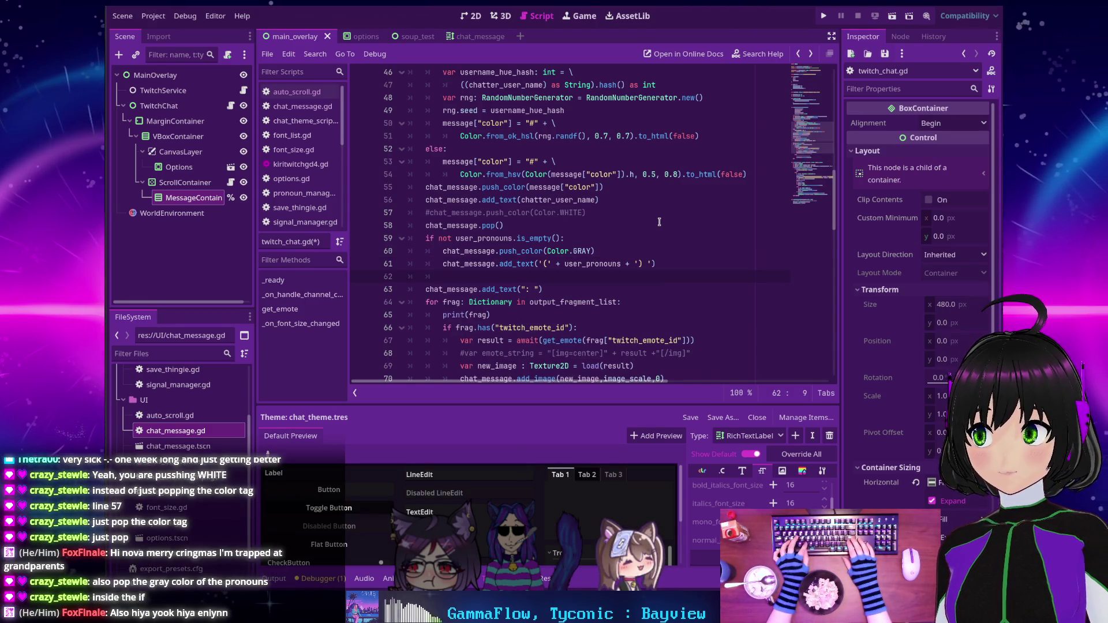
type("chat_message.pop()")
scroll(661, 225, "down", 3)
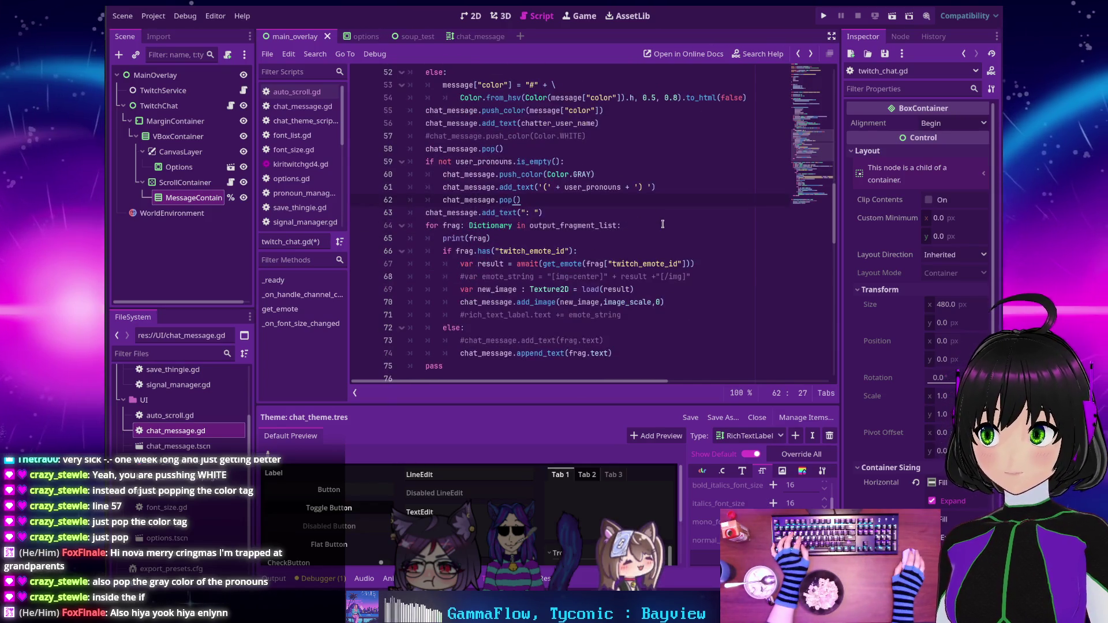
scroll(663, 225, "up", 2)
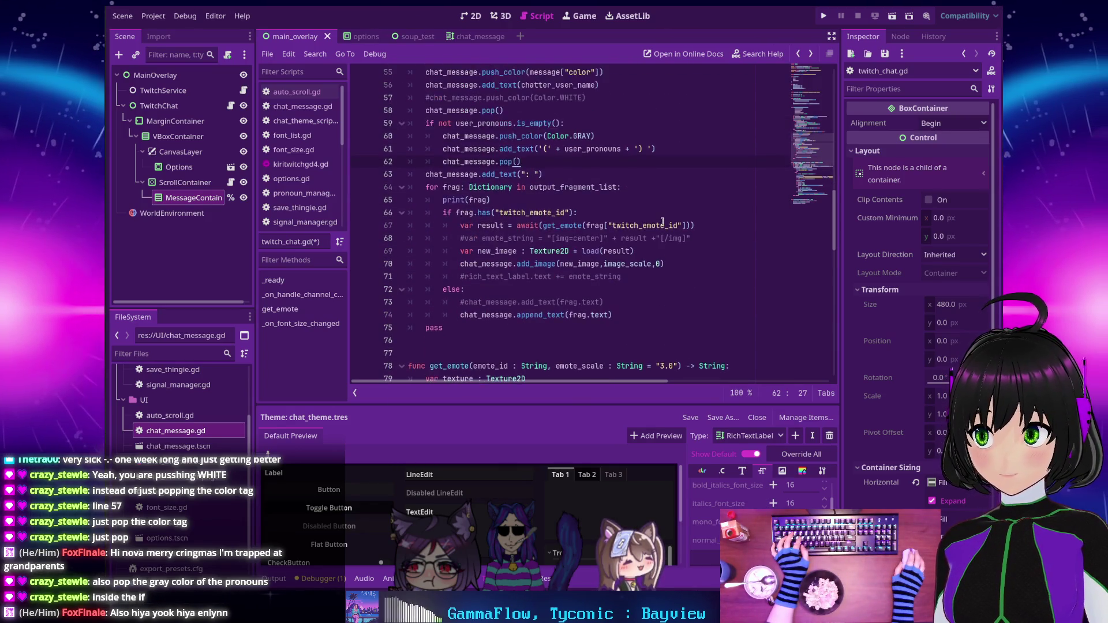